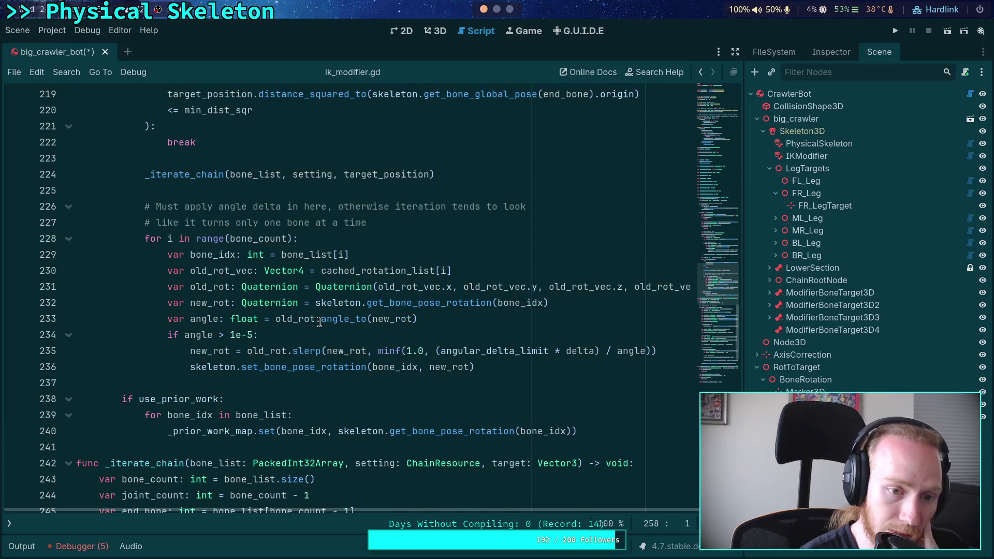
Inspect bone_list and the set_bone_pose_rotation call in ik_modifier.gd's angle-delta loop
{"action": "scroll", "coordinate": [319, 322], "scroll_direction": "up", "scroll_amount": 1}
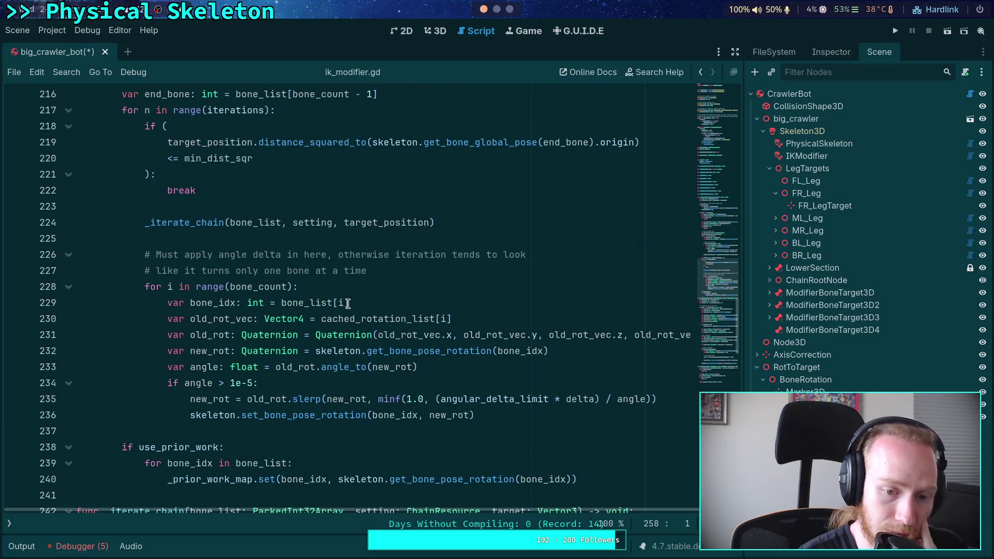
{"action": "scroll", "coordinate": [348, 304], "scroll_direction": "up", "scroll_amount": 3}
{"action": "scroll", "coordinate": [348, 304], "scroll_direction": "down", "scroll_amount": 2}
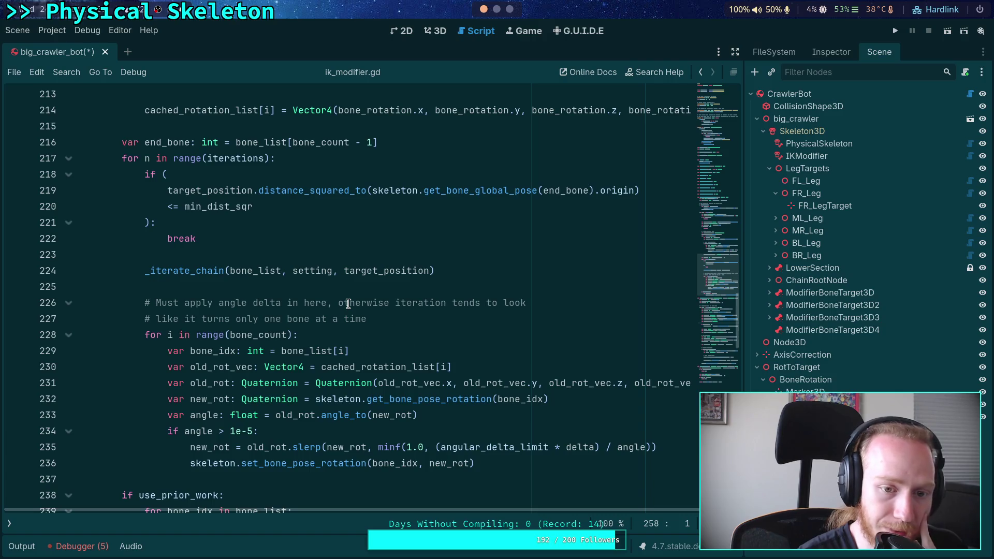
{"action": "double_click", "coordinate": [263, 269]}
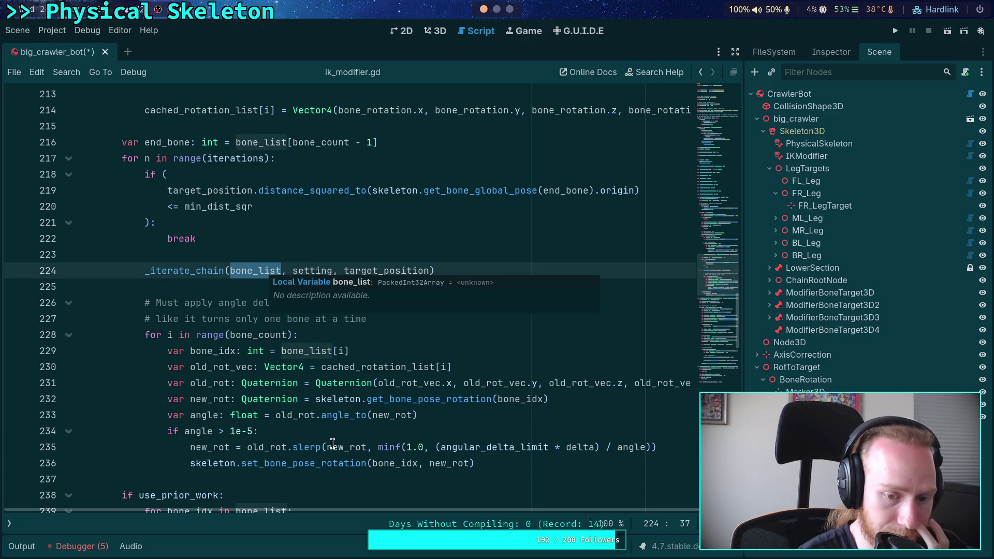
{"action": "double_click", "coordinate": [301, 465]}
Switch to the Neovim workspace showing basis.cpp
{"action": "scroll", "coordinate": [301, 425], "scroll_direction": "down", "scroll_amount": 1}
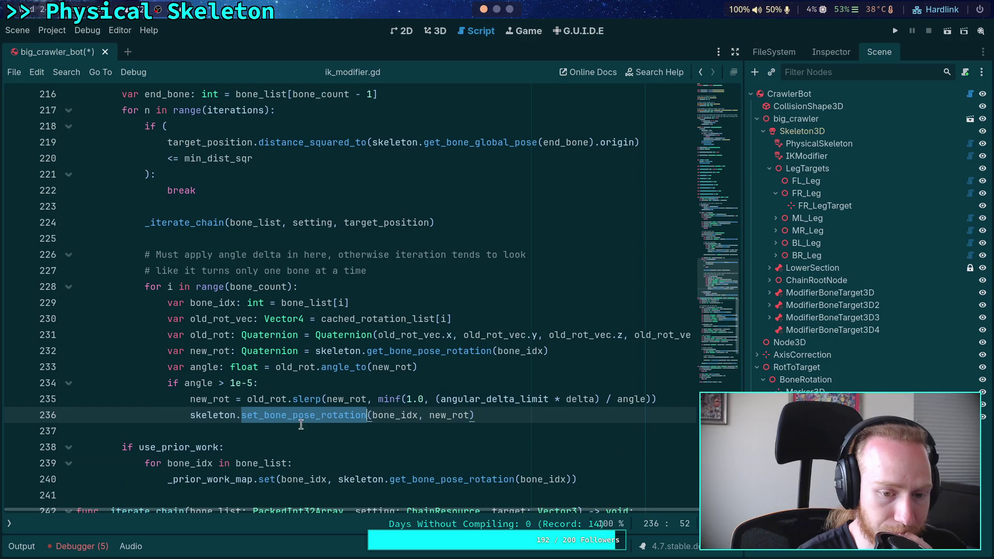
{"action": "mouse_move", "coordinate": [313, 412]}
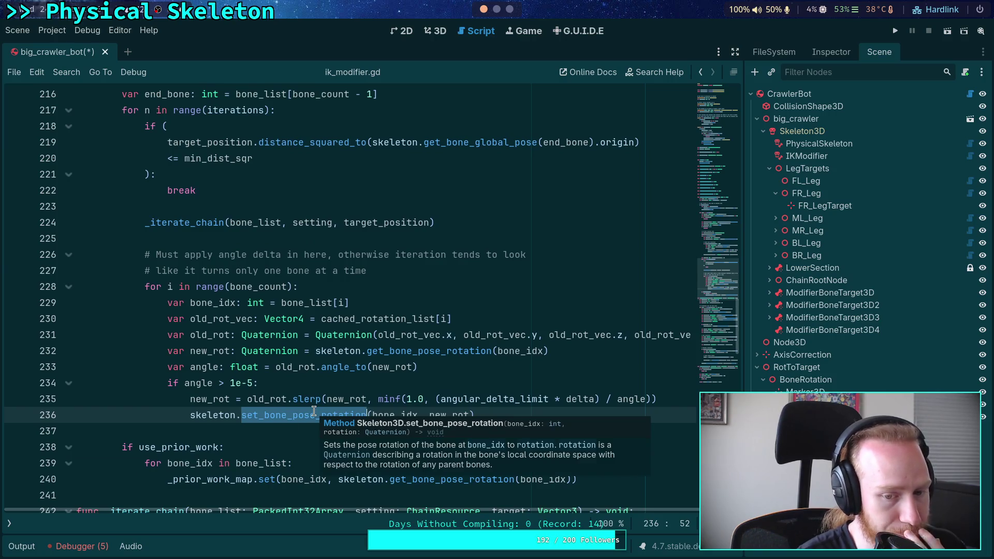
{"action": "left_click", "coordinate": [497, 9]}
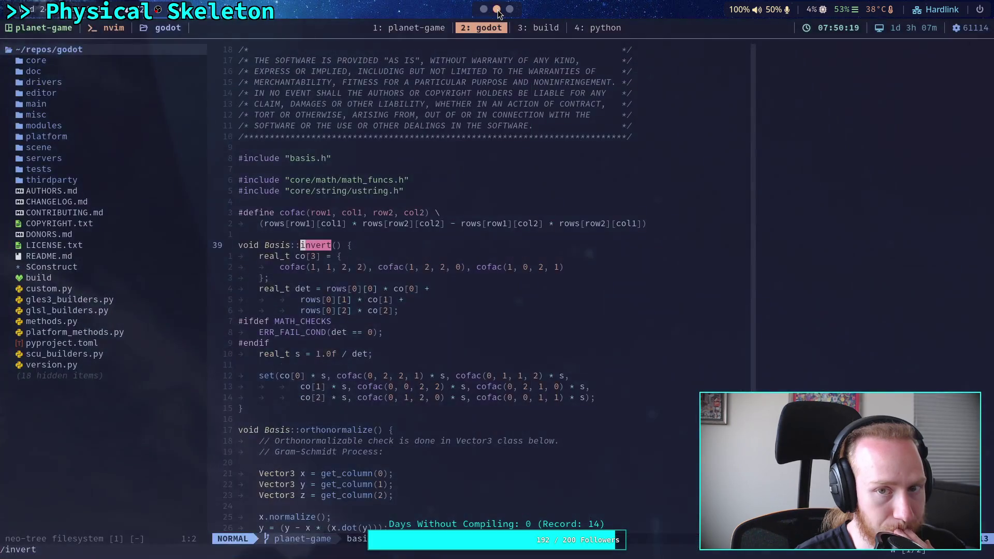
Step off the invert match in basis.cpp and start the Telescope find-files picker
{"action": "left_click", "coordinate": [510, 238]}
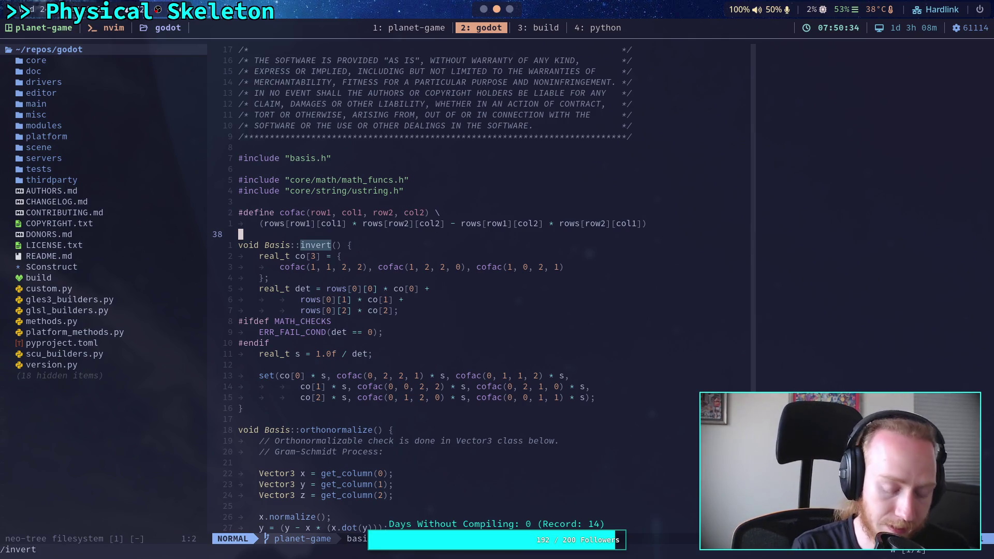
{"action": "key", "text": "space"}
Open skeleton_3d.h via the file finder and search it for set_bone_pose_rotation
{"action": "key", "text": "f"}
{"action": "key", "text": "f"}
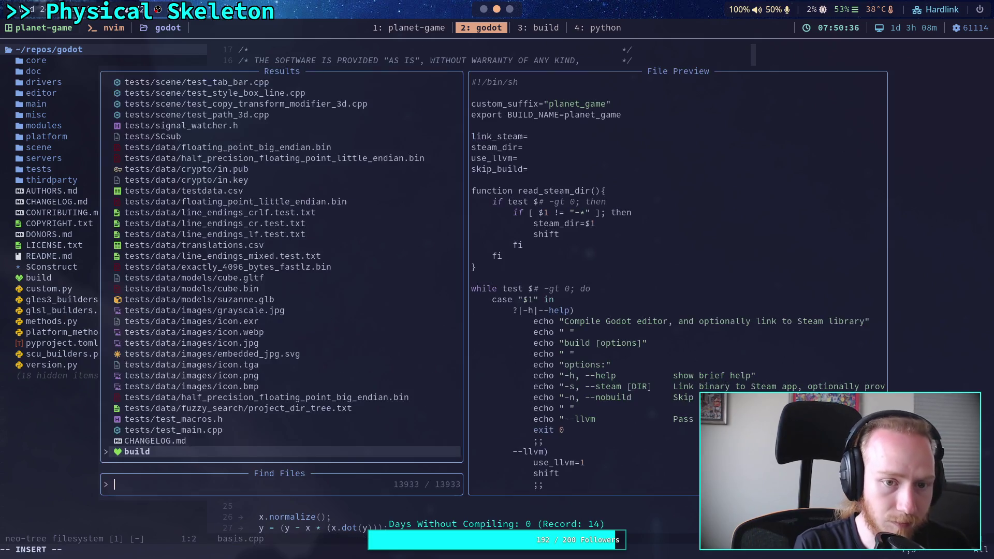
{"action": "type", "text": "skeleton"}
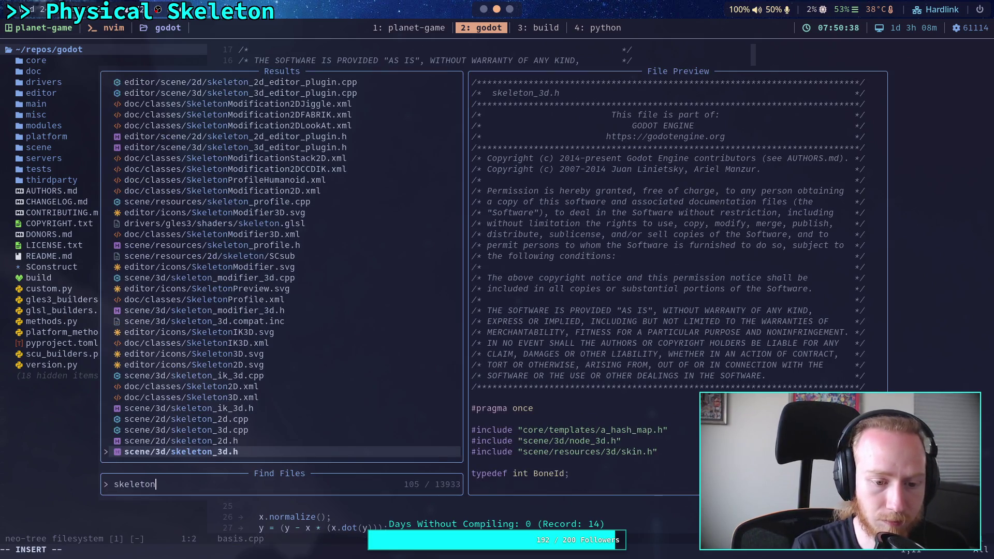
{"action": "key", "text": "Return"}
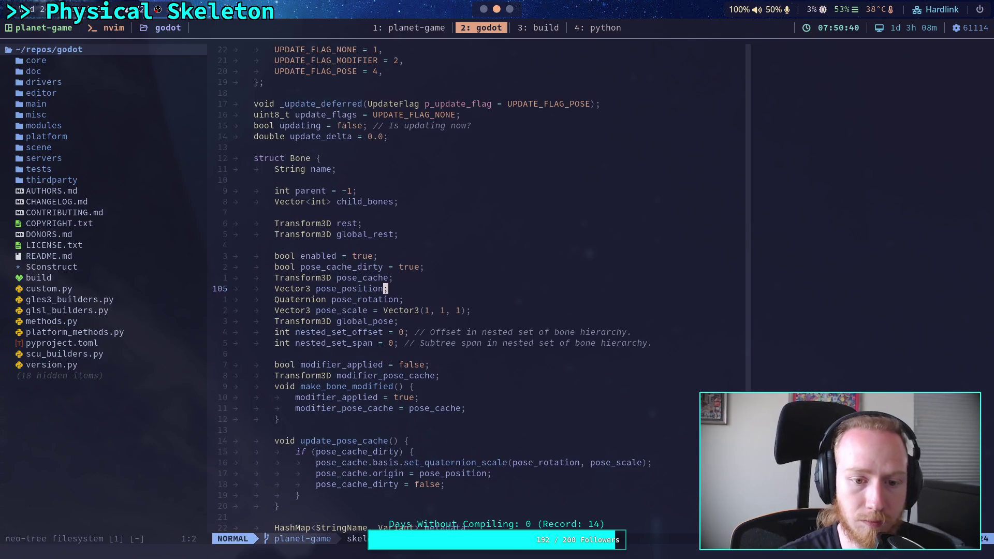
{"action": "key", "text": "ctrl+d"}
{"action": "key", "text": "slash"}
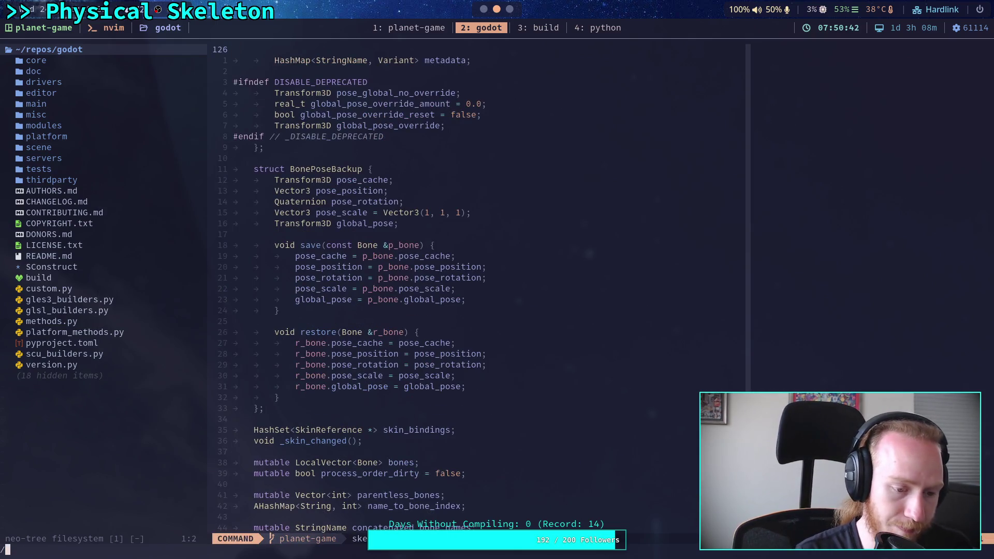
{"action": "type", "text": "set_bone_pose"}
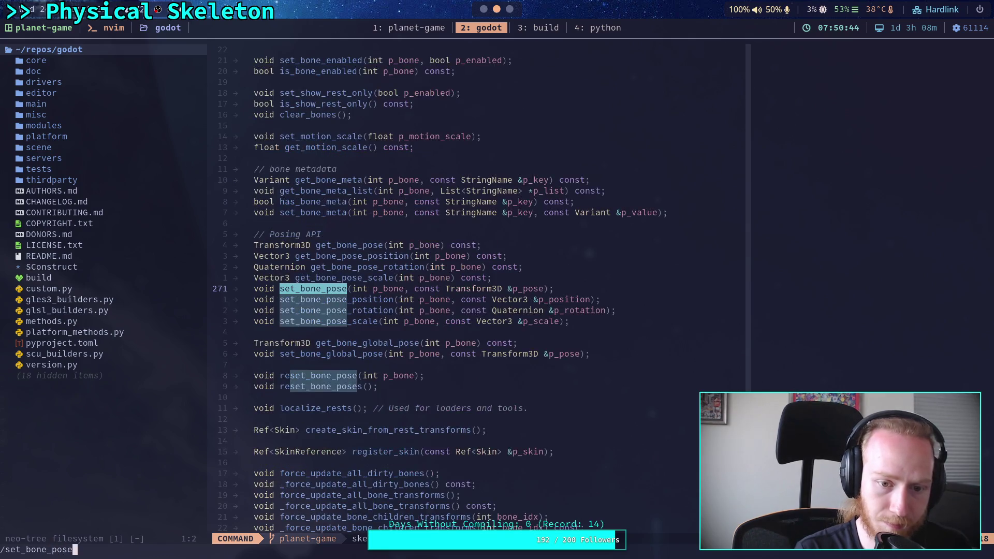
{"action": "type", "text": "_rotation"}
{"action": "key", "text": "Return"}
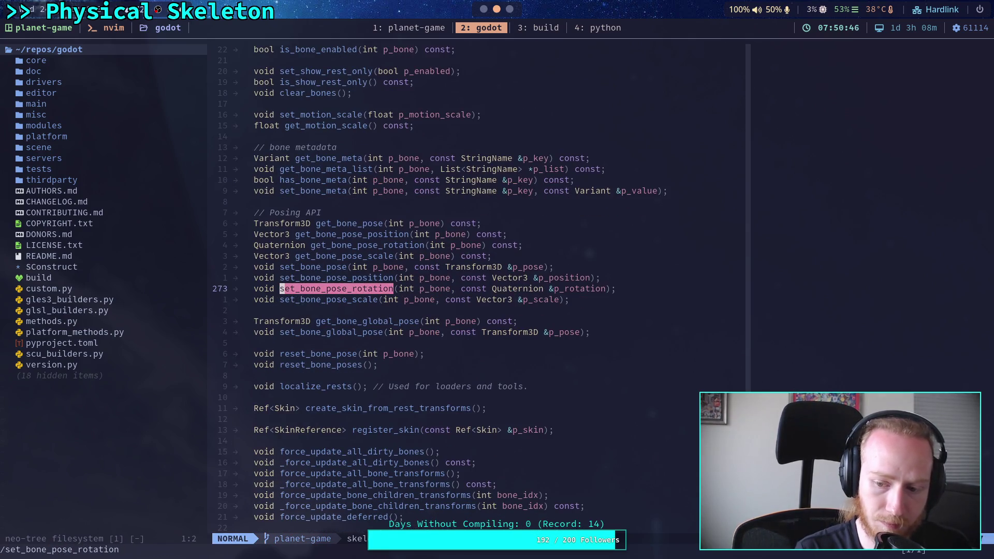
Open skeleton_3d.cpp through the file finder
{"action": "key", "text": "space"}
{"action": "key", "text": "f"}
{"action": "key", "text": "f"}
{"action": "type", "text": "skelet"}
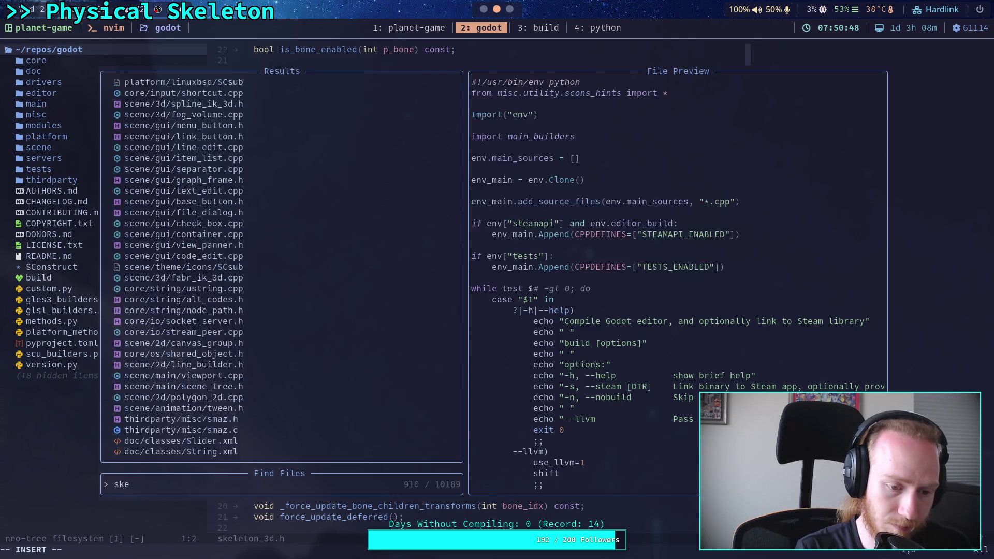
{"action": "key", "text": "Escape"}
{"action": "key", "text": "Escape"}
{"action": "type", "text": "/"}
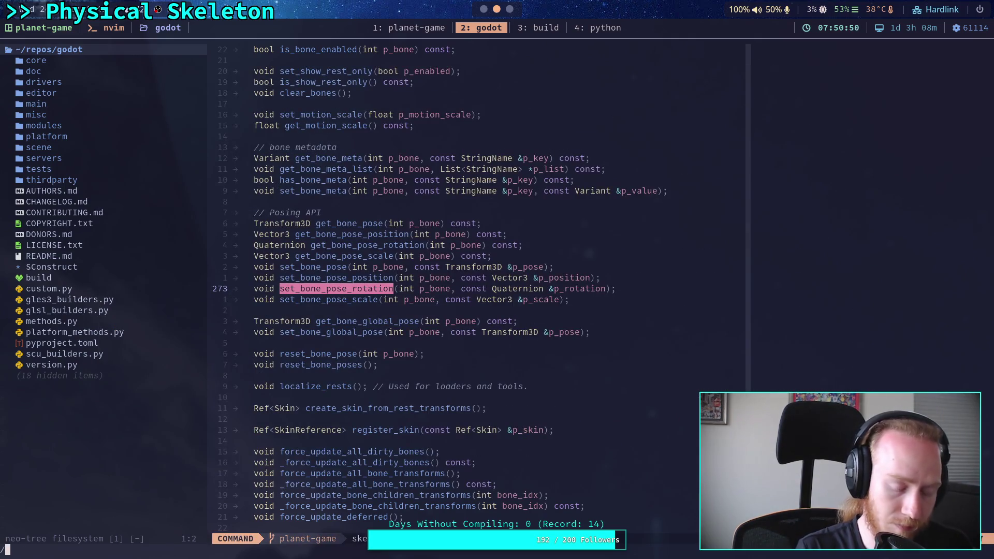
{"action": "key", "text": "Escape"}
{"action": "key", "text": "space"}
{"action": "key", "text": "f"}
{"action": "key", "text": "f"}
{"action": "type", "text": "skeleto"}
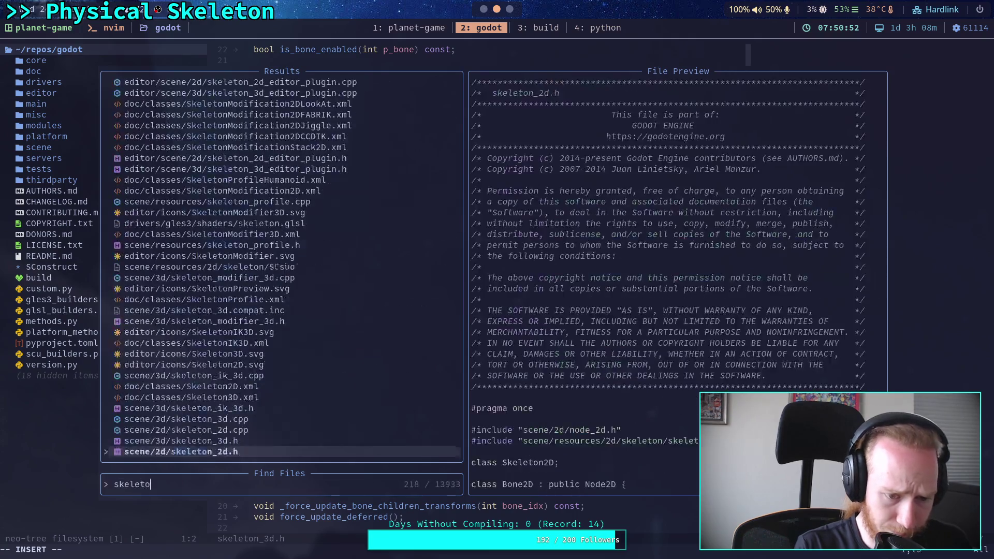
{"action": "key", "text": "Up"}
{"action": "key", "text": "Up"}
{"action": "key", "text": "Up"}
{"action": "key", "text": "Return"}
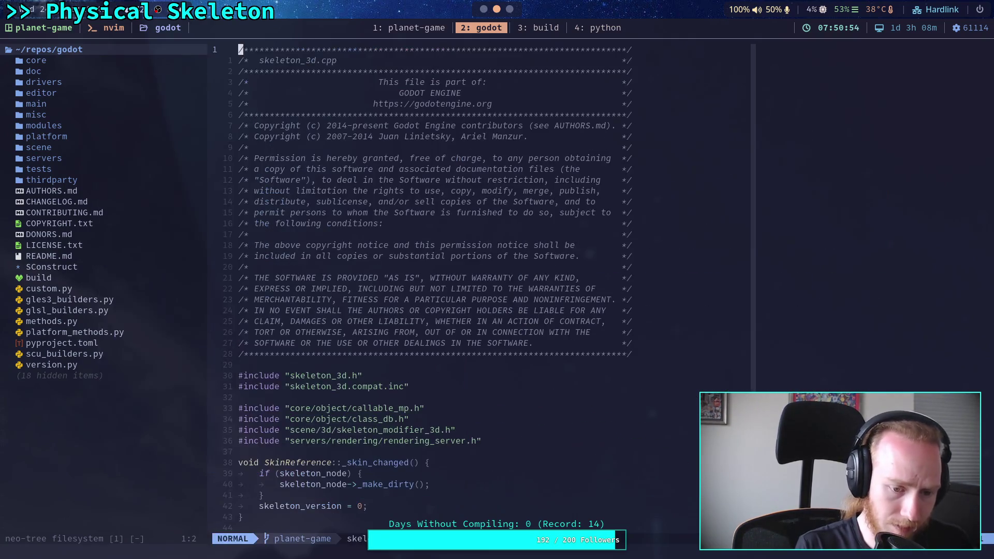
{"action": "type", "text": "/set"}
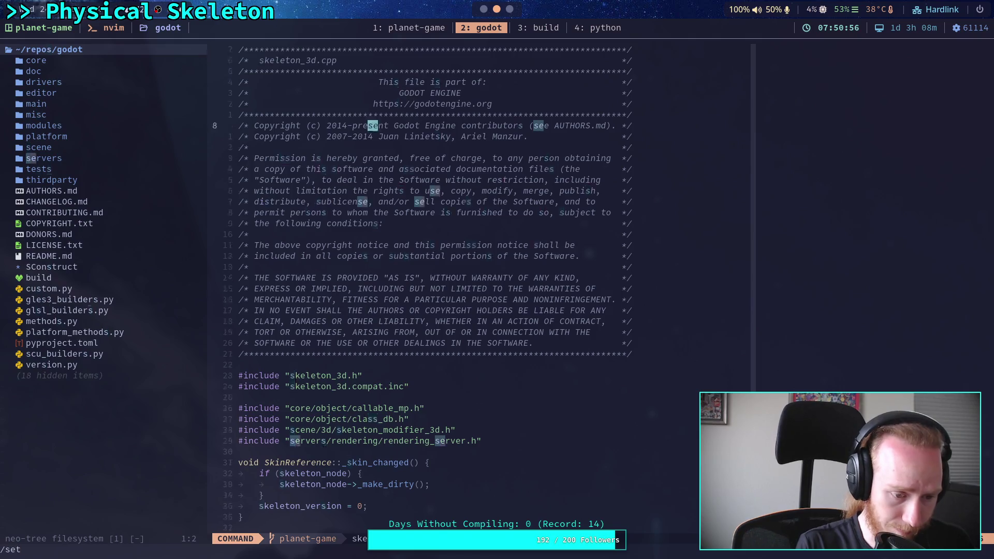
{"action": "type", "text": "_bone_pose"}
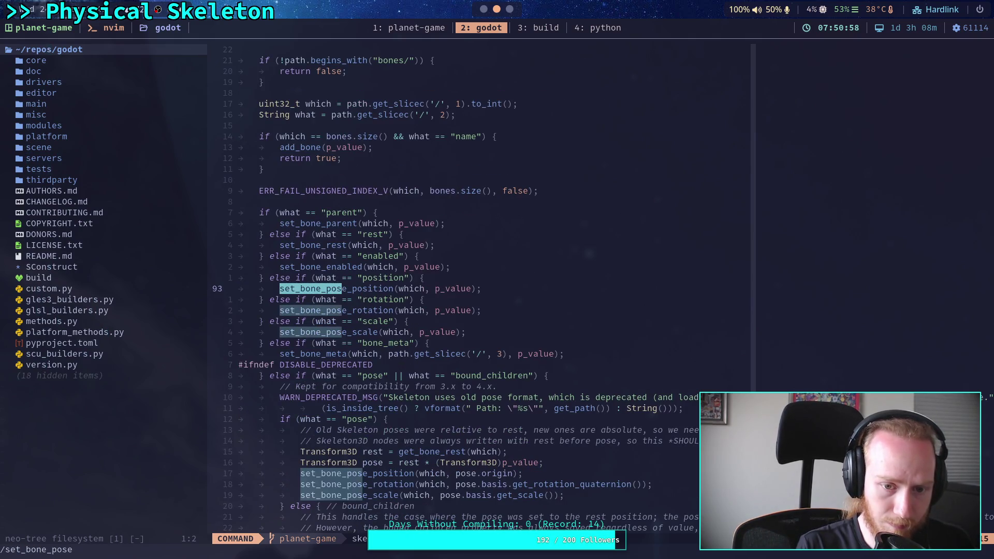
{"action": "type", "text": "_rotation"}
Step through set_bone_pose_rotation matches to its Skeleton3D definition at line 846
{"action": "key", "text": "Return"}
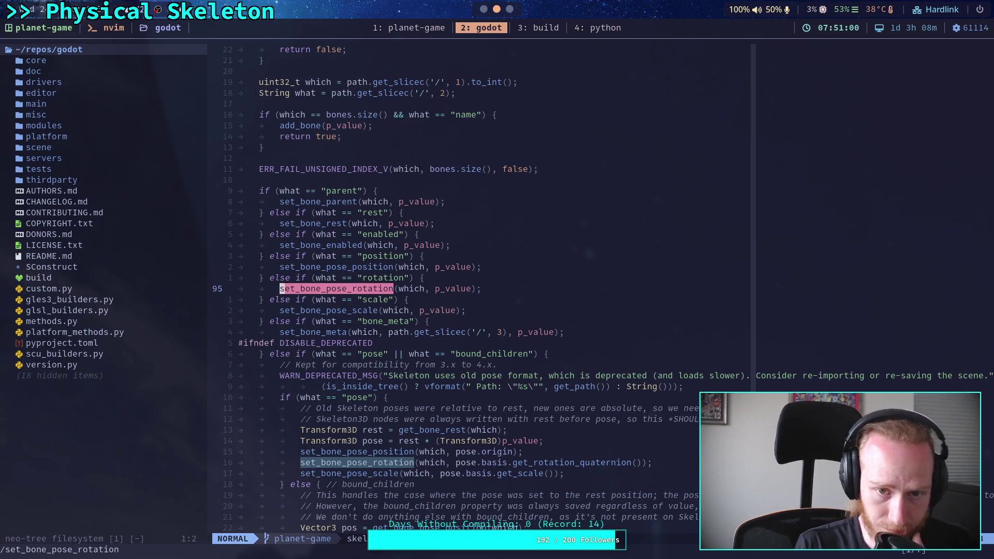
{"action": "key", "text": "n"}
{"action": "key", "text": "n"}
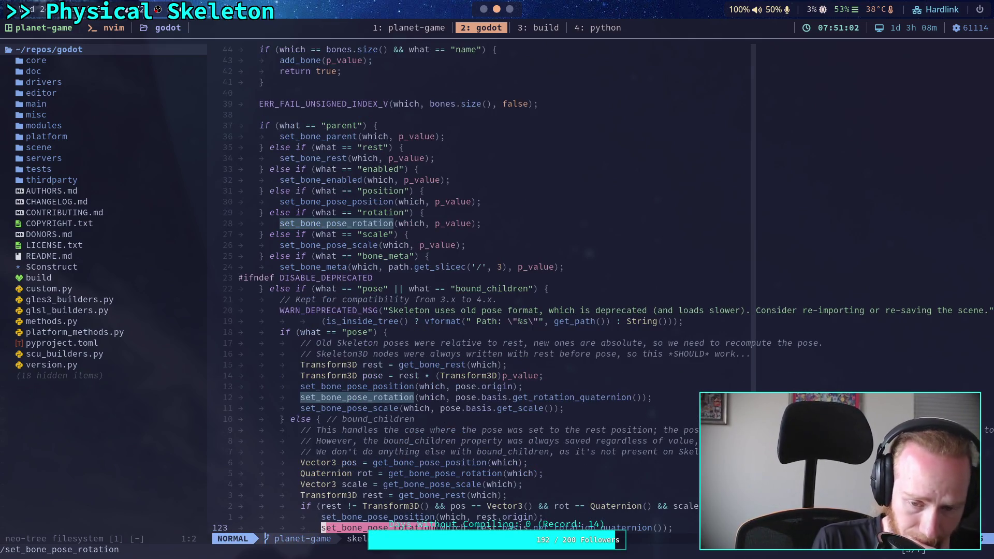
{"action": "key", "text": "n"}
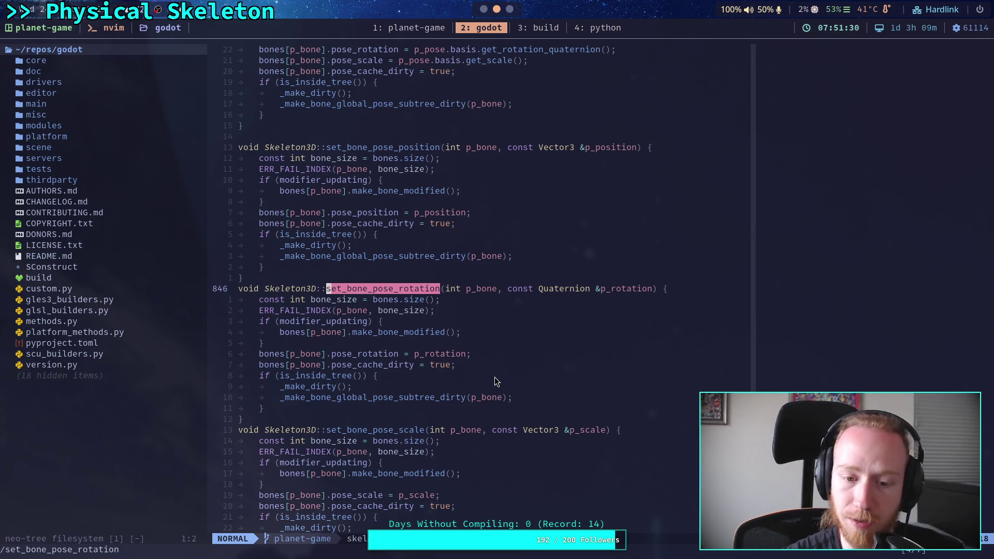
{"action": "scroll", "coordinate": [515, 374], "scroll_direction": "up", "scroll_amount": 1}
{"action": "scroll", "coordinate": [525, 371], "scroll_direction": "down", "scroll_amount": 2}
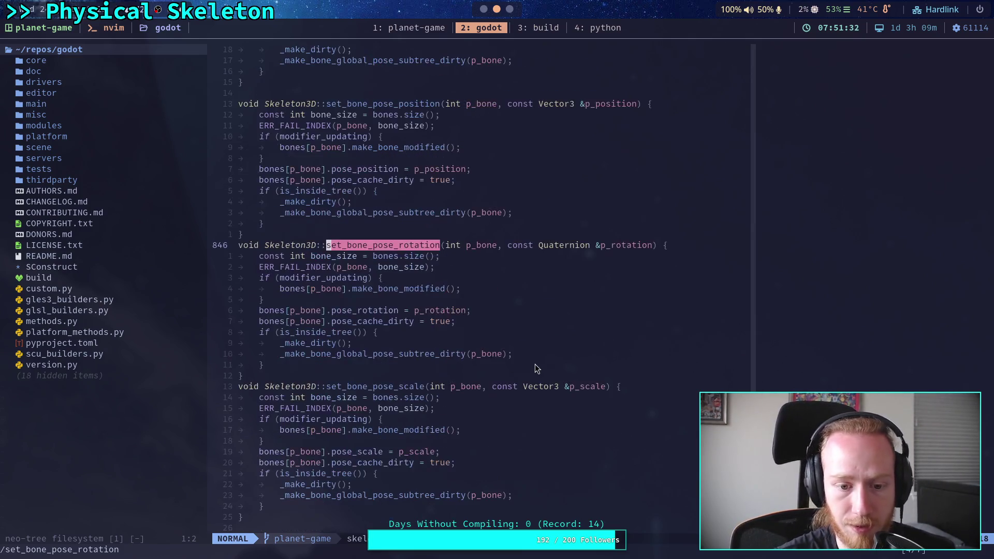
{"action": "type", "text": "/get_"}
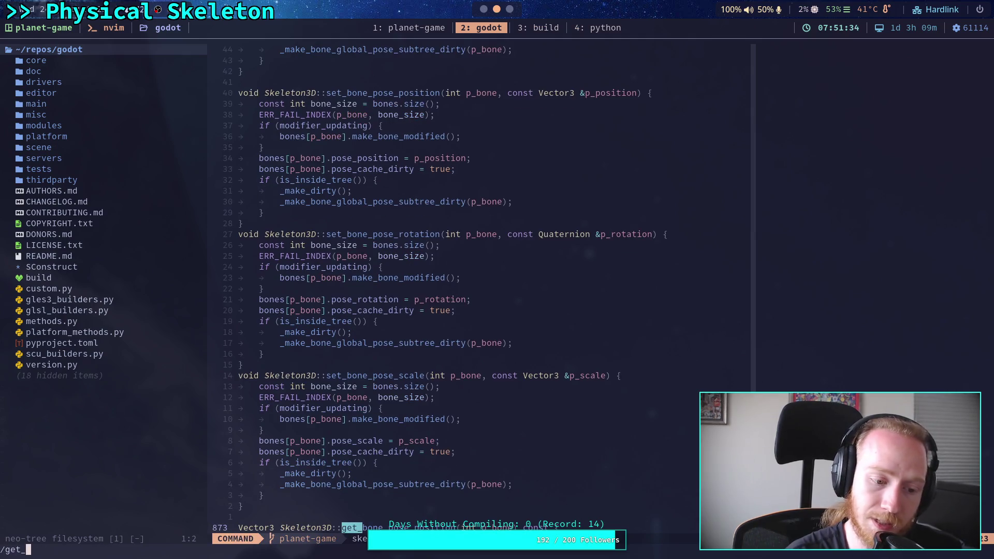
{"action": "type", "text": "bone_global"}
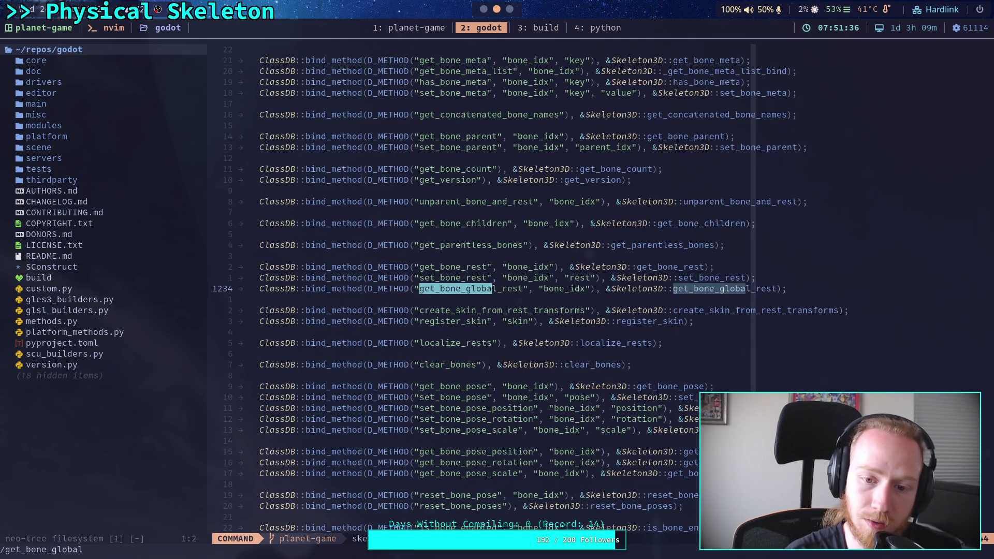
{"action": "type", "text": "_pose"}
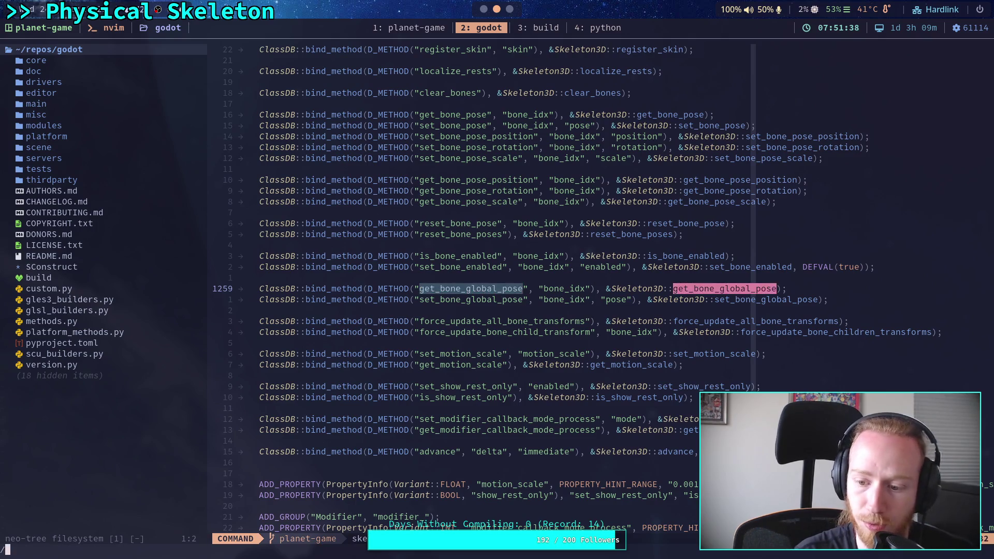
Step through get_bone_global_pose matches, then jump to _update_bone_global_pose at line 494
{"action": "key", "text": "Return"}
{"action": "key", "text": "n"}
{"action": "key", "text": "n"}
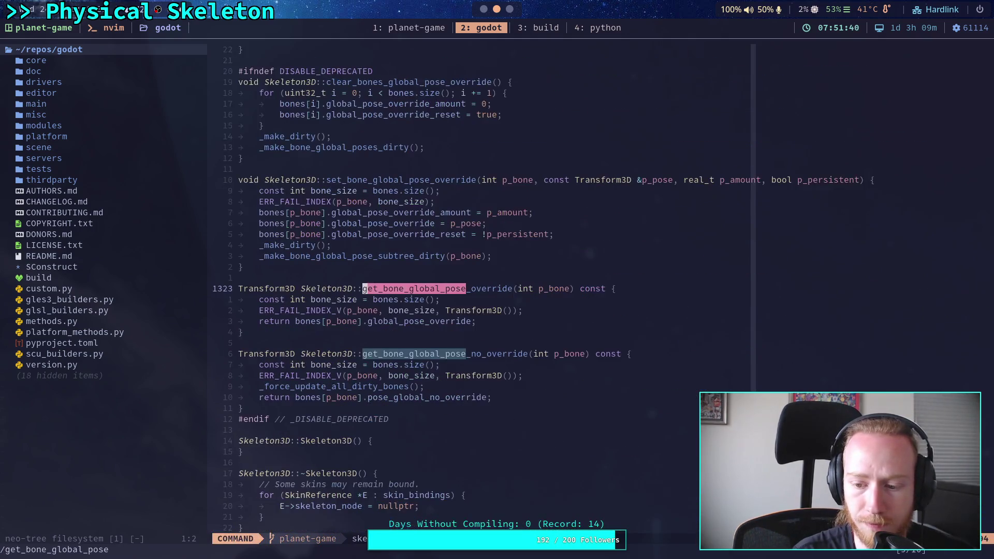
{"action": "key", "text": "n"}
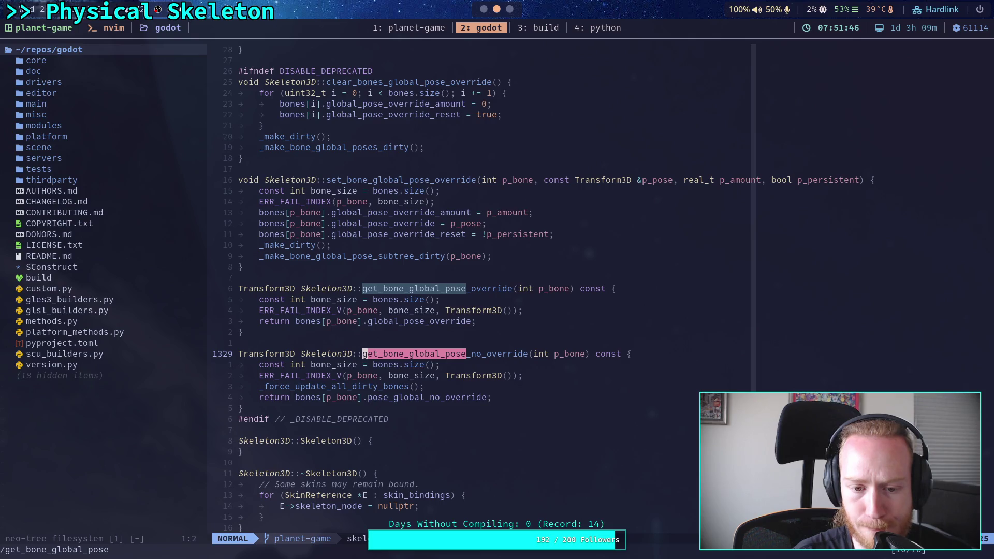
{"action": "key", "text": "slash"}
{"action": "key", "text": "Up"}
{"action": "key", "text": "Return"}
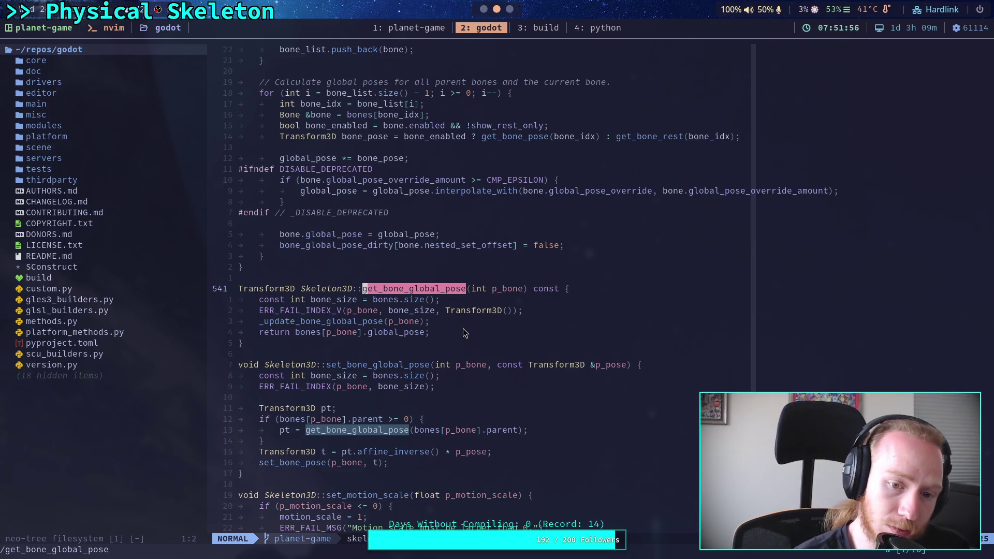
{"action": "type", "text": "/_udp"}
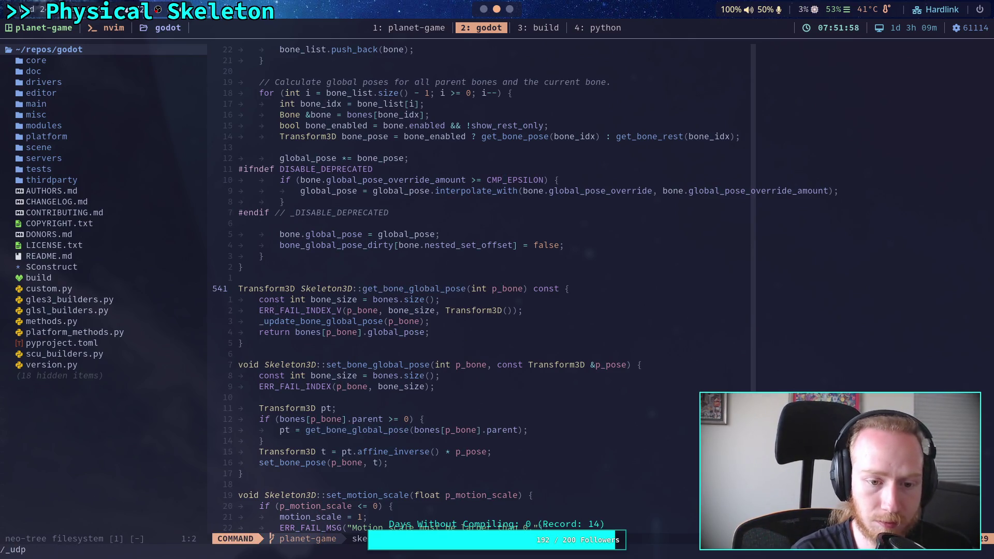
{"action": "key", "text": "BackSpace"}
{"action": "key", "text": "BackSpace"}
{"action": "type", "text": "pdat"}
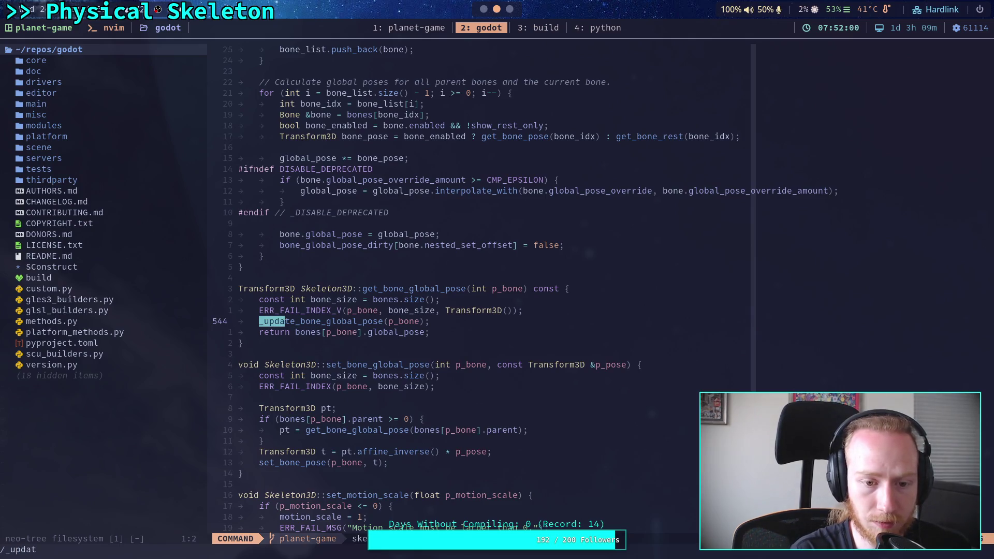
{"action": "type", "text": "e_bone_globa"}
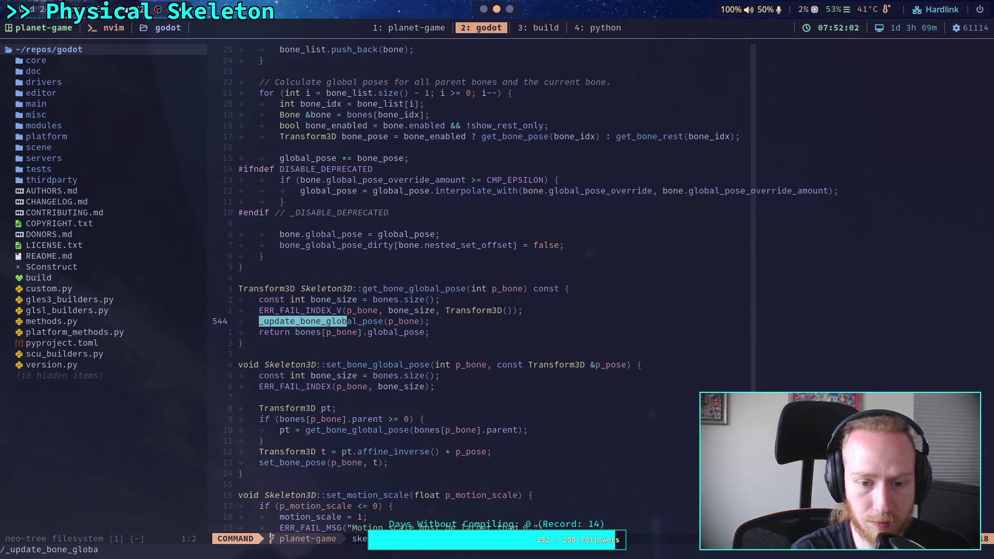
{"action": "type", "text": "l_pose"}
{"action": "key", "text": "Return"}
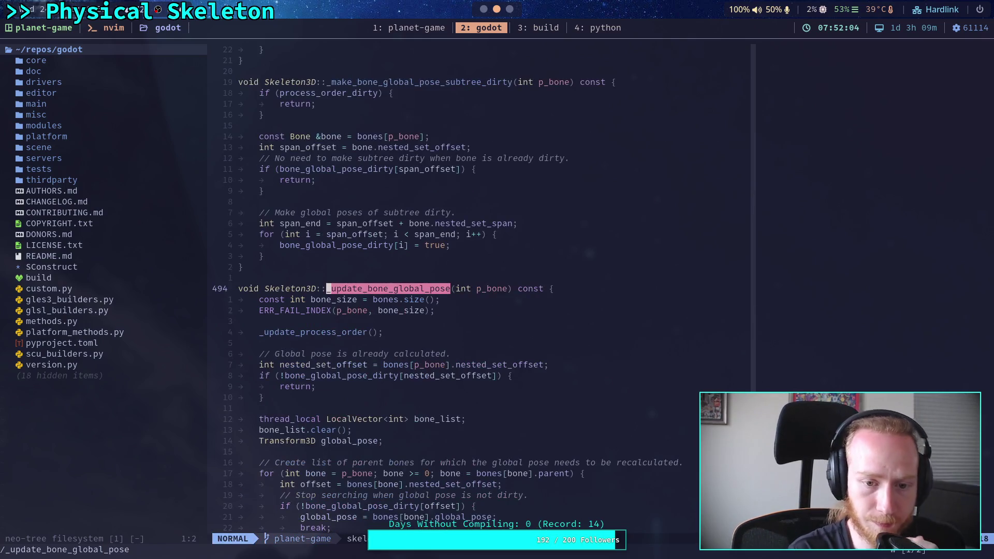
Read through _update_bone_global_pose, then return to ik_modifier.gd in Godot
{"action": "scroll", "coordinate": [484, 354], "scroll_direction": "down", "scroll_amount": 2}
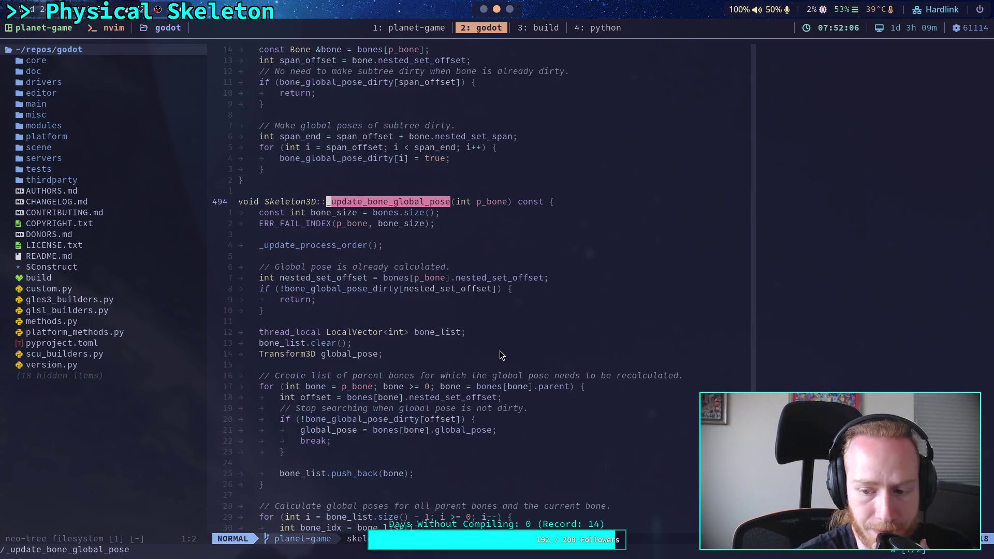
{"action": "scroll", "coordinate": [502, 349], "scroll_direction": "down", "scroll_amount": 2}
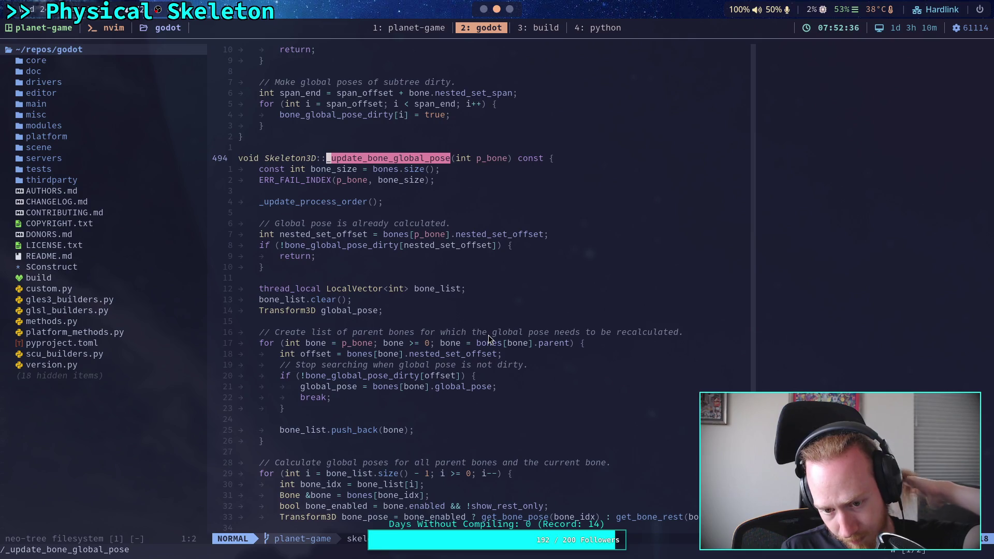
{"action": "scroll", "coordinate": [489, 334], "scroll_direction": "down", "scroll_amount": 4}
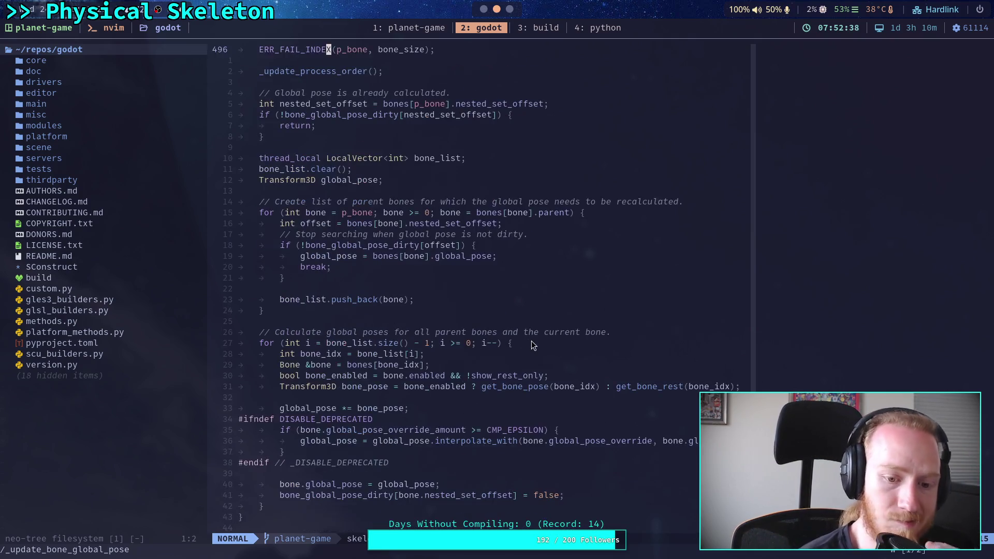
{"action": "scroll", "coordinate": [537, 346], "scroll_direction": "up", "scroll_amount": 3}
{"action": "key", "text": "alt+Tab"}
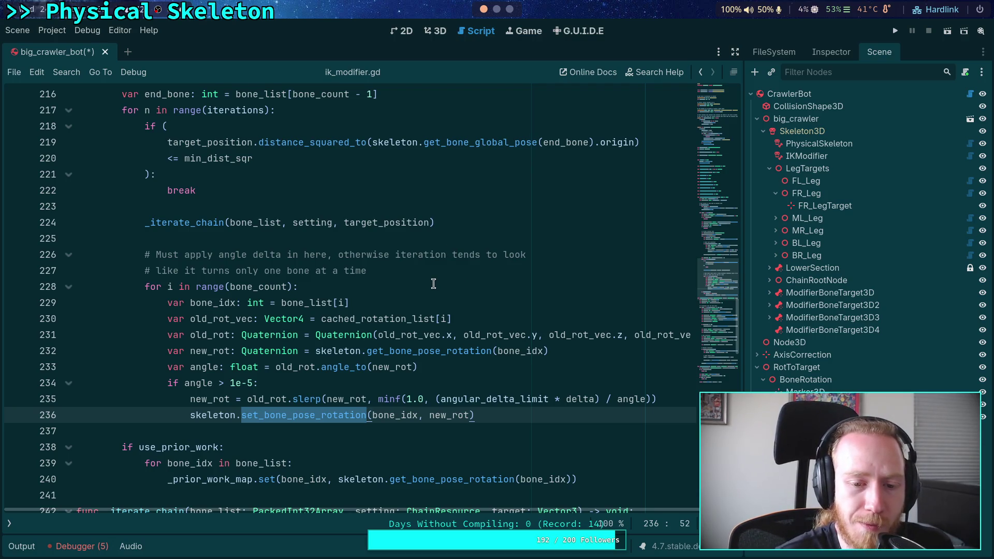
Inspect get_bone_pose_rotation, bone_idx and cached_rotation_list in lines 230–232
{"action": "double_click", "coordinate": [425, 351]}
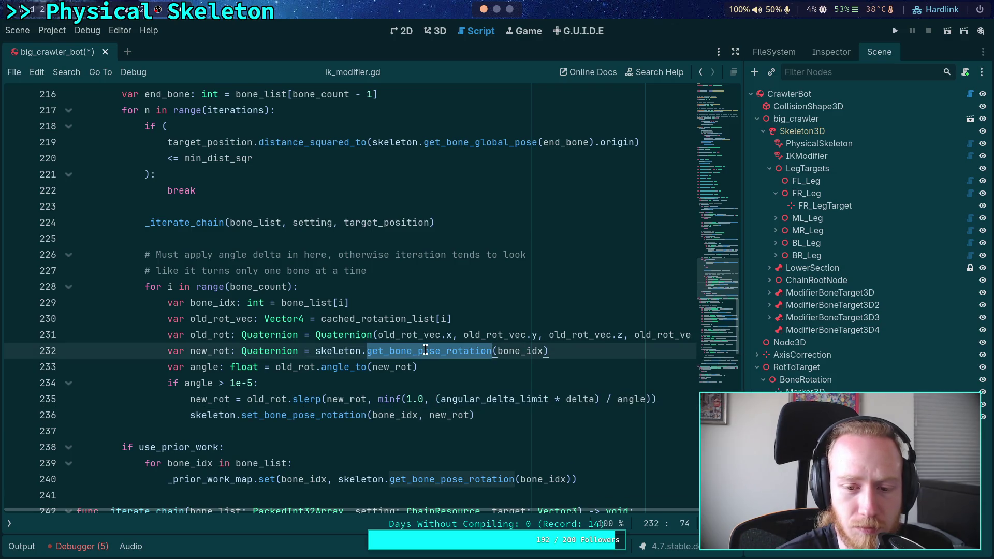
{"action": "double_click", "coordinate": [500, 350]}
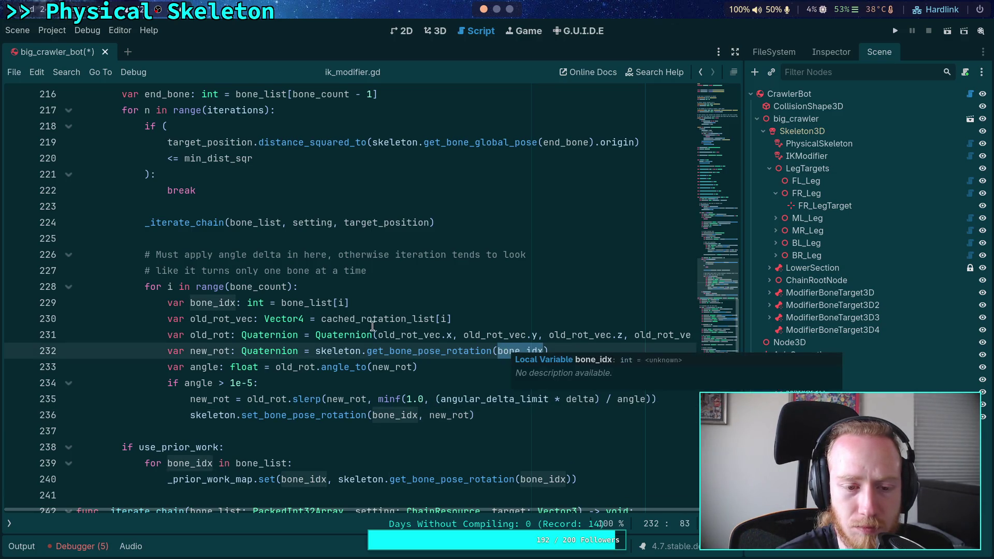
{"action": "scroll", "coordinate": [370, 326], "scroll_direction": "down", "scroll_amount": 1}
{"action": "double_click", "coordinate": [354, 273]}
Bring up the context menu on the get_bone_global_pose call at line 253
{"action": "scroll", "coordinate": [283, 273], "scroll_direction": "up", "scroll_amount": 2}
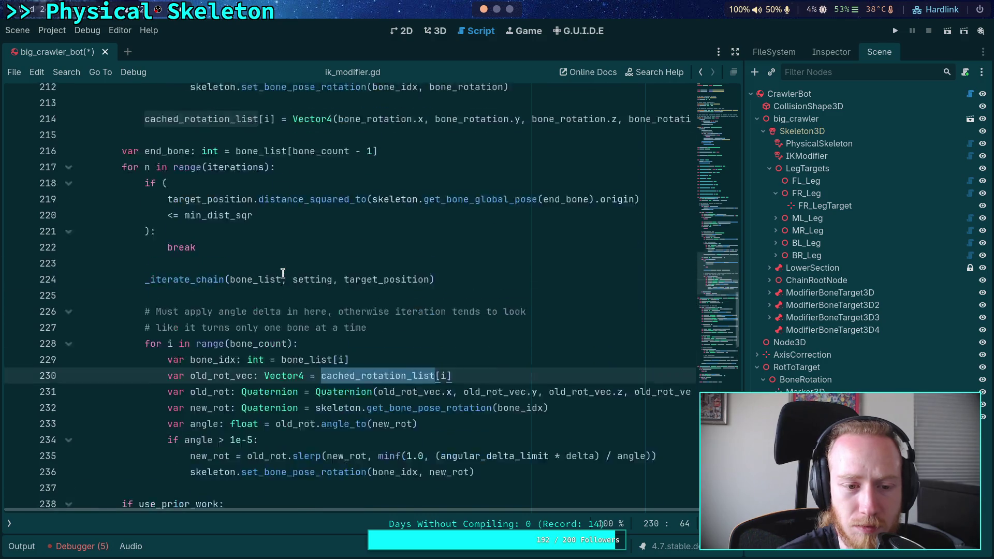
{"action": "scroll", "coordinate": [282, 273], "scroll_direction": "up", "scroll_amount": 6}
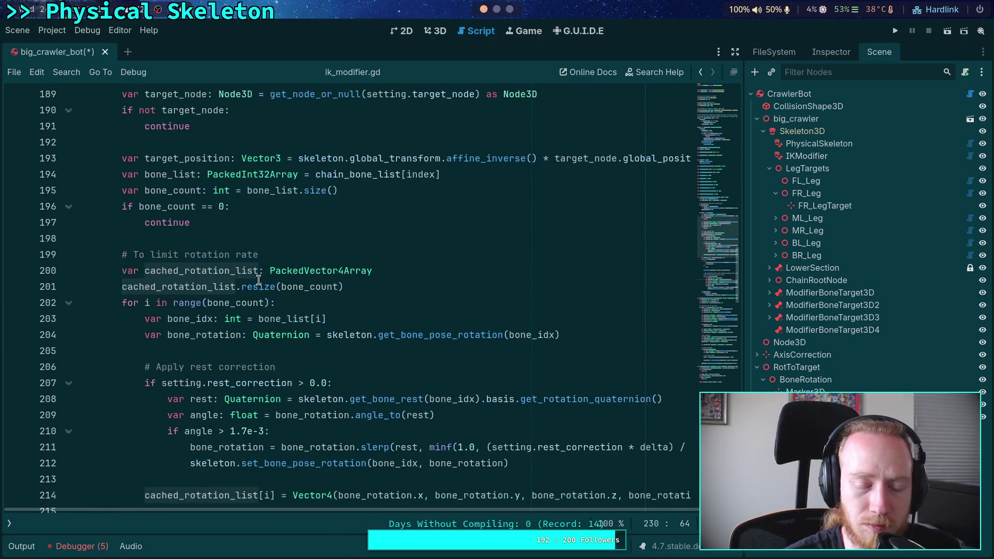
{"action": "scroll", "coordinate": [259, 280], "scroll_direction": "down", "scroll_amount": 6}
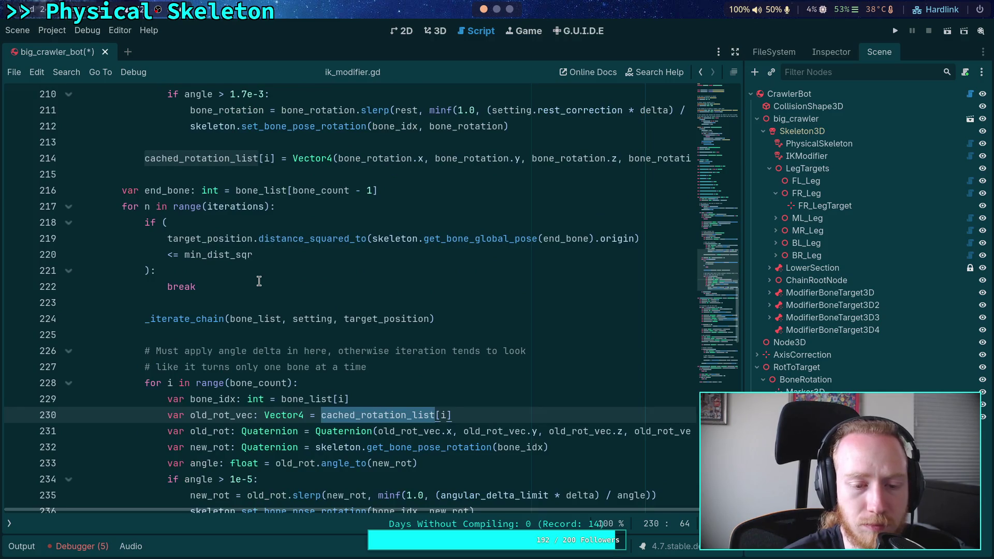
{"action": "scroll", "coordinate": [258, 281], "scroll_direction": "down", "scroll_amount": 3}
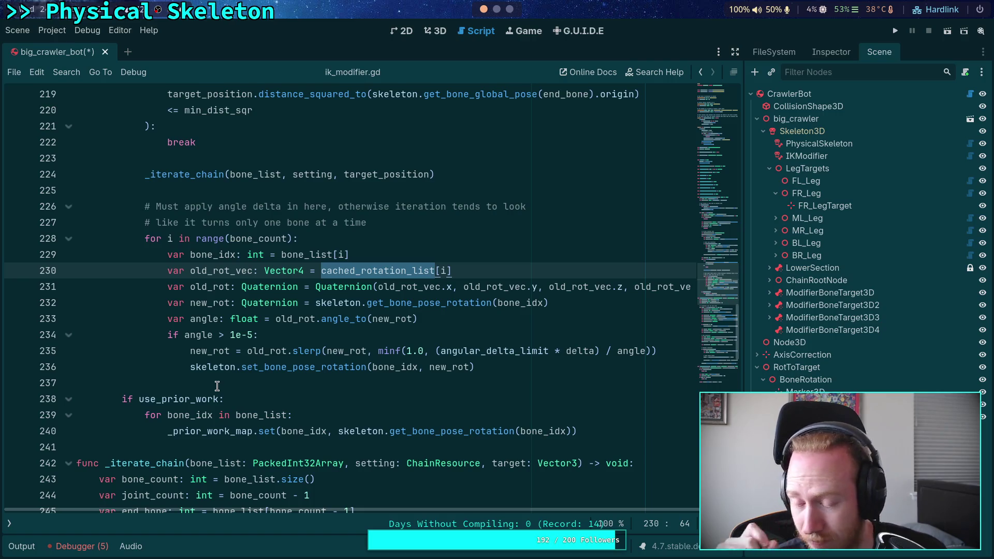
{"action": "scroll", "coordinate": [217, 386], "scroll_direction": "down", "scroll_amount": 9}
{"action": "scroll", "coordinate": [268, 392], "scroll_direction": "down", "scroll_amount": 1}
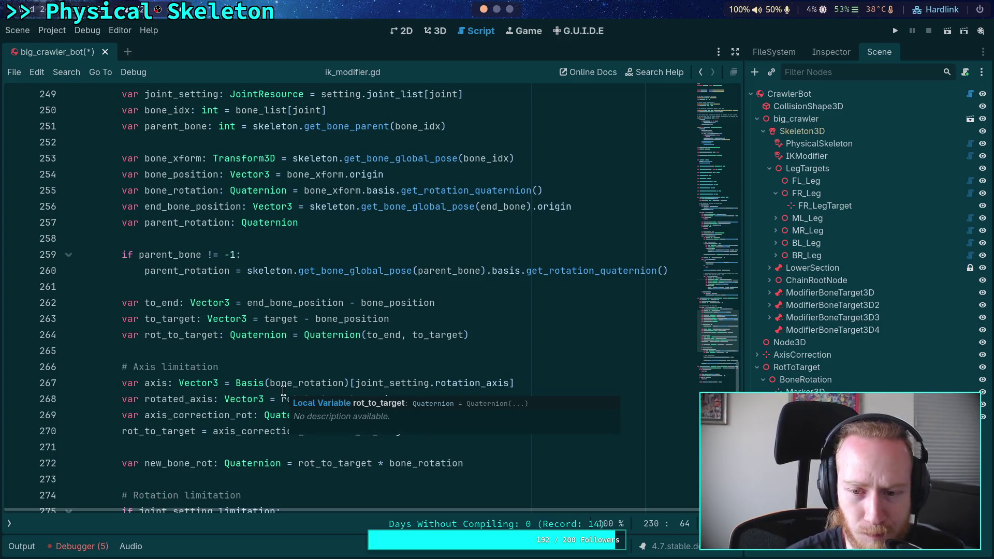
{"action": "mouse_move", "coordinate": [432, 162]}
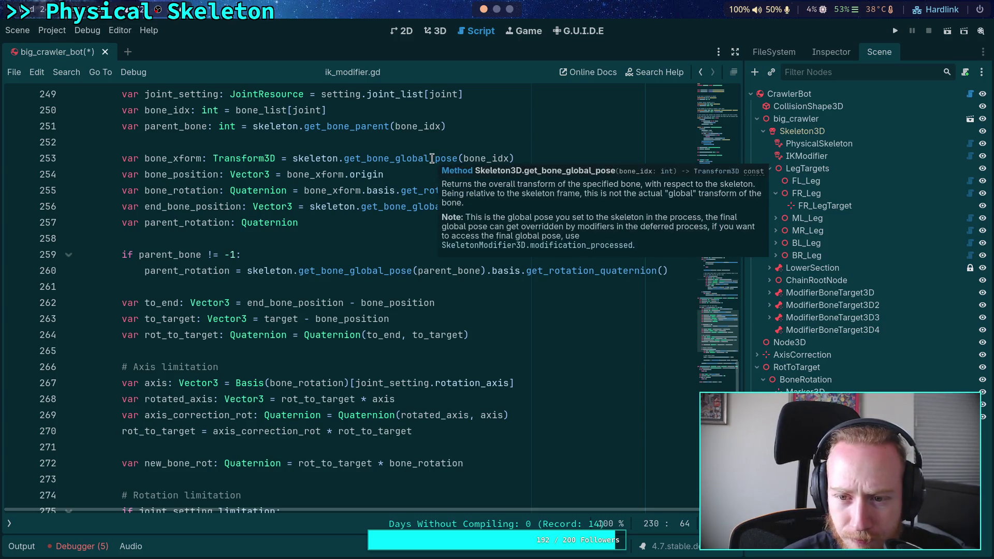
{"action": "left_click", "coordinate": [432, 161]}
{"action": "right_click", "coordinate": [433, 161]}
Look up get_bone_global_pose in the Skeleton3D docs and browse its Method Descriptions
{"action": "left_click", "coordinate": [471, 318]}
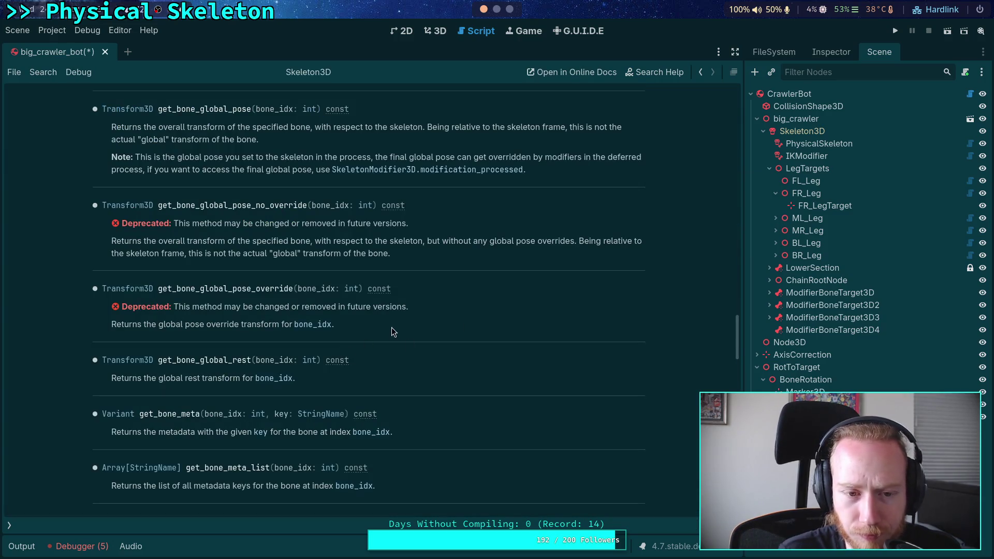
{"action": "scroll", "coordinate": [434, 333], "scroll_direction": "up", "scroll_amount": 5}
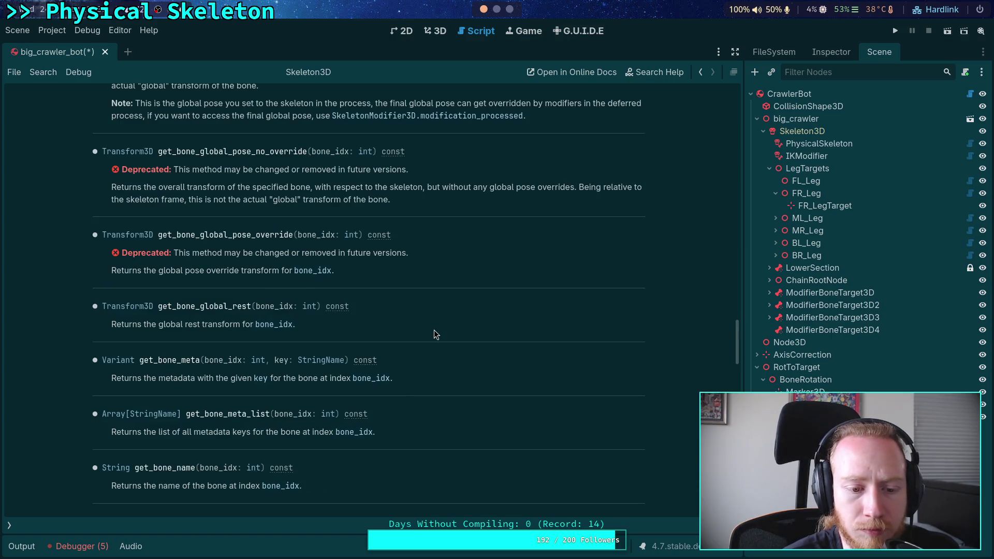
{"action": "scroll", "coordinate": [434, 334], "scroll_direction": "up", "scroll_amount": 3}
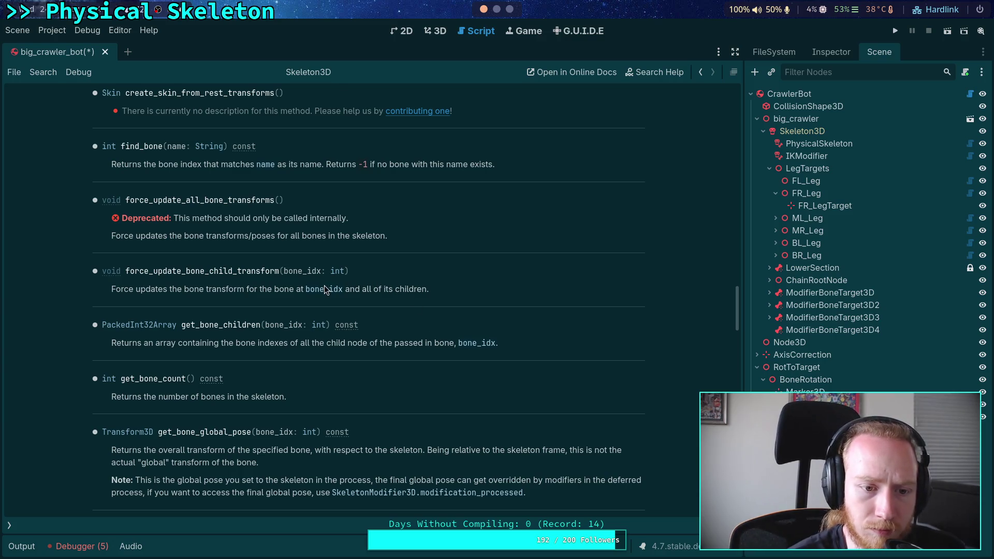
{"action": "scroll", "coordinate": [325, 289], "scroll_direction": "up", "scroll_amount": 4}
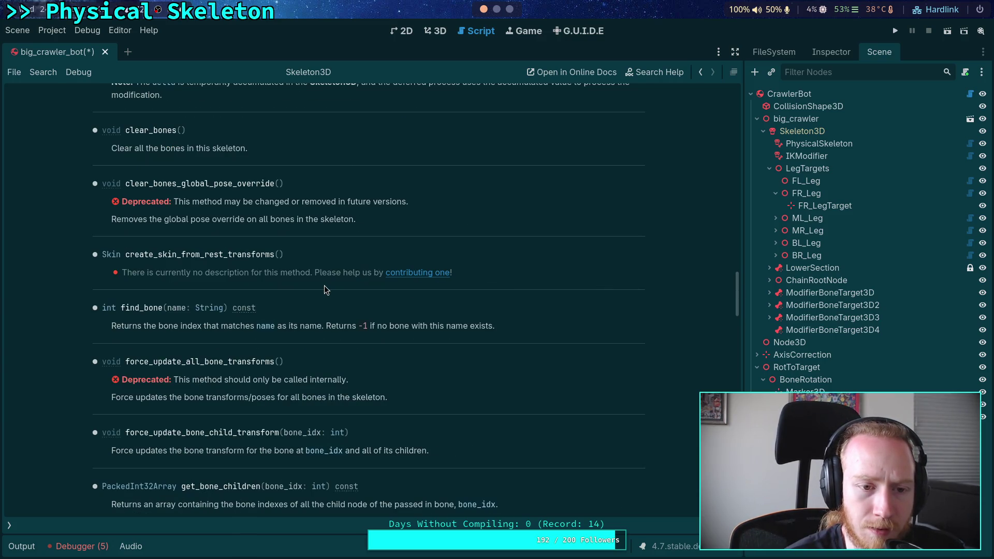
{"action": "scroll", "coordinate": [285, 350], "scroll_direction": "up", "scroll_amount": 5}
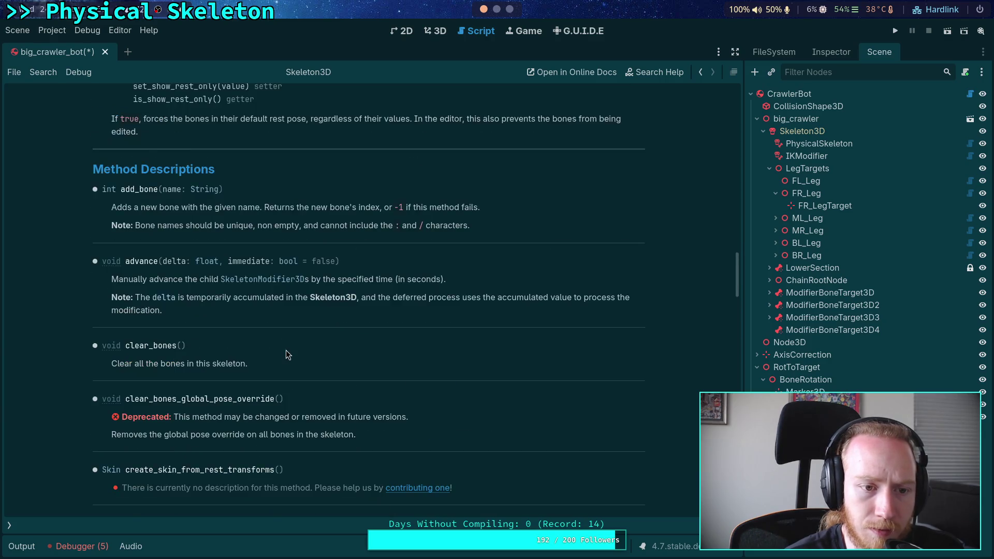
{"action": "scroll", "coordinate": [286, 350], "scroll_direction": "down", "scroll_amount": 6}
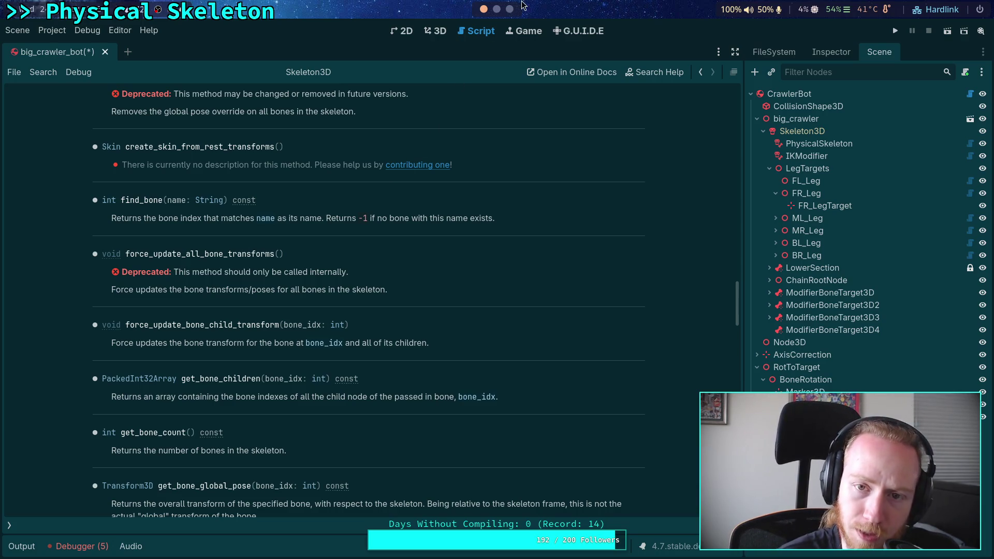
{"action": "key", "text": "super+2"}
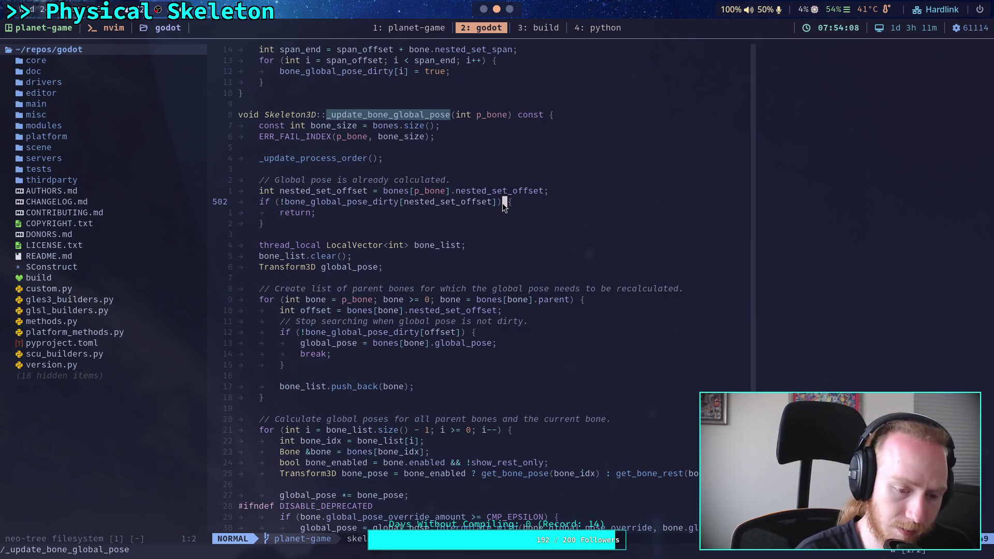
Search skeleton_3d.cpp for force_update_all and _force_update_all matches
{"action": "type", "text": "/force_update_all"}
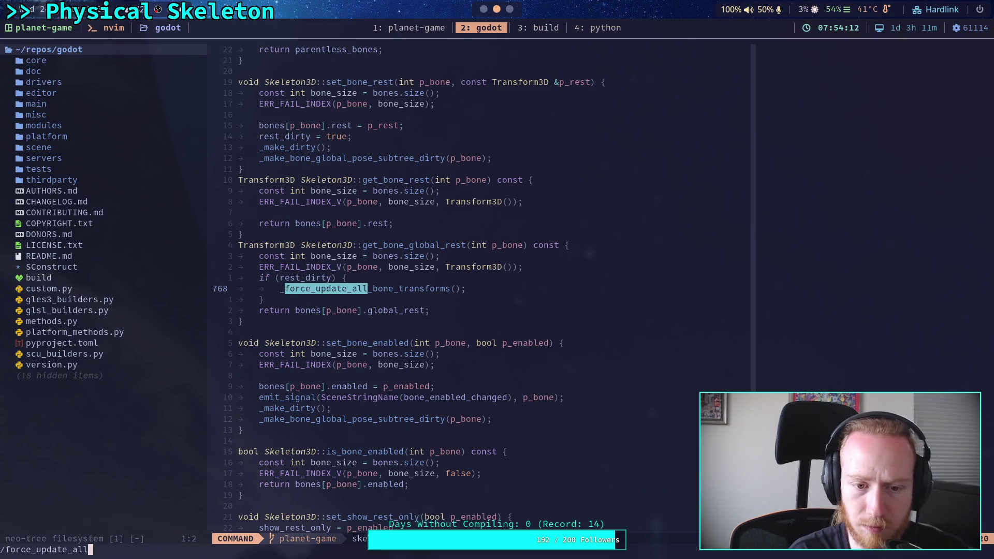
{"action": "key", "text": "Return"}
{"action": "key", "text": "n"}
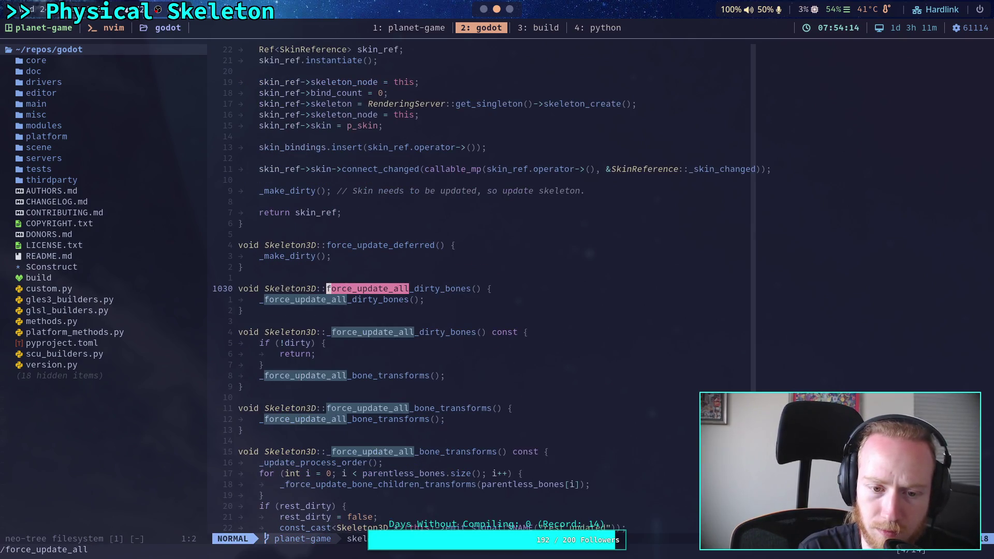
{"action": "key", "text": "n"}
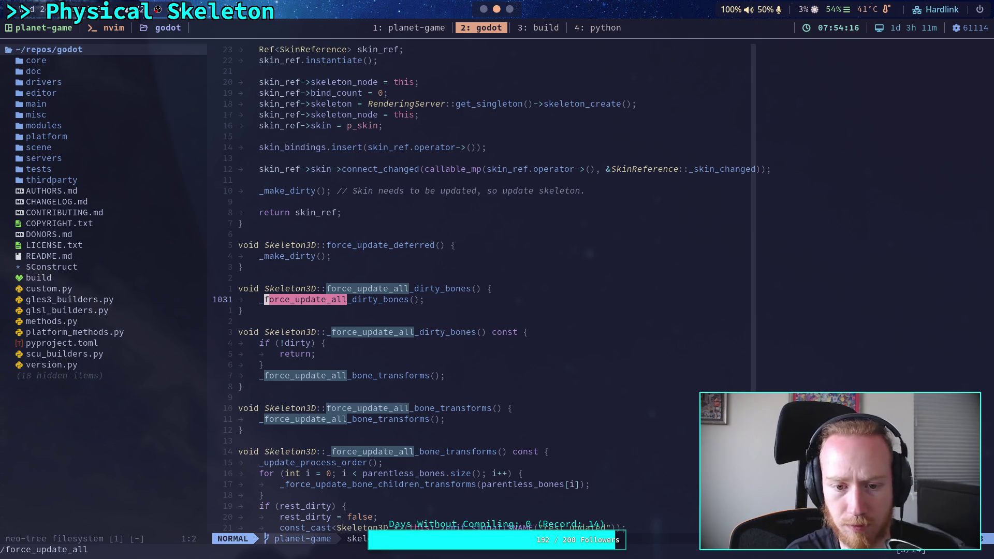
{"action": "key", "text": "n"}
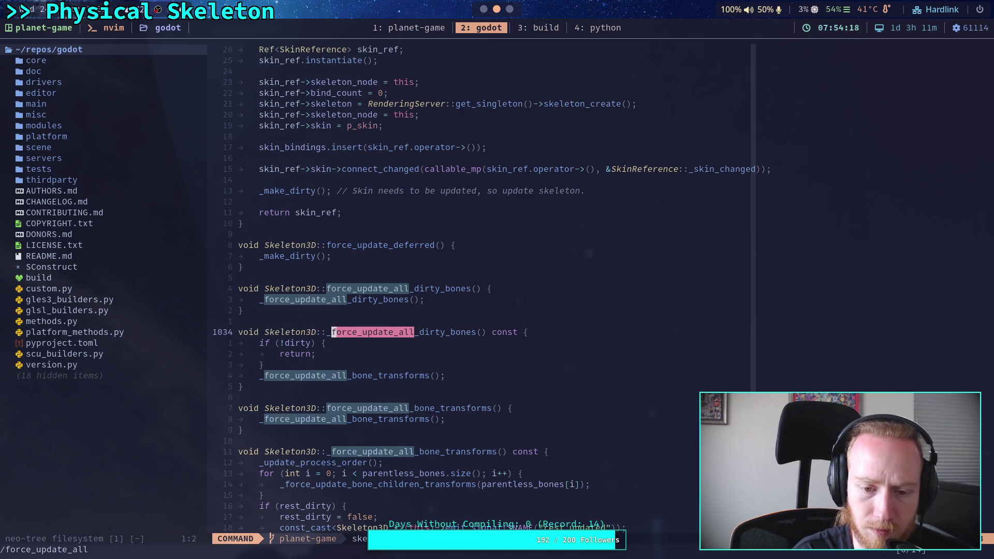
{"action": "key", "text": "n"}
{"action": "key", "text": "n"}
{"action": "key", "text": "n"}
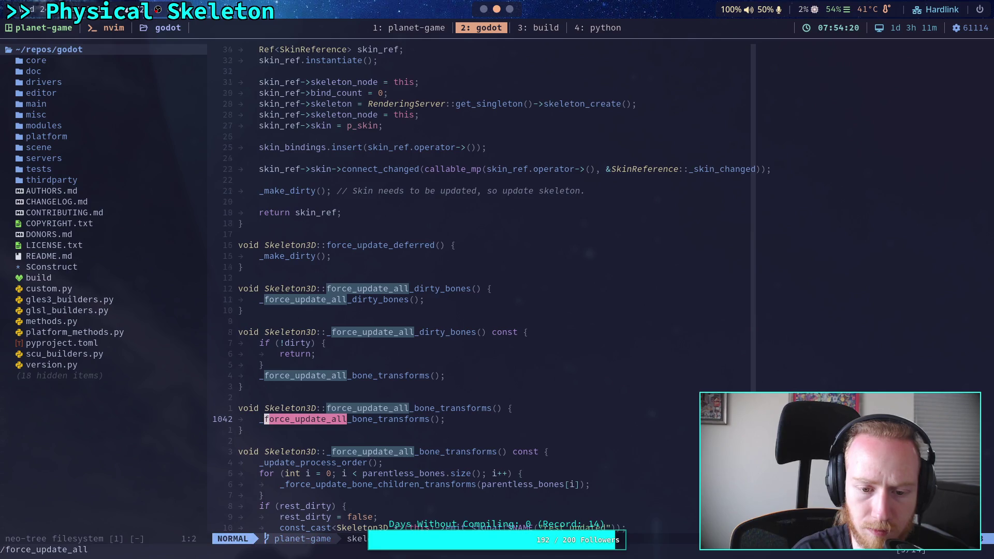
{"action": "key", "text": "slash"}
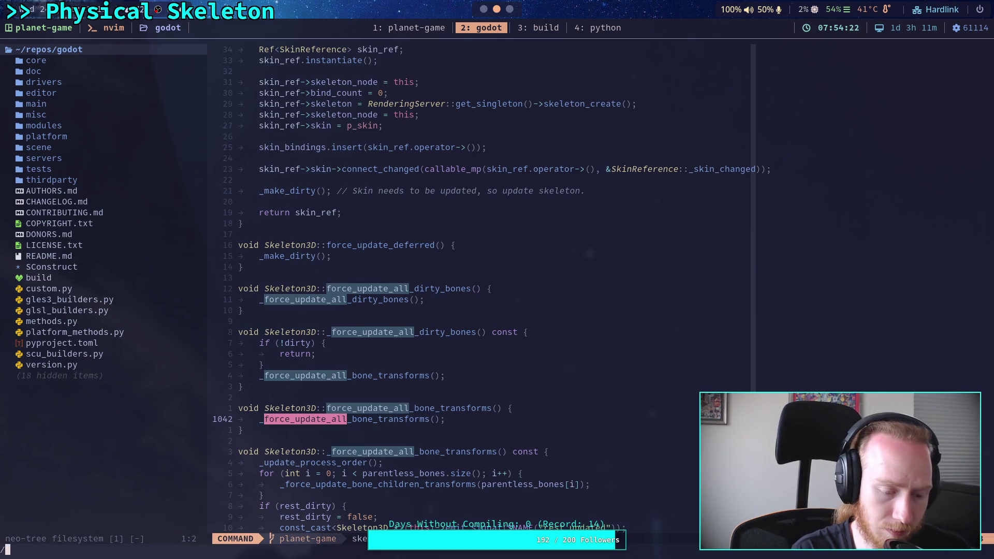
{"action": "type", "text": "_force_"}
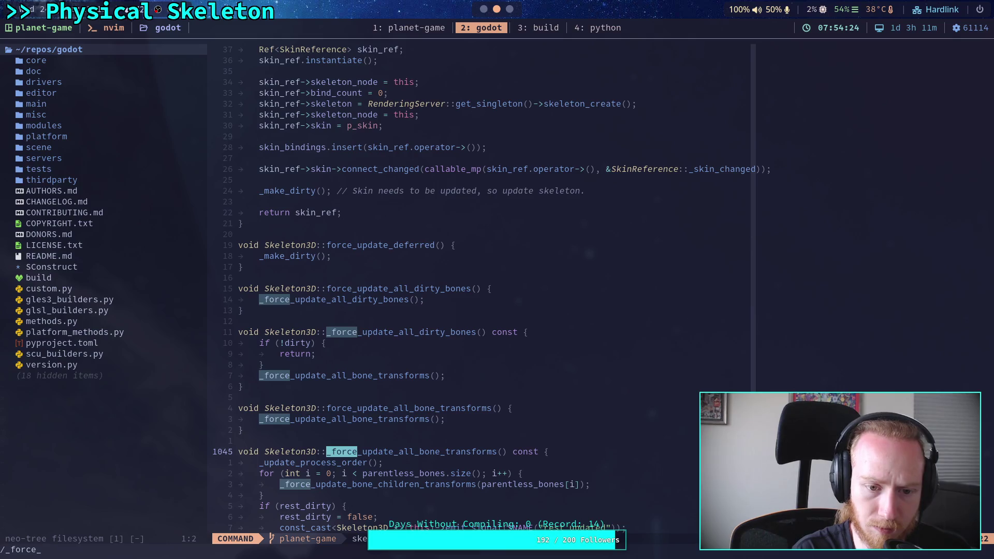
{"action": "type", "text": "update_all"}
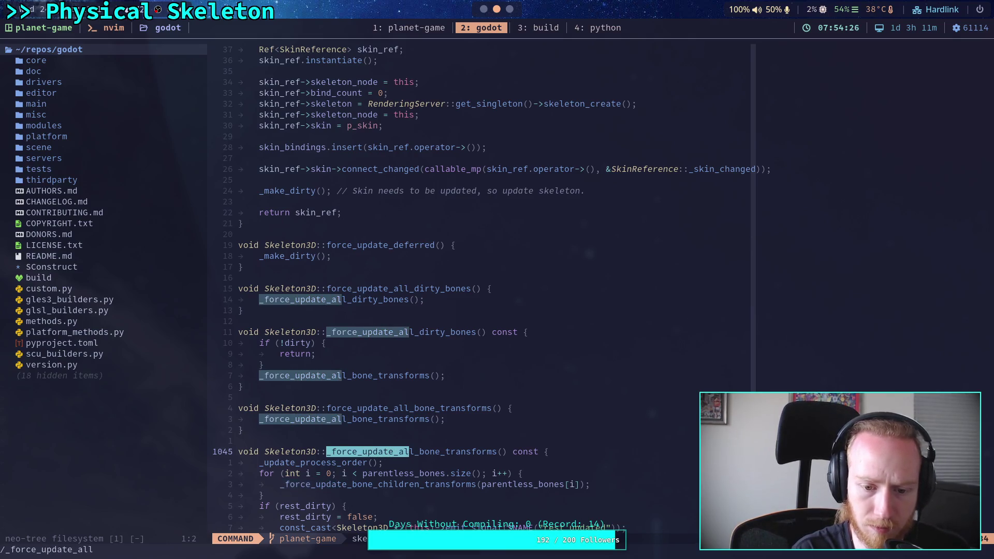
{"action": "key", "text": "Return"}
{"action": "scroll", "coordinate": [511, 195], "scroll_direction": "down", "scroll_amount": 7}
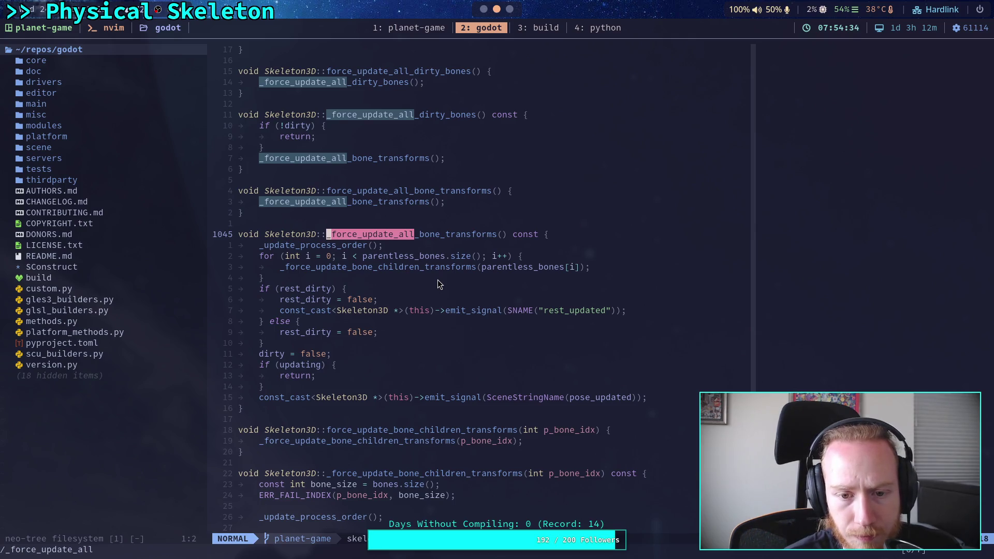
Bring the _force_update_bone_children_transforms definition at line 1067 to the top, then return to Godot
{"action": "key", "text": "slash"}
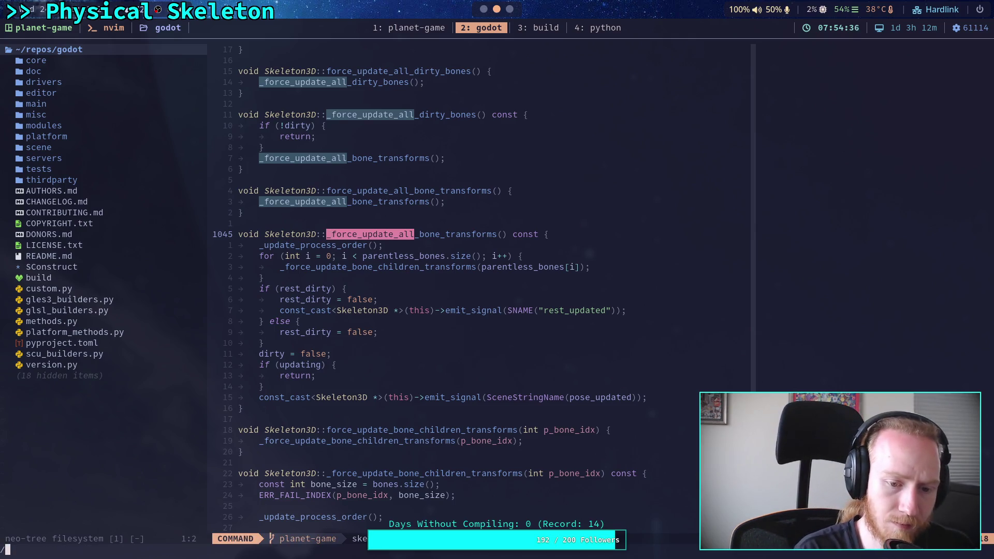
{"action": "type", "text": "_force_upd"}
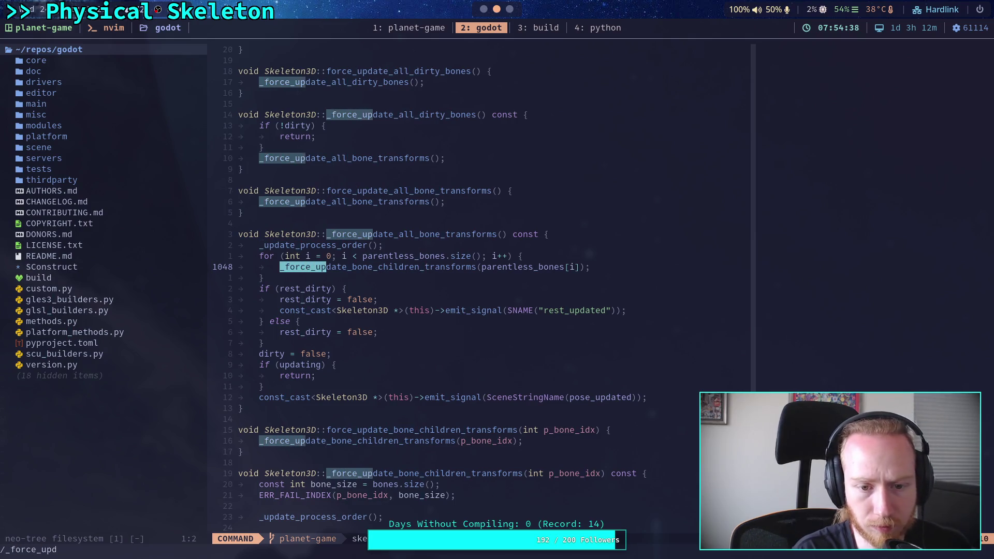
{"action": "type", "text": "ate_bone_chid"}
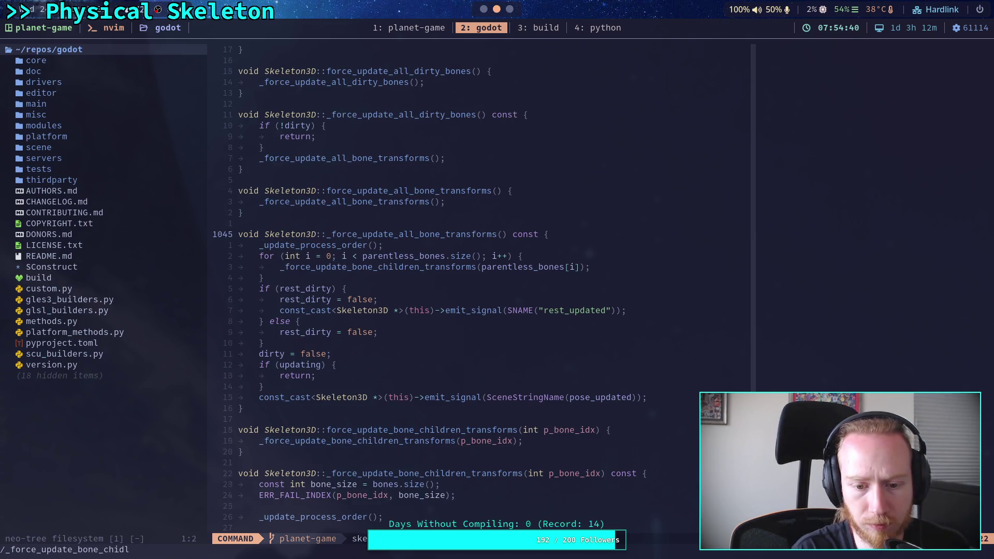
{"action": "key", "text": "BackSpace"}
{"action": "type", "text": "ldre"}
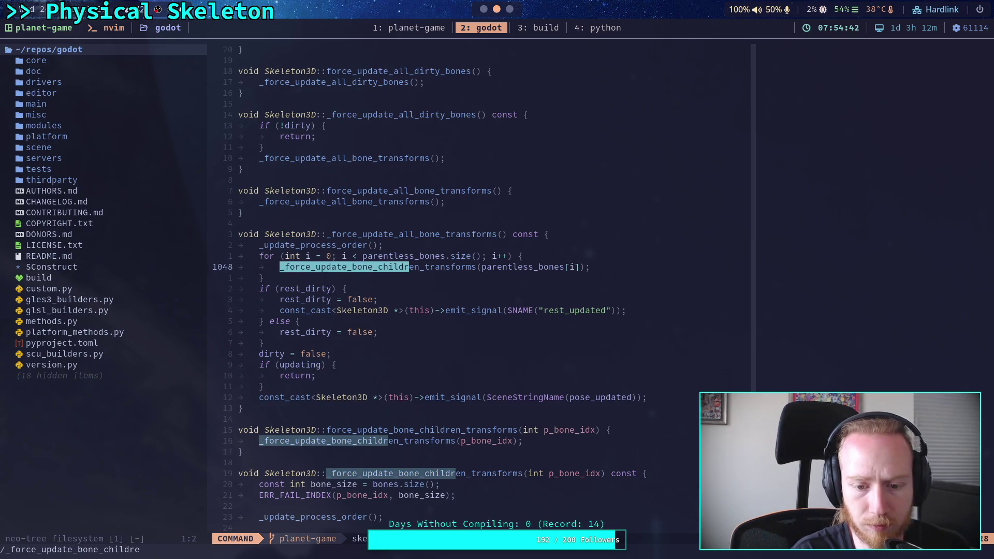
{"action": "type", "text": "n"}
{"action": "key", "text": "Return"}
{"action": "key", "text": "n"}
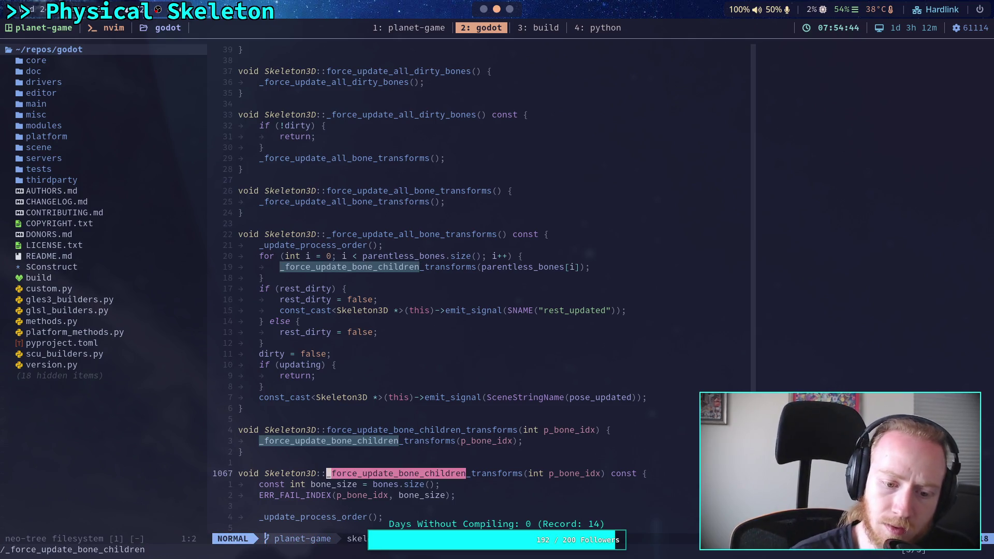
{"action": "key", "text": "z"}
{"action": "key", "text": "t"}
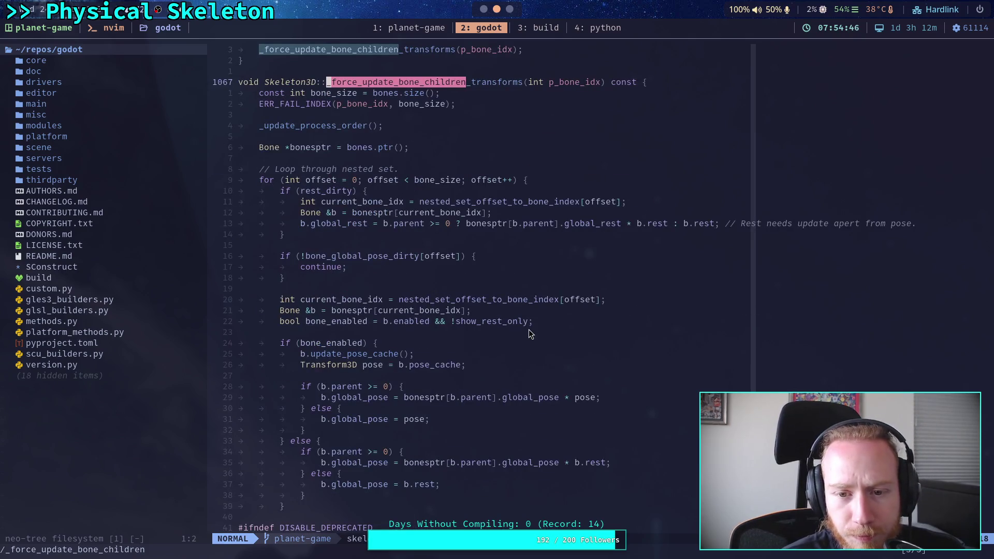
{"action": "scroll", "coordinate": [530, 330], "scroll_direction": "down", "scroll_amount": 15}
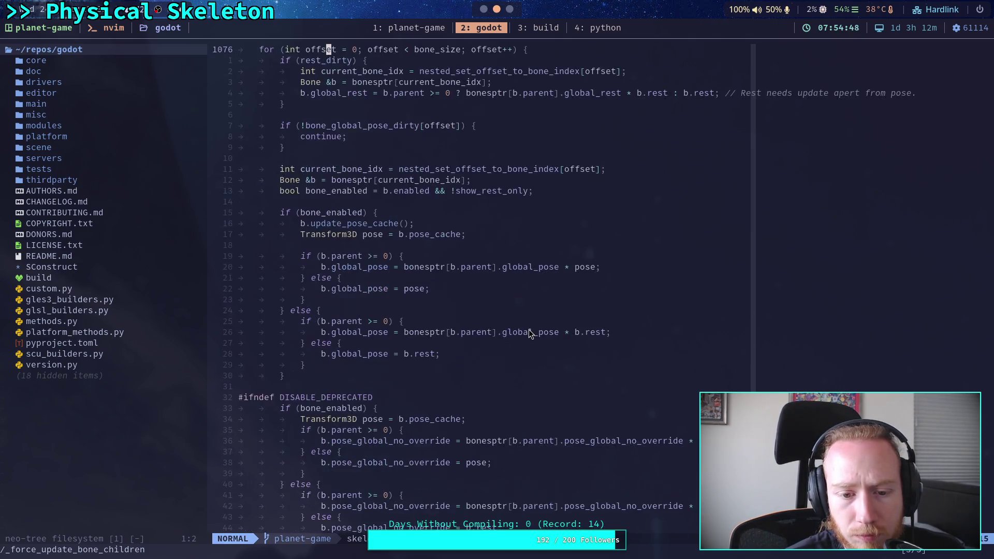
{"action": "left_click", "coordinate": [482, 9]}
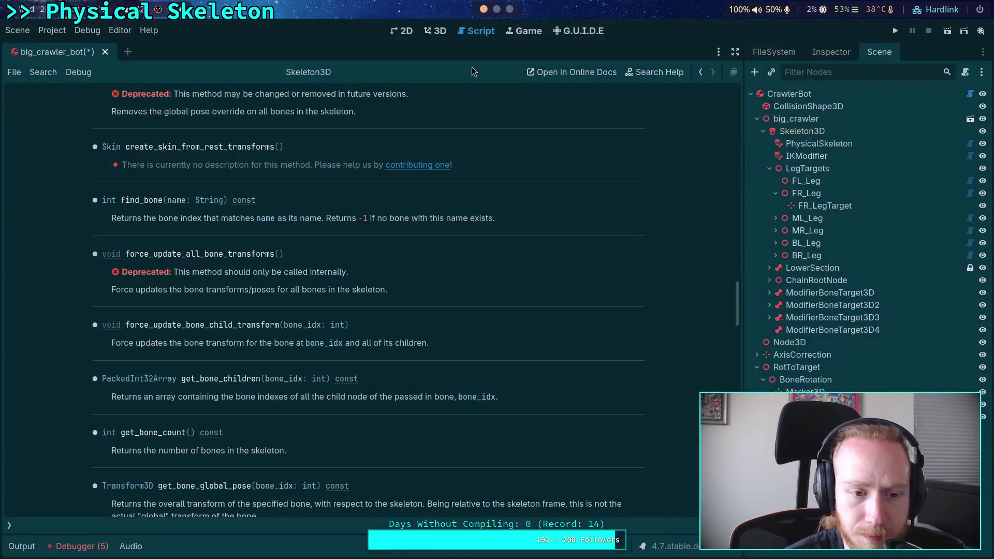
Open ik_modifier.gd from the script list, passing through CrawlerCharacter.gd
{"action": "left_click", "coordinate": [11, 526]}
{"action": "left_click", "coordinate": [71, 147]}
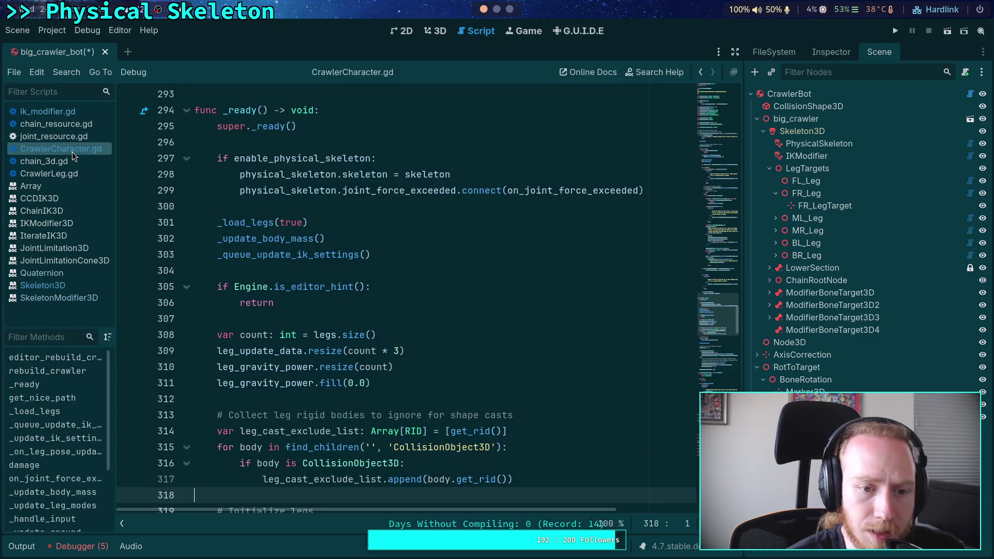
{"action": "left_click", "coordinate": [78, 111]}
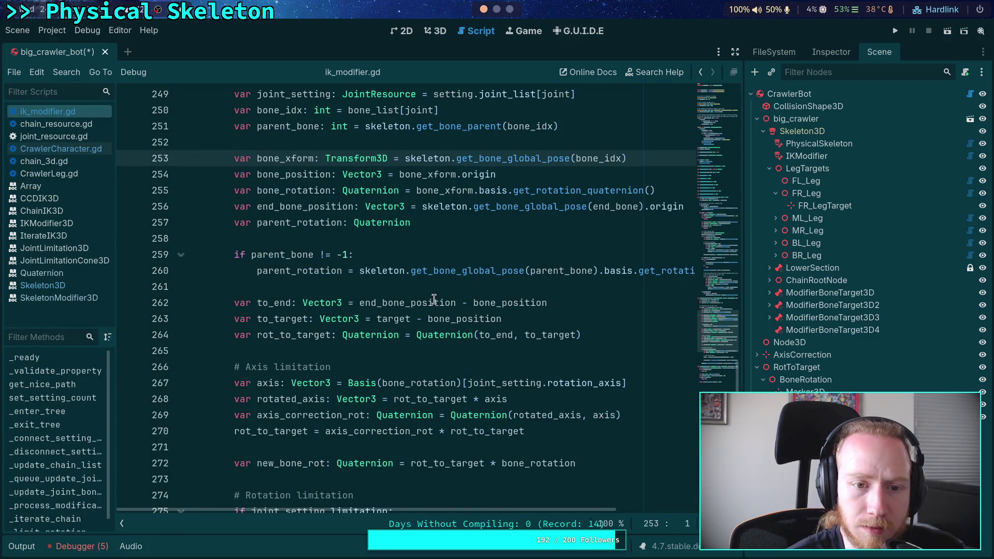
Fold the _iterate_chain function at line 242
{"action": "scroll", "coordinate": [440, 311], "scroll_direction": "down", "scroll_amount": 8}
{"action": "scroll", "coordinate": [363, 319], "scroll_direction": "up", "scroll_amount": 5}
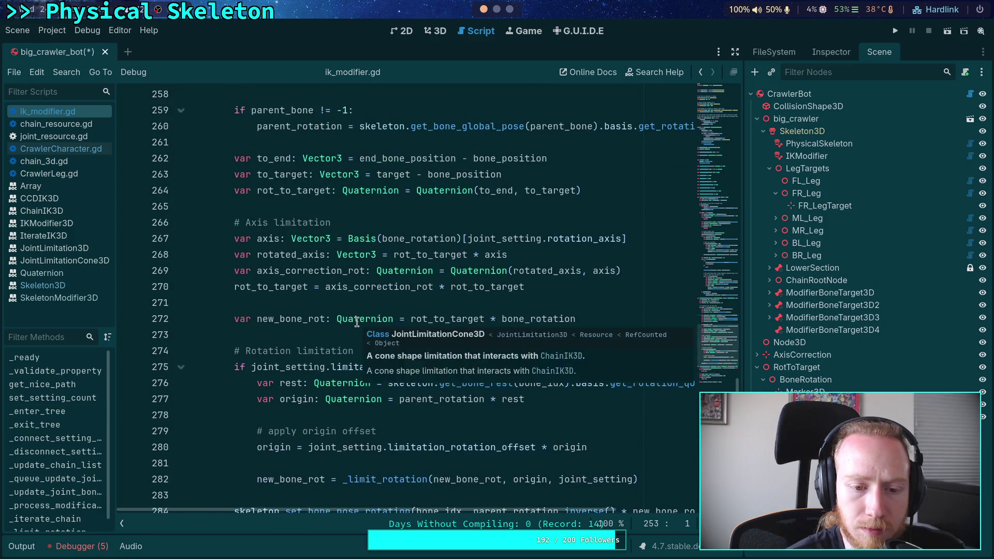
{"action": "scroll", "coordinate": [342, 324], "scroll_direction": "down", "scroll_amount": 2}
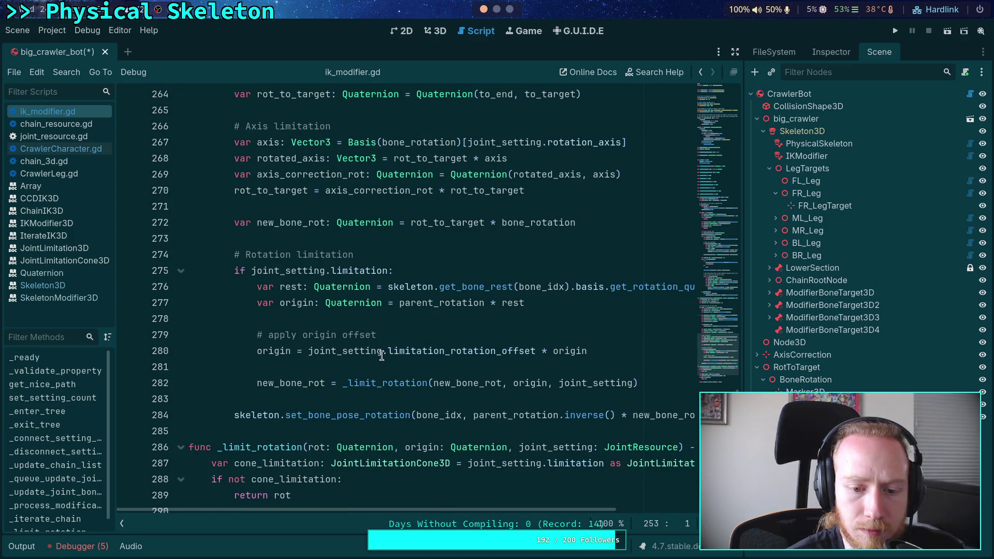
{"action": "scroll", "coordinate": [316, 324], "scroll_direction": "up", "scroll_amount": 5}
{"action": "scroll", "coordinate": [317, 323], "scroll_direction": "up", "scroll_amount": 6}
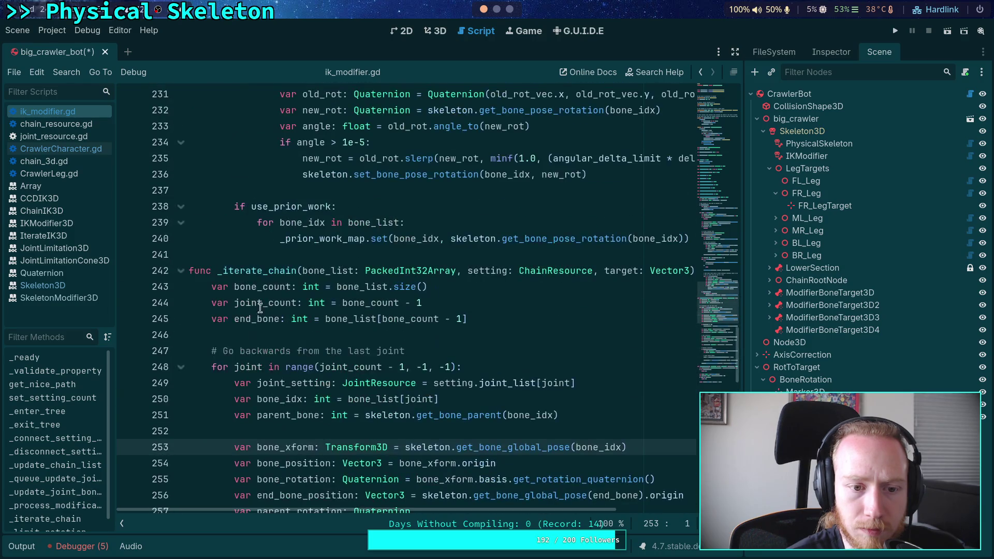
{"action": "key", "text": "alt+f"}
Insert an empty line 237 after the loop's set_bone_pose_rotation call
{"action": "scroll", "coordinate": [362, 331], "scroll_direction": "up", "scroll_amount": 5}
{"action": "scroll", "coordinate": [396, 345], "scroll_direction": "up", "scroll_amount": 1}
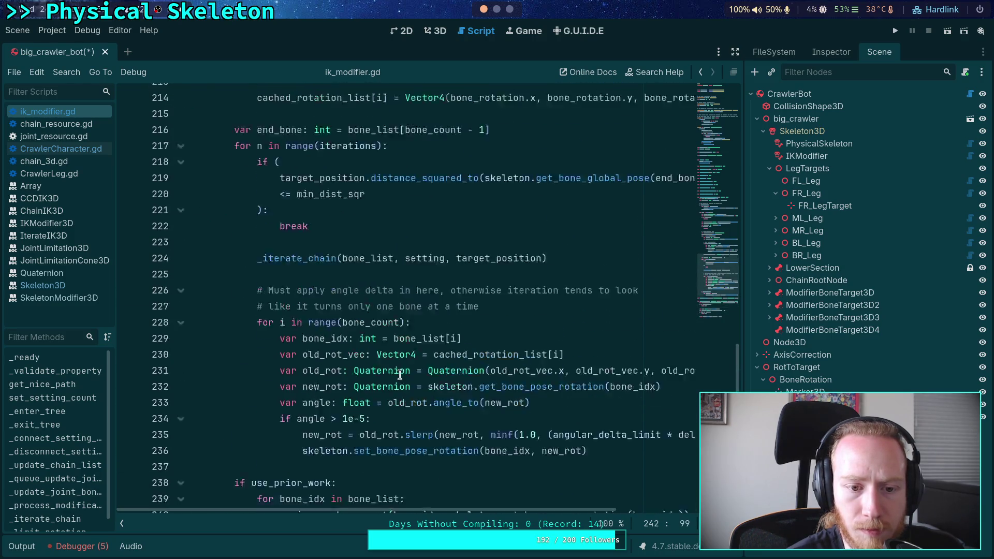
{"action": "scroll", "coordinate": [409, 363], "scroll_direction": "down", "scroll_amount": 2}
{"action": "left_click", "coordinate": [422, 381]}
{"action": "key", "text": "Return"}
{"action": "key", "text": "Up"}
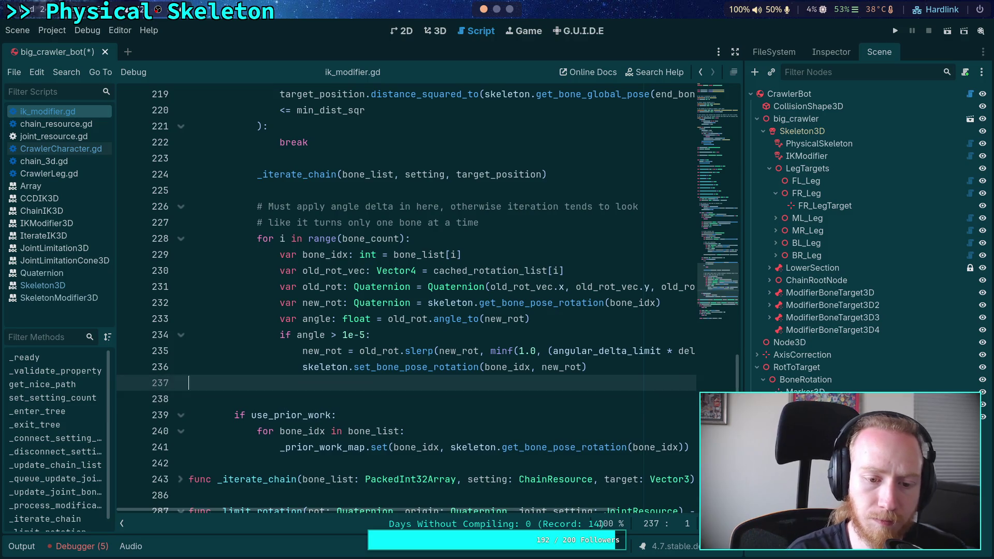
Add skeleton.force_update_all_bone_transforms() on line 238 of ik_modifier.gd and save it
{"action": "key", "text": "Return"}
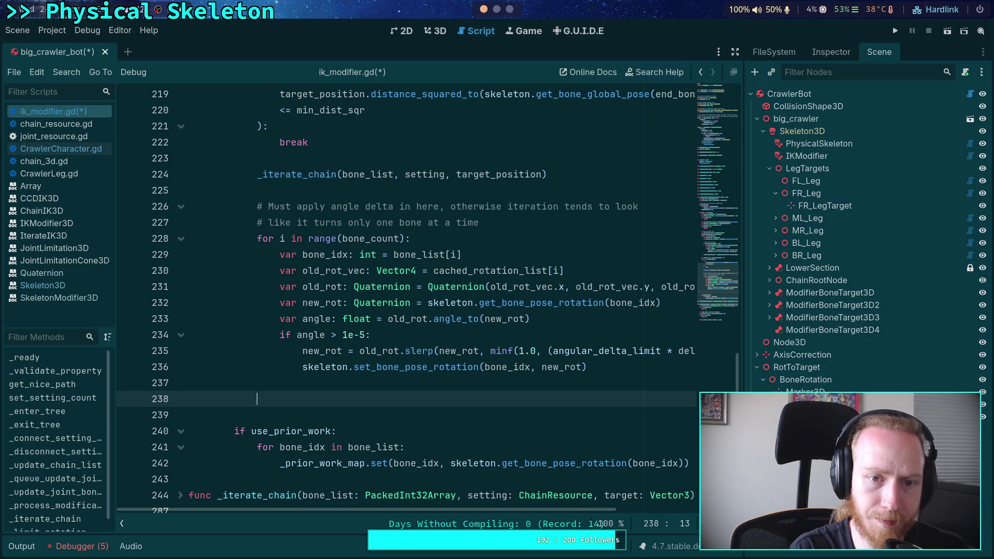
{"action": "type", "text": "for"}
{"action": "key", "text": "BackSpace"}
{"action": "key", "text": "BackSpace"}
{"action": "key", "text": "BackSpace"}
{"action": "type", "text": "ske"}
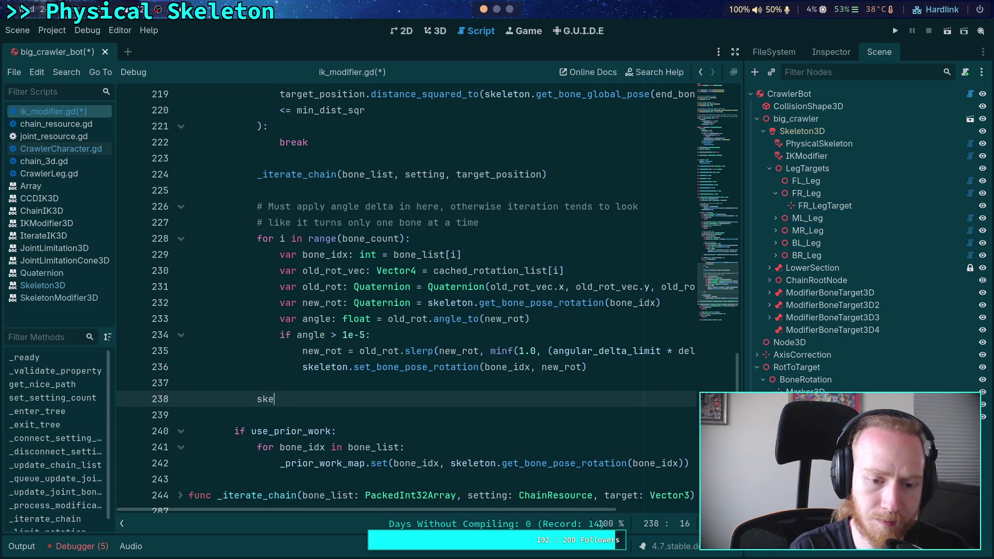
{"action": "type", "text": "leton.force"}
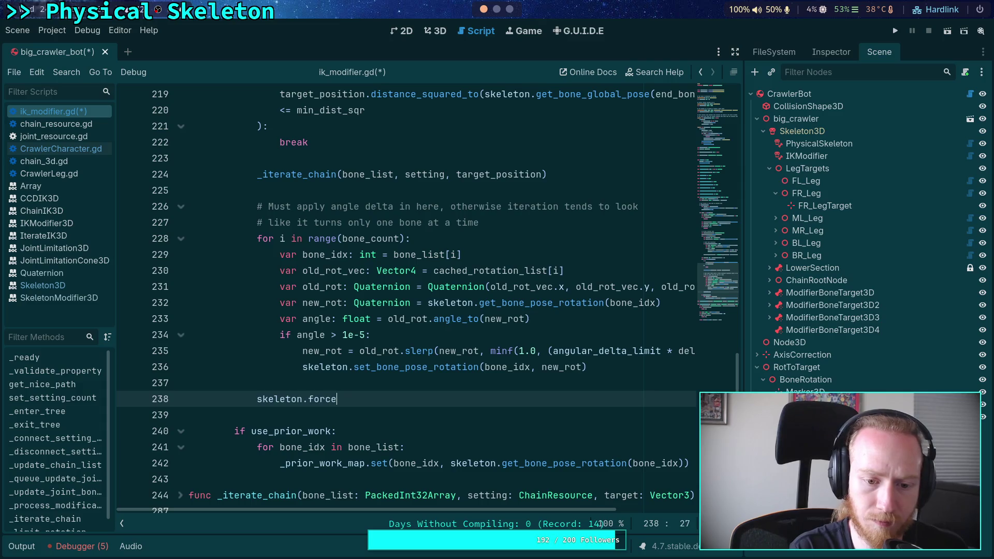
{"action": "type", "text": "_upd"}
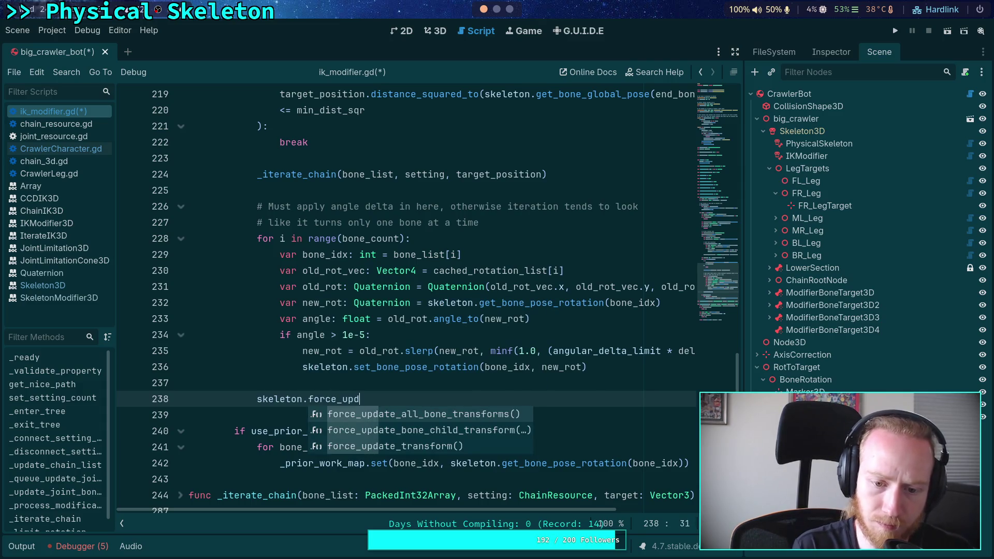
{"action": "key", "text": "Return"}
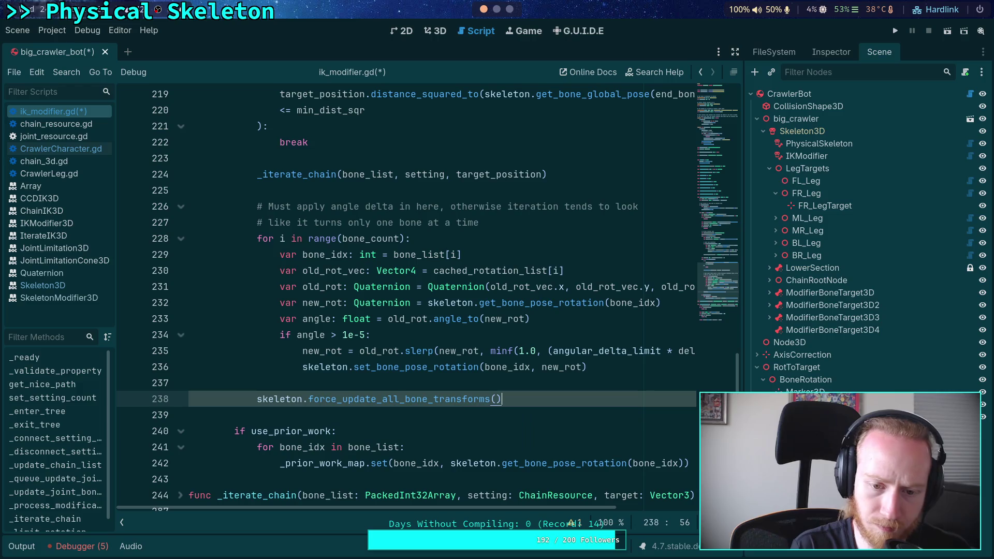
{"action": "key", "text": "ctrl+s"}
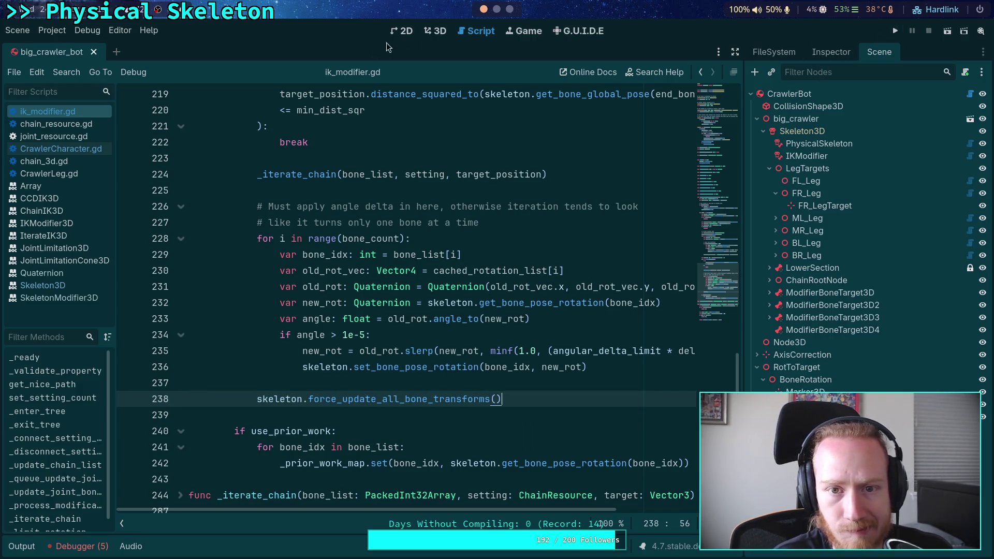
{"action": "left_click", "coordinate": [435, 31]}
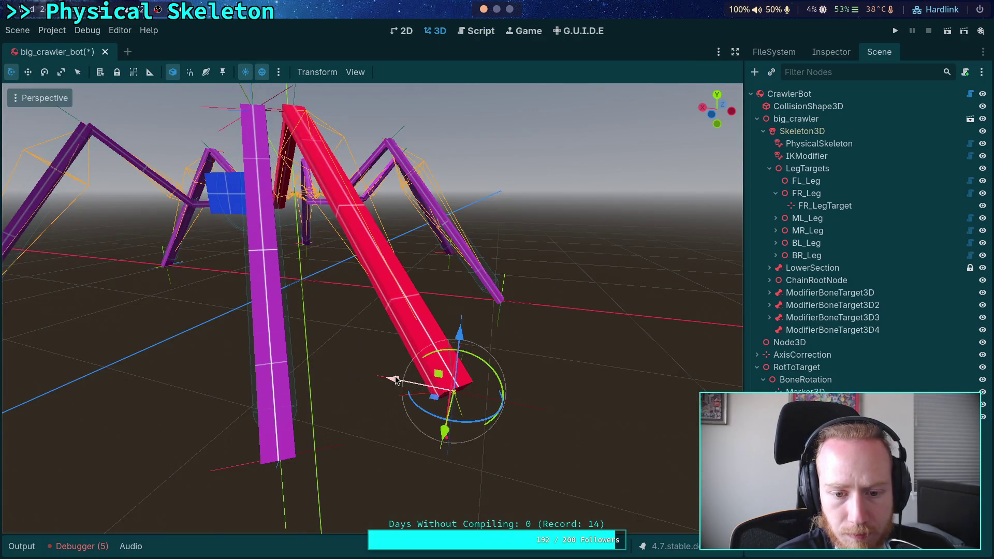
Select IKModifier, then drag the red leg's target along X to watch the leg follow
{"action": "left_click", "coordinate": [806, 156]}
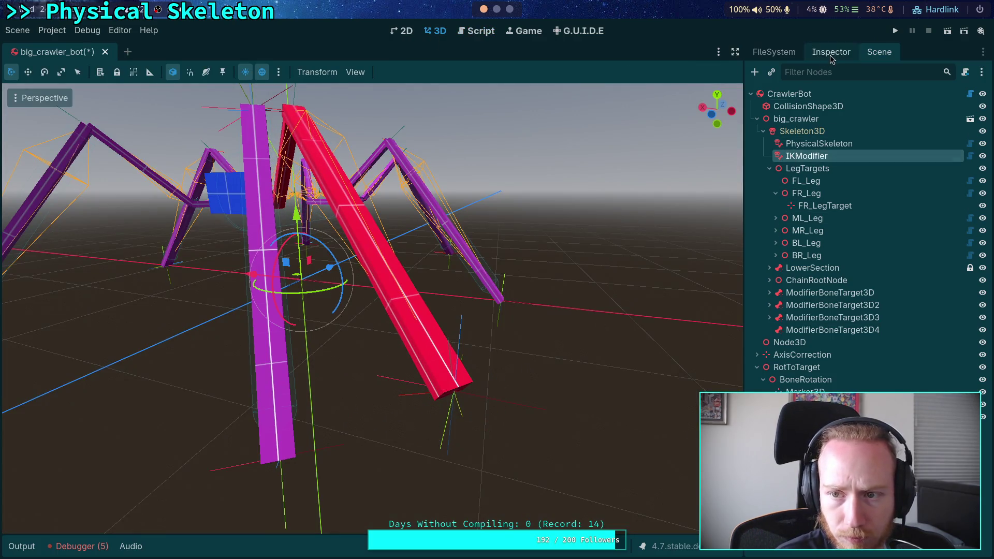
{"action": "left_click", "coordinate": [831, 55]}
{"action": "left_click", "coordinate": [884, 55]}
{"action": "left_click", "coordinate": [555, 408]}
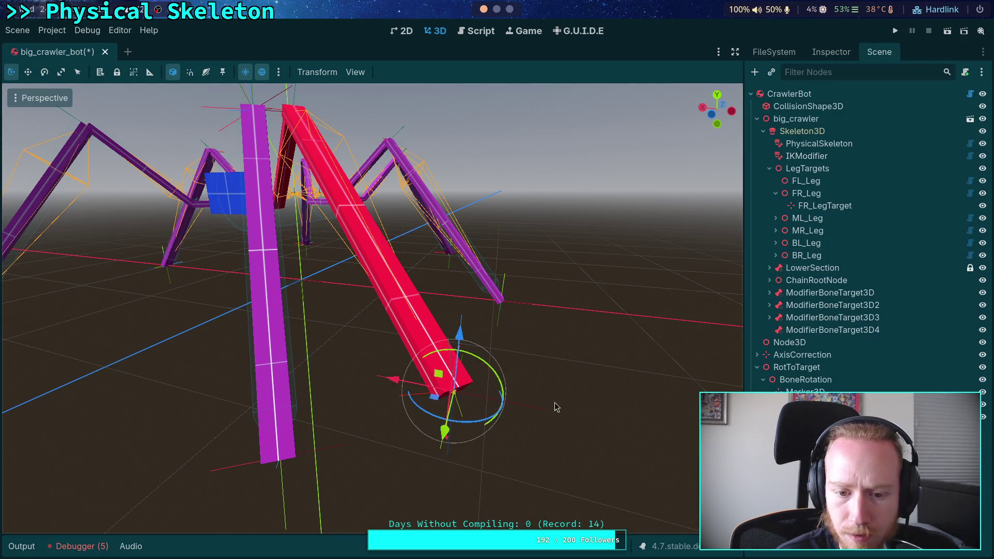
{"action": "mouse_move", "coordinate": [393, 380]}
{"action": "left_mouse_down"}
{"action": "mouse_move", "coordinate": [130, 355]}
{"action": "mouse_move", "coordinate": [368, 388]}
{"action": "mouse_move", "coordinate": [189, 362]}
{"action": "mouse_move", "coordinate": [373, 377]}
{"action": "mouse_move", "coordinate": [127, 354]}
{"action": "mouse_move", "coordinate": [369, 387]}
{"action": "left_mouse_up"}
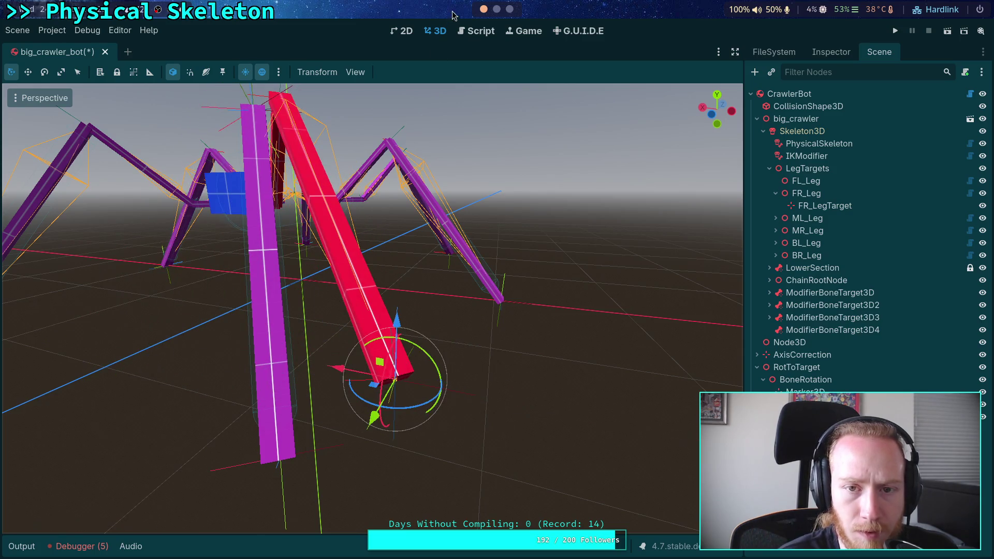
{"action": "left_click", "coordinate": [478, 31]}
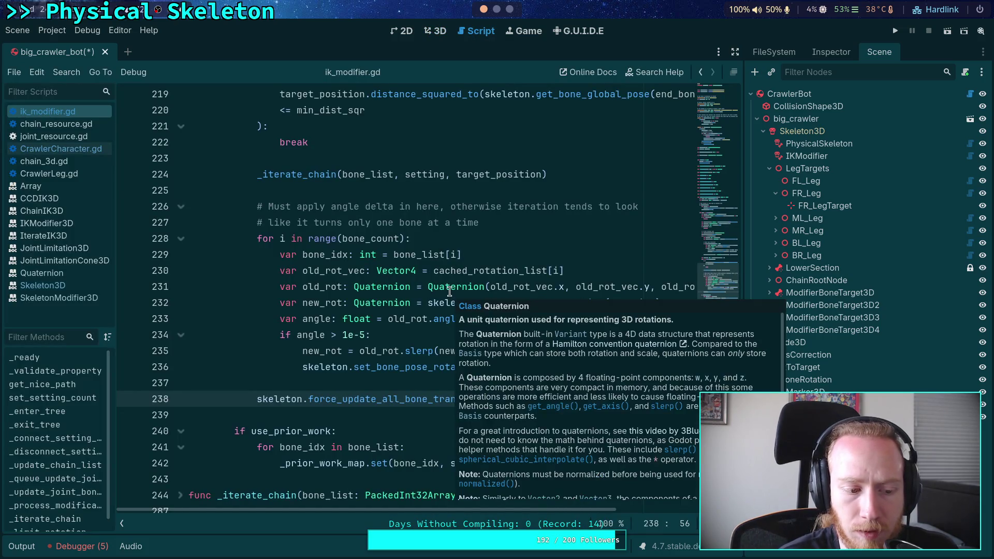
{"action": "left_click", "coordinate": [323, 384]}
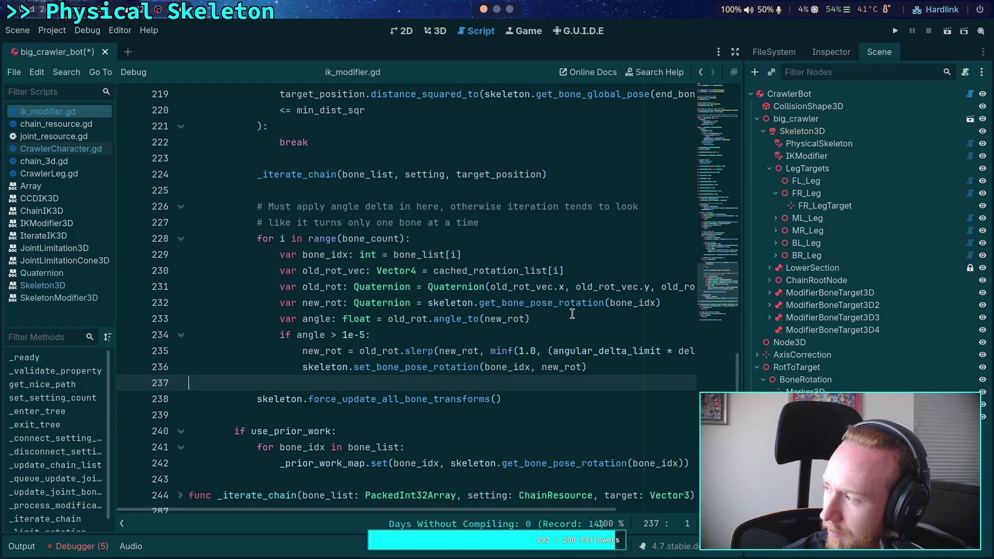
{"action": "left_click", "coordinate": [435, 31]}
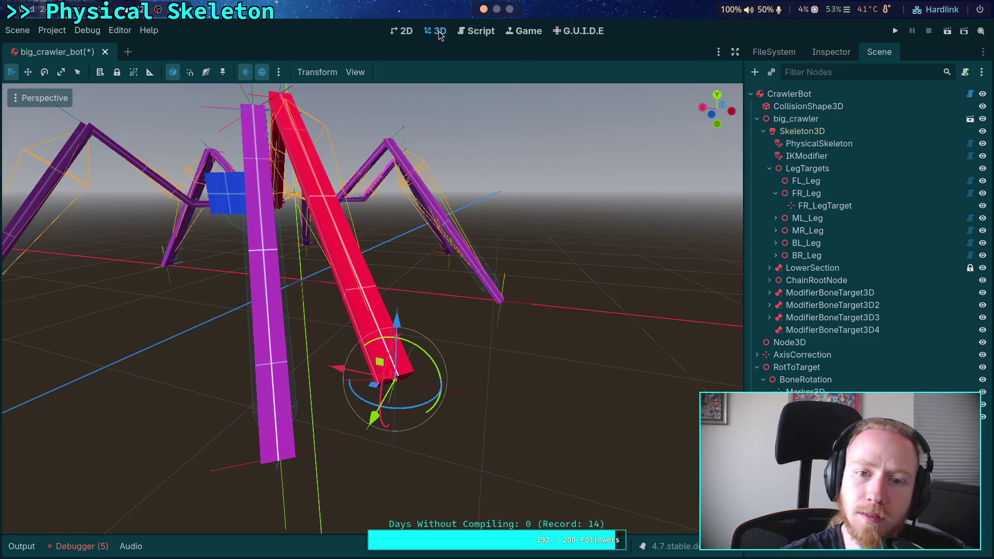
Inspect the IKModifier's six chain settings and the Skeleton3D bone list
{"action": "mouse_move", "coordinate": [339, 372]}
{"action": "left_mouse_down"}
{"action": "mouse_move", "coordinate": [148, 332]}
{"action": "mouse_move", "coordinate": [384, 348]}
{"action": "left_mouse_up"}
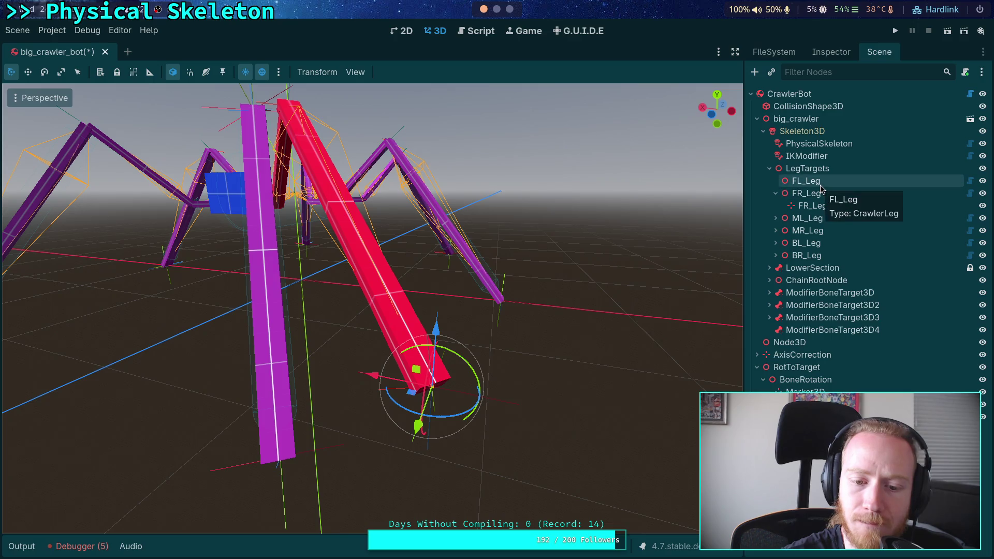
{"action": "left_click", "coordinate": [812, 157]}
{"action": "left_click", "coordinate": [828, 53]}
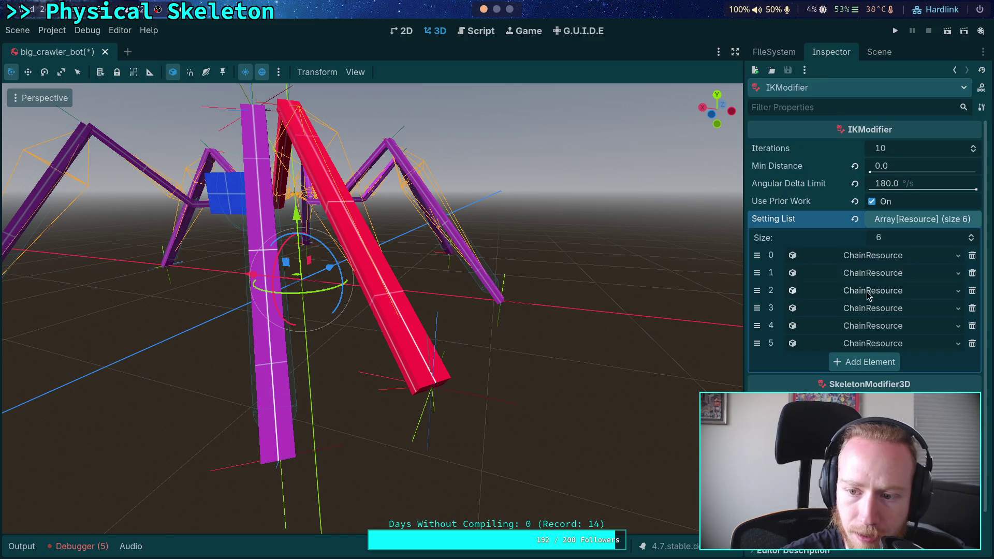
{"action": "left_click", "coordinate": [907, 219]}
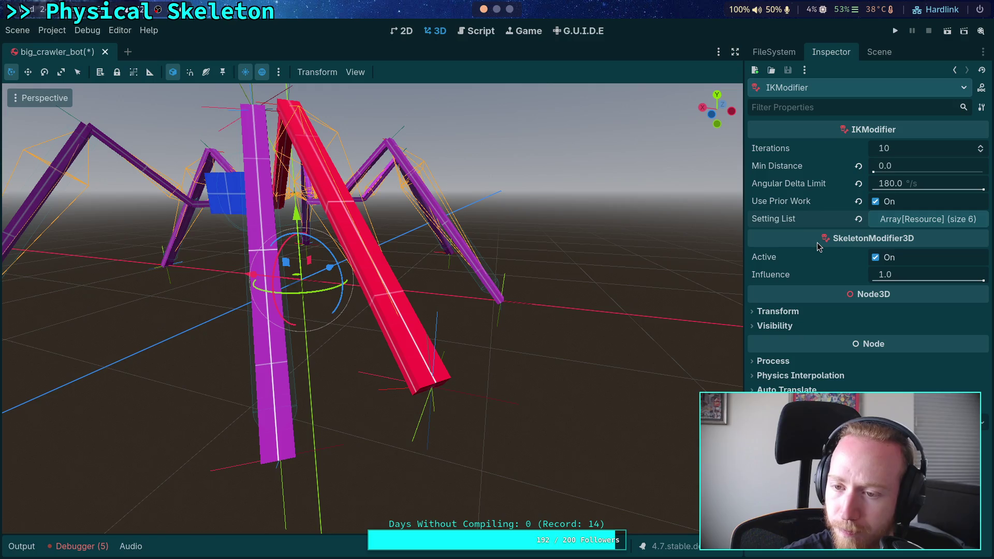
{"action": "left_click", "coordinate": [883, 58]}
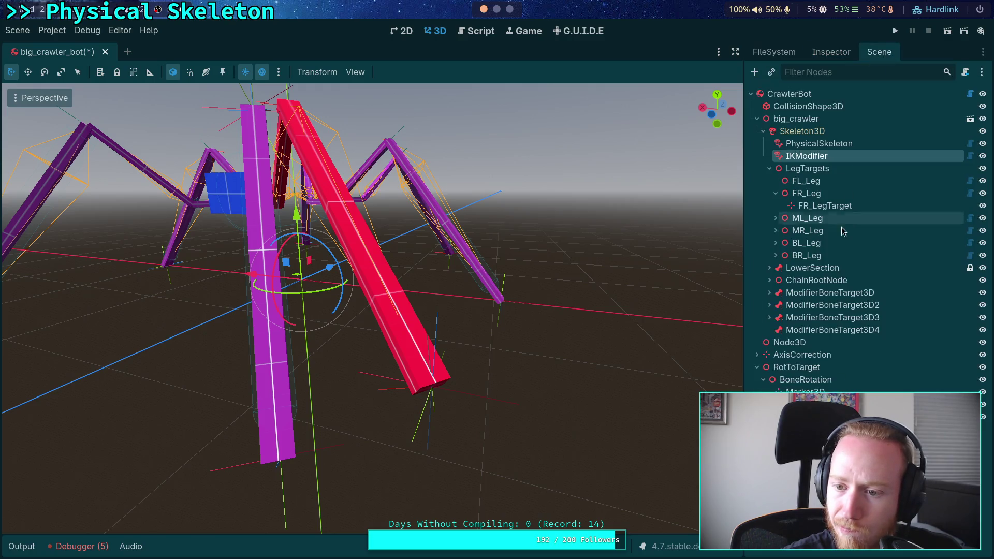
{"action": "left_click", "coordinate": [794, 133]}
{"action": "left_click", "coordinate": [823, 57]}
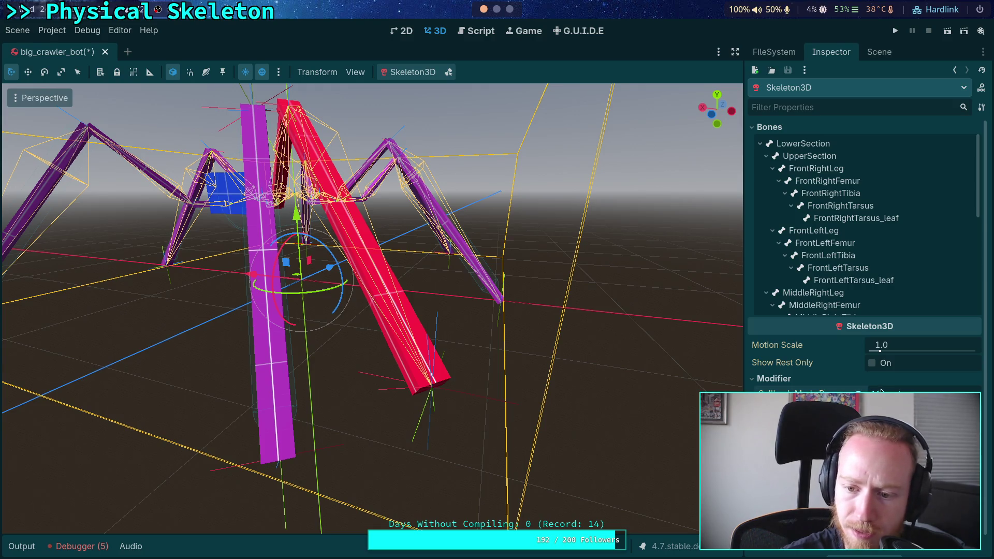
{"action": "left_click", "coordinate": [879, 53]}
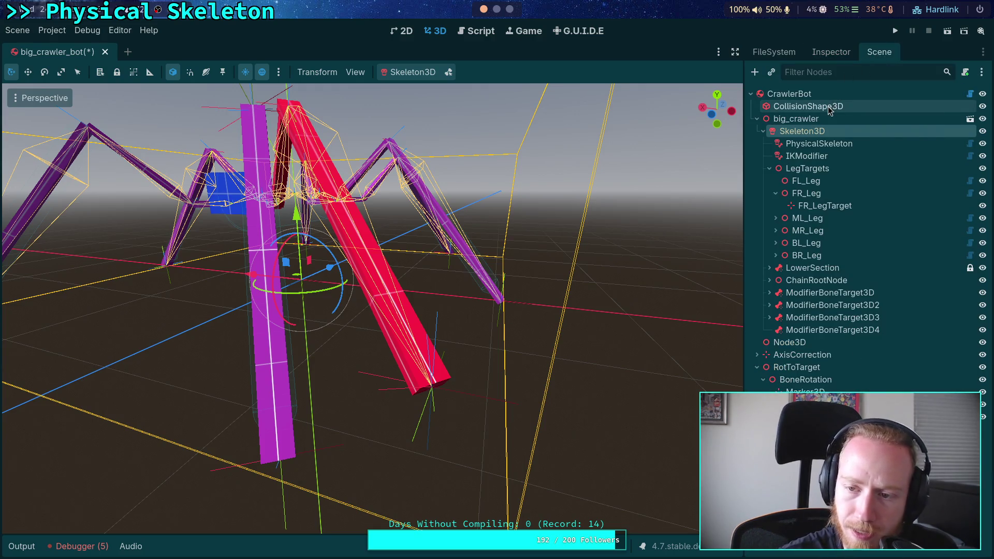
Open CrawlerBot's attached CrawlerCharacter.gd script
{"action": "left_click", "coordinate": [838, 96]}
{"action": "right_click", "coordinate": [835, 92]}
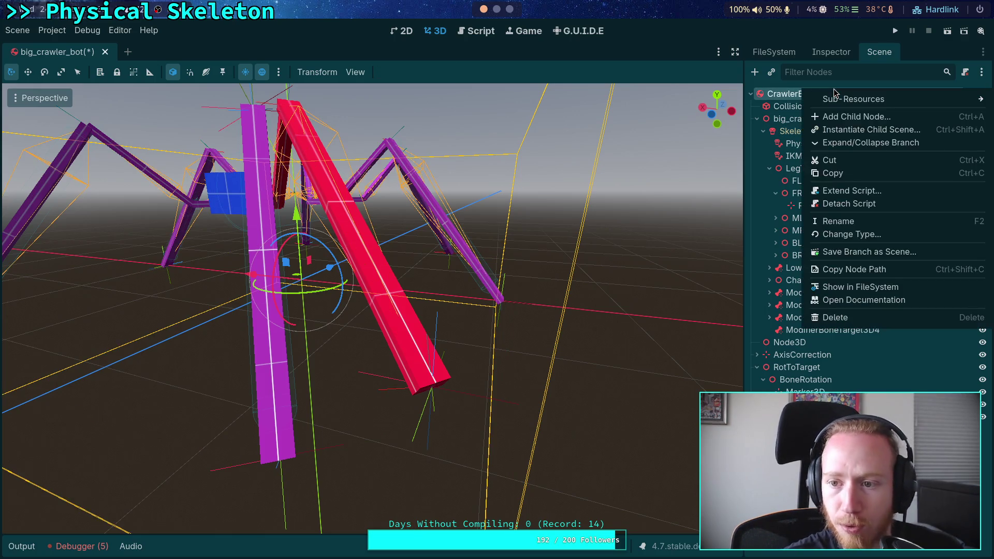
{"action": "left_click", "coordinate": [782, 101]}
{"action": "left_click", "coordinate": [952, 107]}
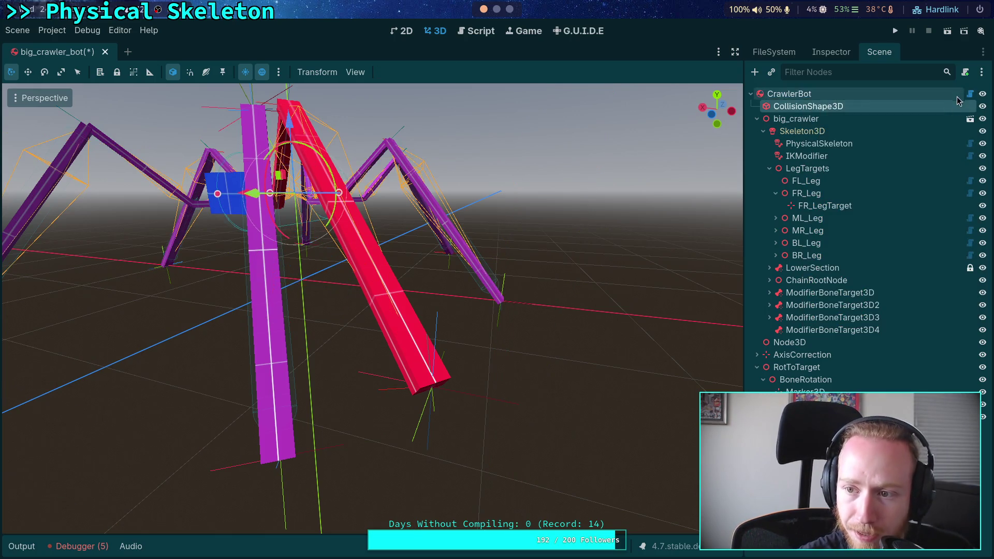
{"action": "left_click", "coordinate": [958, 96]}
{"action": "left_click", "coordinate": [971, 95]}
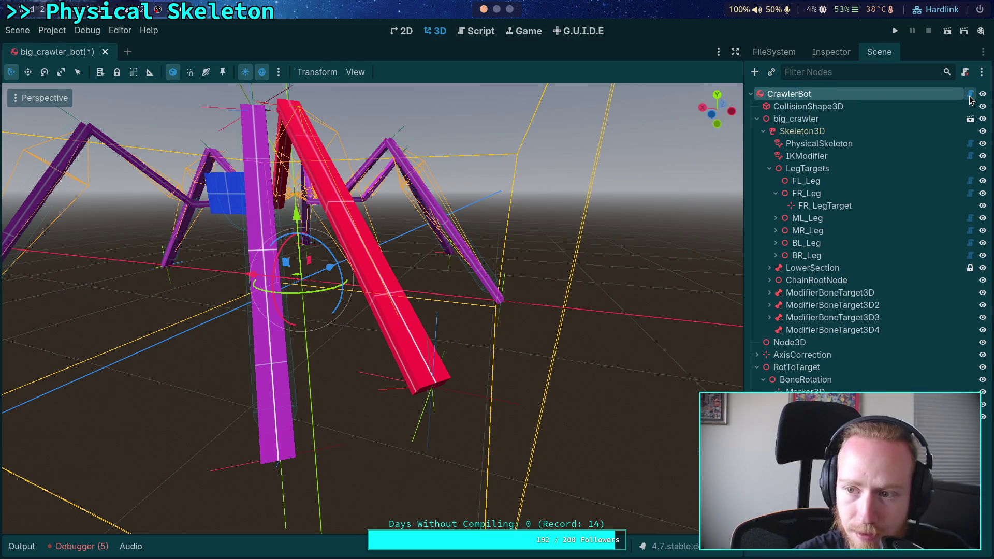
{"action": "scroll", "coordinate": [453, 306], "scroll_direction": "up", "scroll_amount": 6}
{"action": "scroll", "coordinate": [452, 306], "scroll_direction": "up", "scroll_amount": 20}
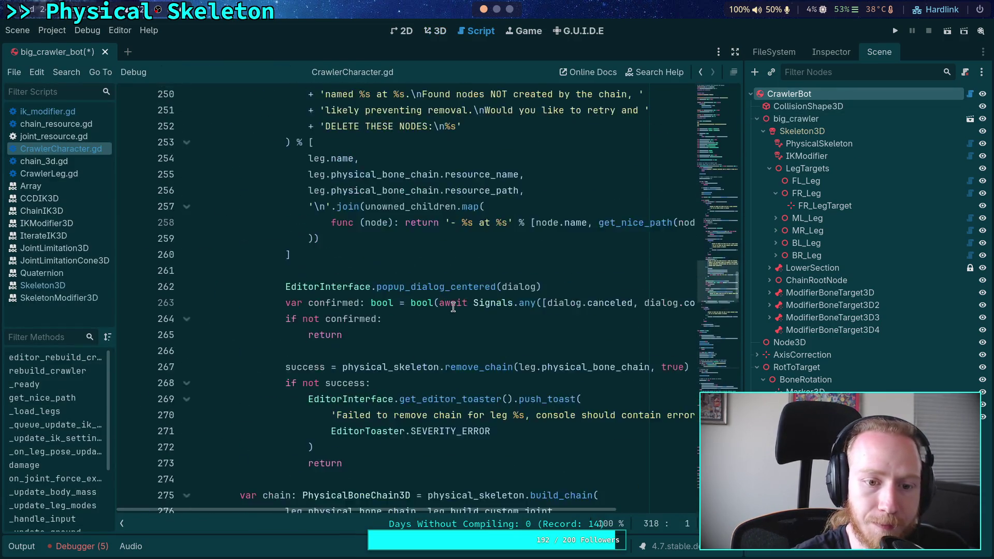
Fold rebuild_crawler, _ready, get_nice_path and _update_ik_settings in CrawlerCharacter.gd
{"action": "scroll", "coordinate": [474, 293], "scroll_direction": "down", "scroll_amount": 6}
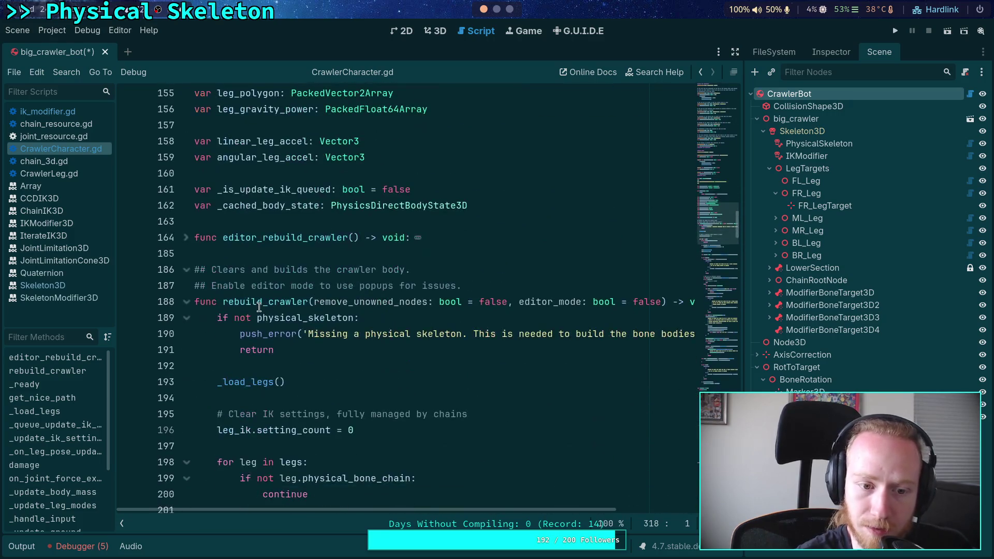
{"action": "left_click", "coordinate": [186, 302]}
{"action": "left_click", "coordinate": [186, 350]}
{"action": "left_click", "coordinate": [179, 382]}
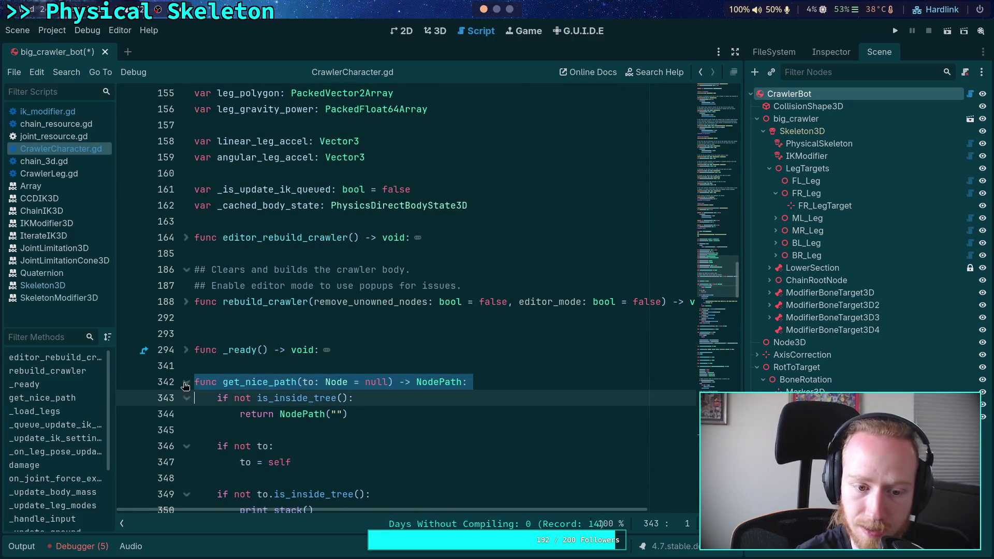
{"action": "left_click", "coordinate": [187, 382]}
{"action": "scroll", "coordinate": [189, 415], "scroll_direction": "down", "scroll_amount": 1}
{"action": "left_click", "coordinate": [186, 430]}
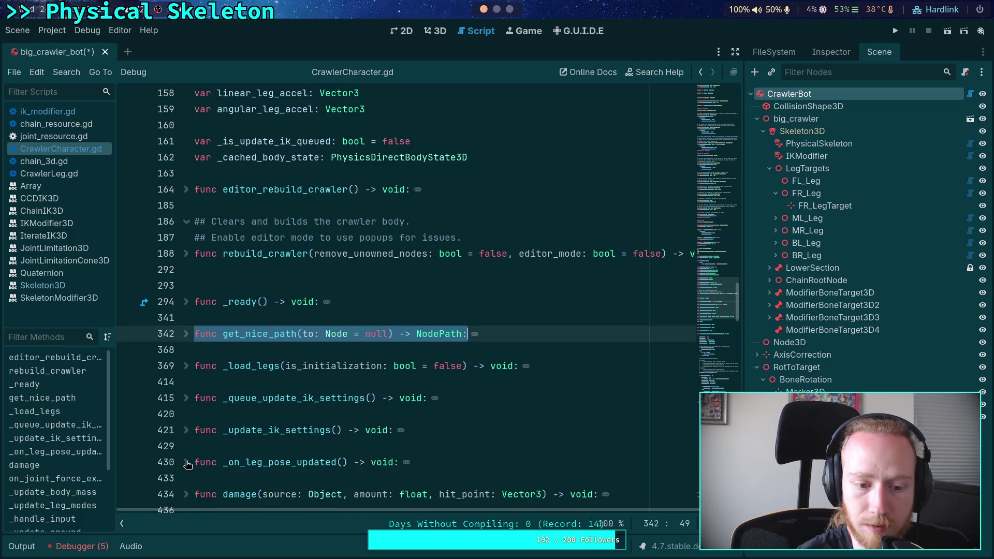
{"action": "scroll", "coordinate": [229, 419], "scroll_direction": "up", "scroll_amount": 4}
Insert two blank lines after editor_rebuild_crawler for a new function
{"action": "left_click", "coordinate": [427, 392]}
{"action": "key", "text": "Return"}
{"action": "key", "text": "Return"}
{"action": "key", "text": "Up"}
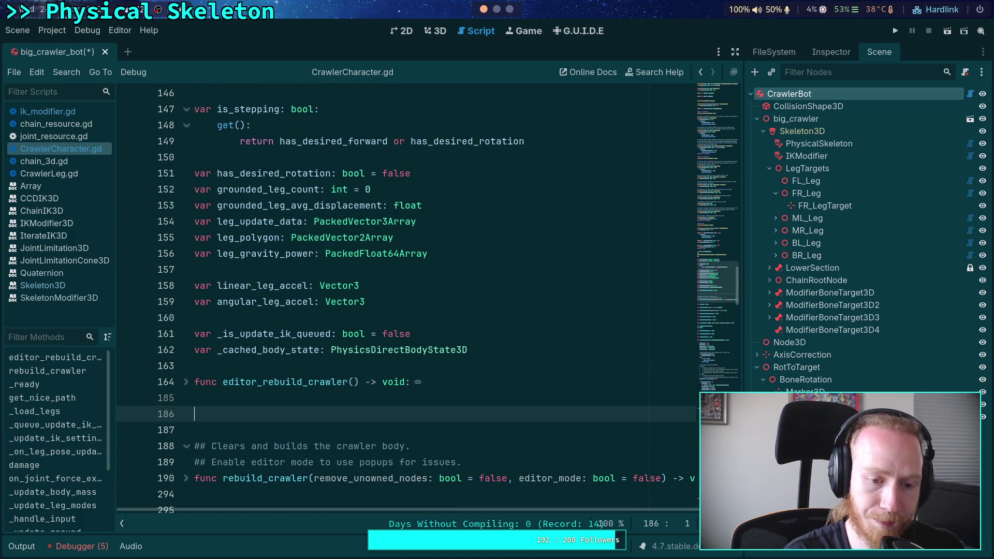
Declare func editor_step_skeleton() -> void that returns early unless Engine.is_editor_hint()
{"action": "type", "text": "func "}
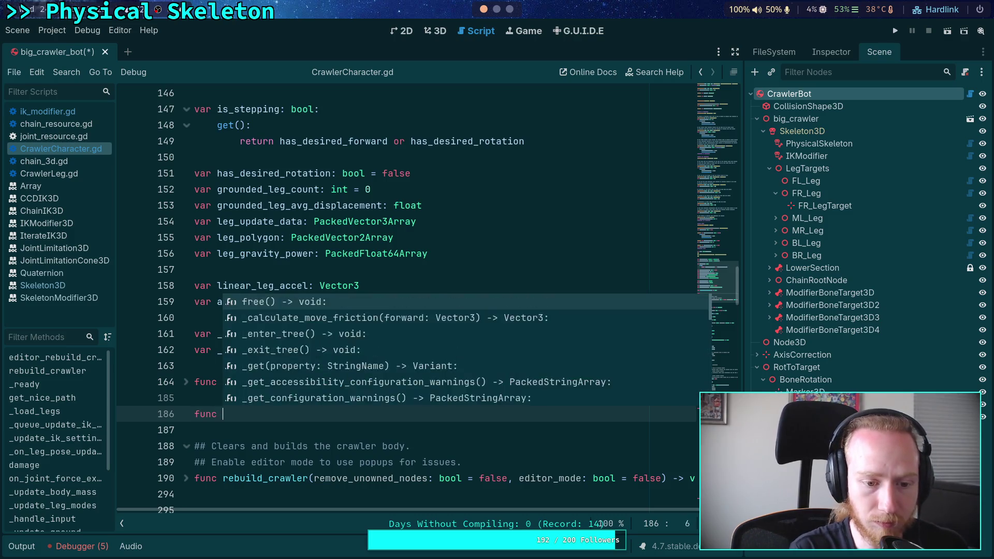
{"action": "type", "text": "editor_step_"}
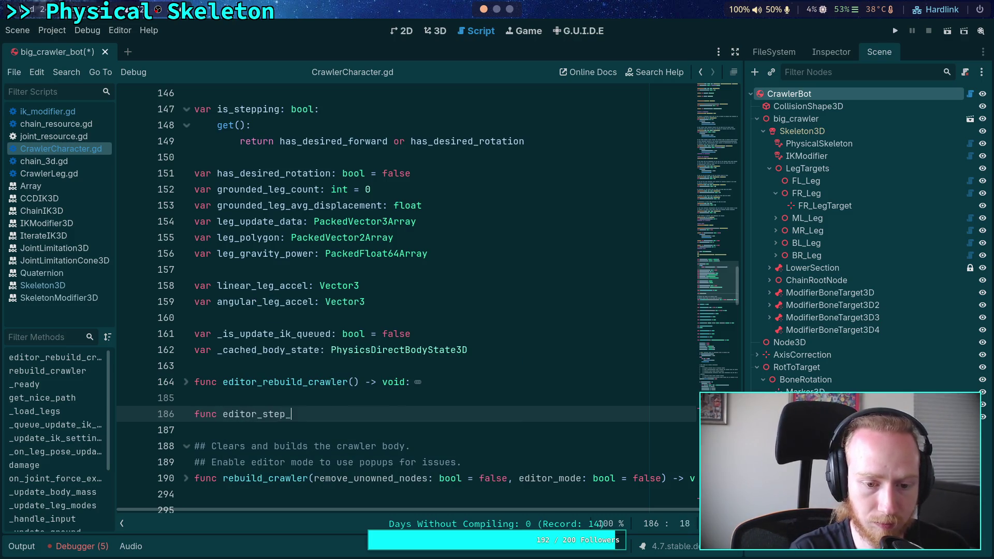
{"action": "type", "text": "skeleton() -> vo"}
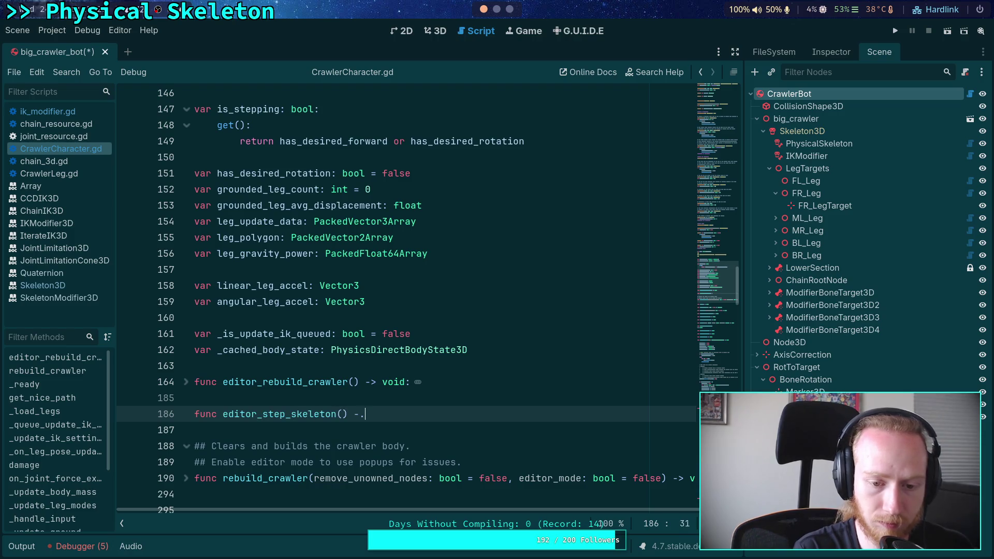
{"action": "type", "text": "id:"}
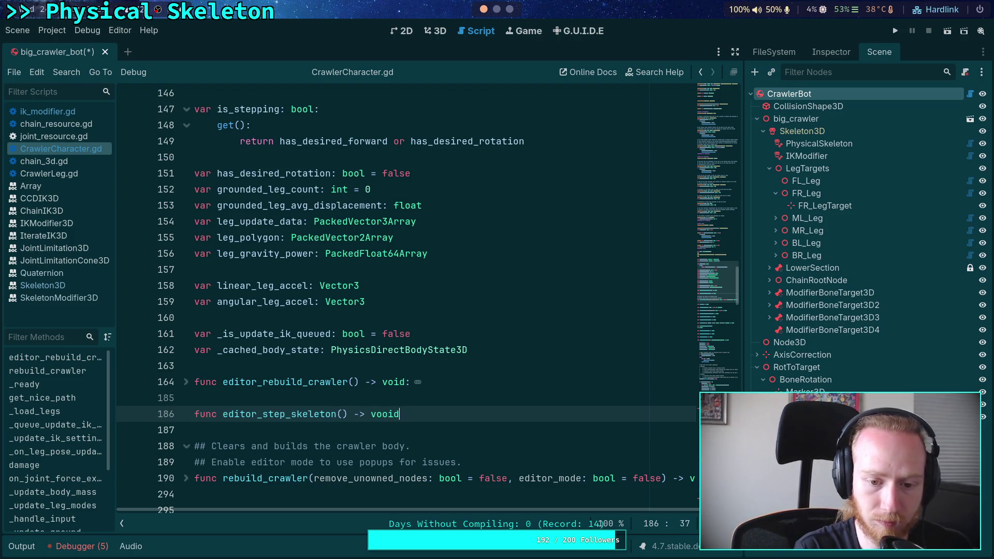
{"action": "key", "text": "Return"}
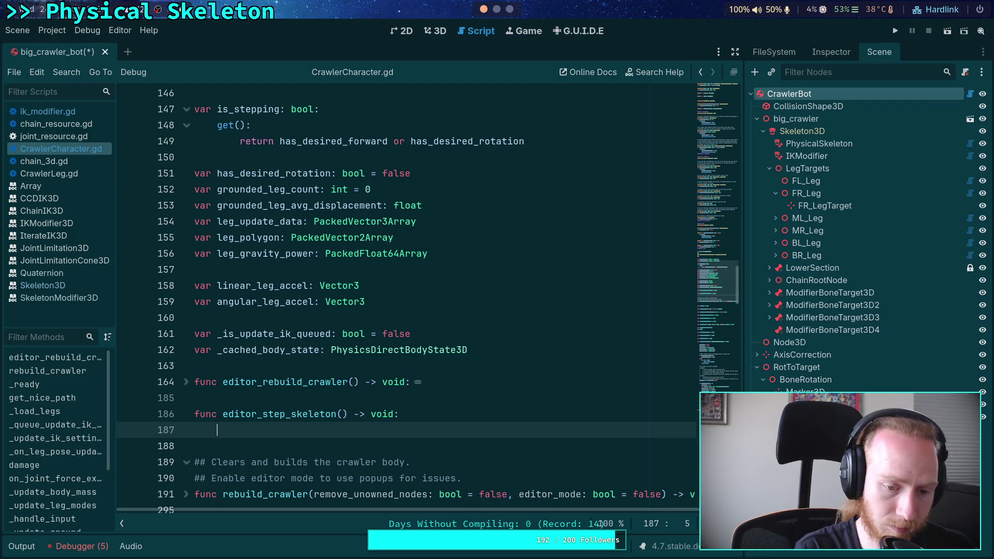
{"action": "type", "text": "if"}
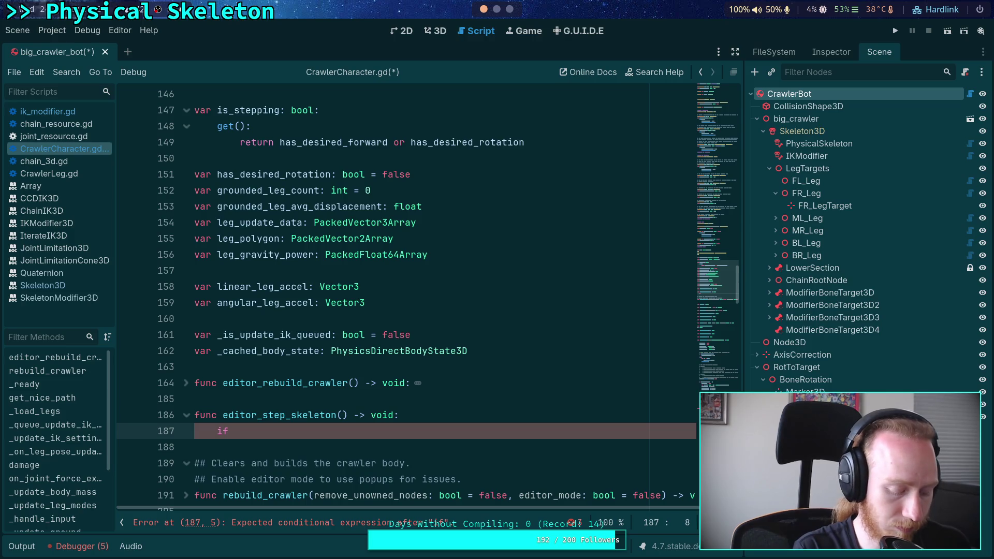
{"action": "type", "text": "edi"}
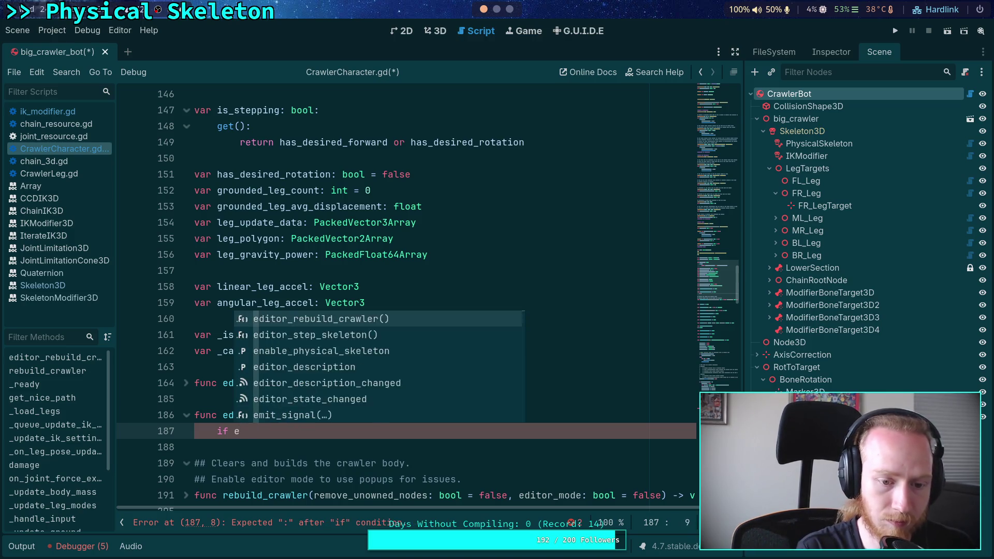
{"action": "key", "text": "BackSpace"}
{"action": "key", "text": "BackSpace"}
{"action": "key", "text": "BackSpace"}
{"action": "type", "text": "not Eng."}
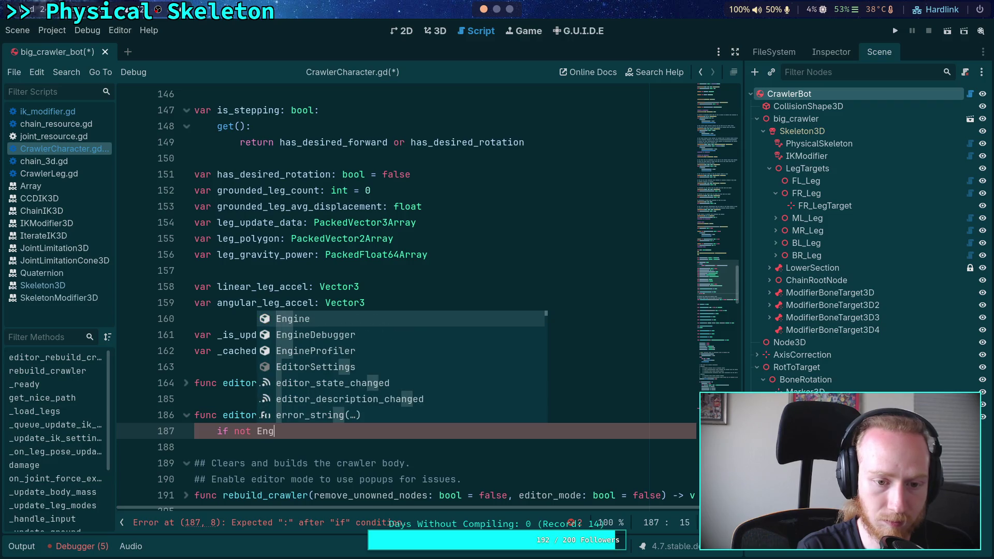
{"action": "key", "text": "BackSpace"}
{"action": "type", "text": "ne.is_ed"}
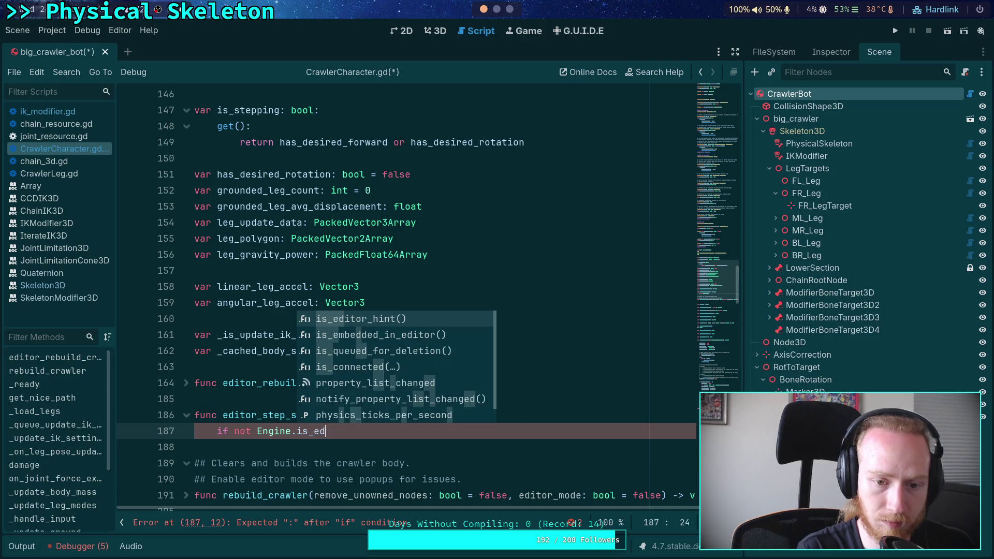
{"action": "key", "text": "Return"}
{"action": "type", "text": ":"}
{"action": "key", "text": "Return"}
{"action": "type", "text": "return"}
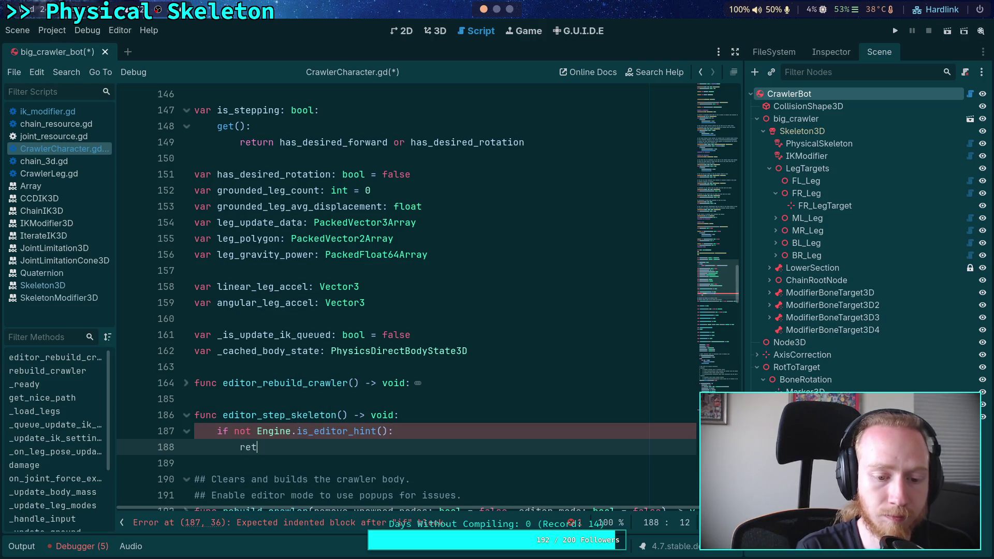
{"action": "key", "text": "Return"}
{"action": "key", "text": "Return"}
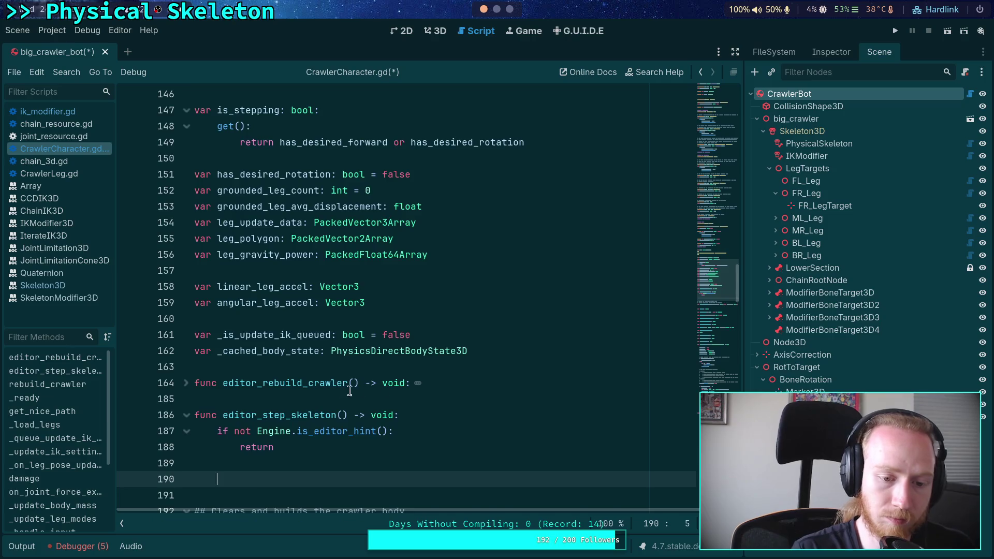
Add an 'if not skeleton: return' guard to editor_step_skeleton
{"action": "scroll", "coordinate": [334, 390], "scroll_direction": "down", "scroll_amount": 2}
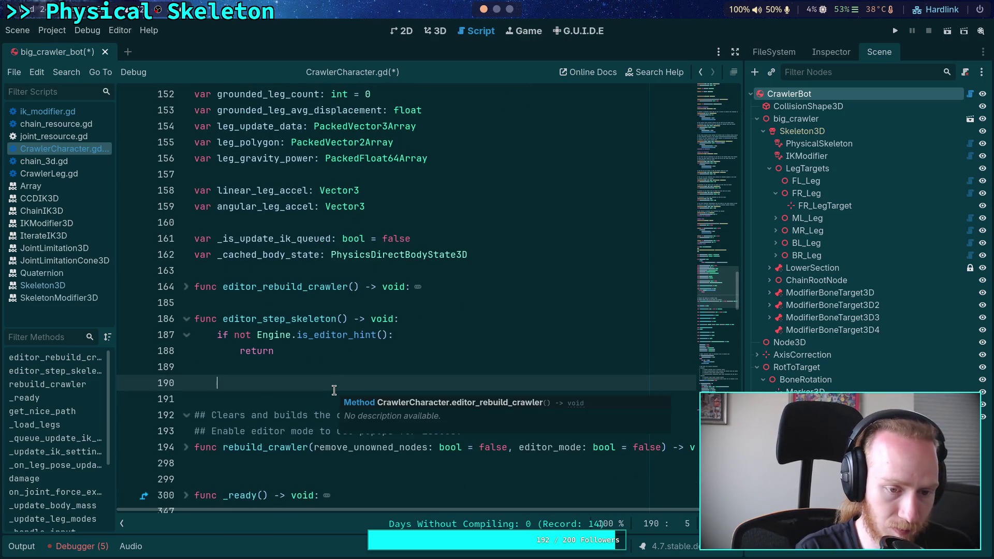
{"action": "type", "text": "if not skeleton"}
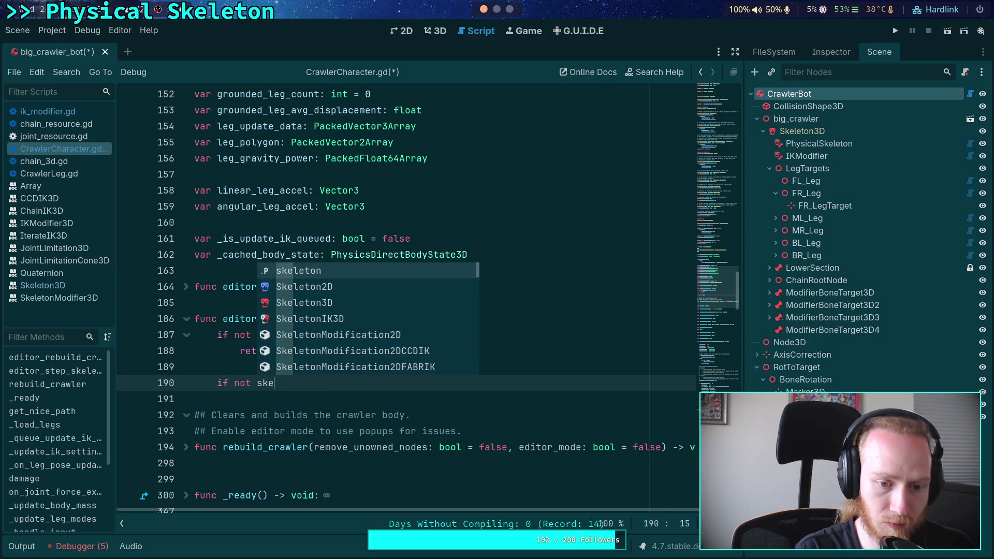
{"action": "type", "text": ":"}
{"action": "key", "text": "Return"}
{"action": "type", "text": "rot"}
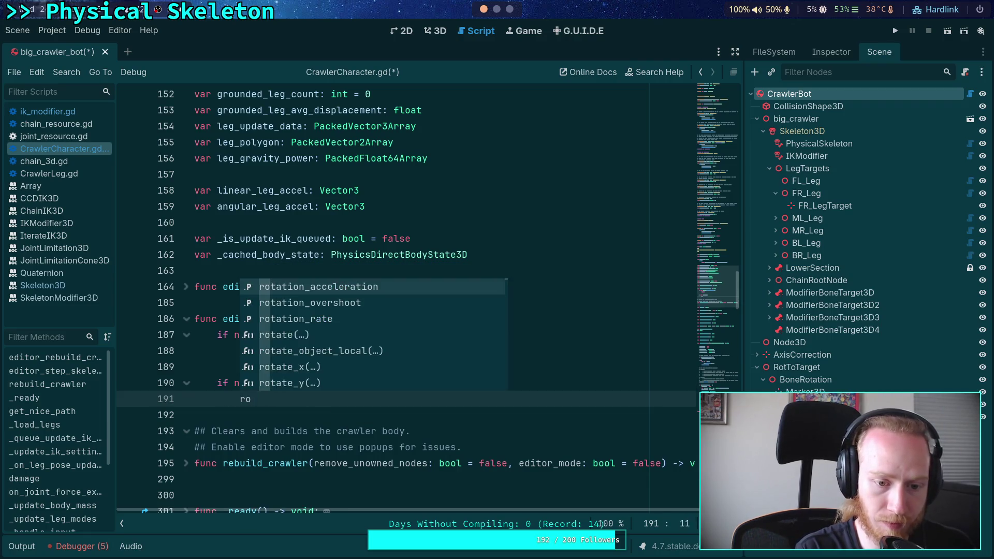
{"action": "key", "text": "BackSpace"}
{"action": "key", "text": "BackSpace"}
{"action": "type", "text": "et"}
{"action": "key", "text": "Return"}
{"action": "key", "text": "Return"}
{"action": "key", "text": "Return"}
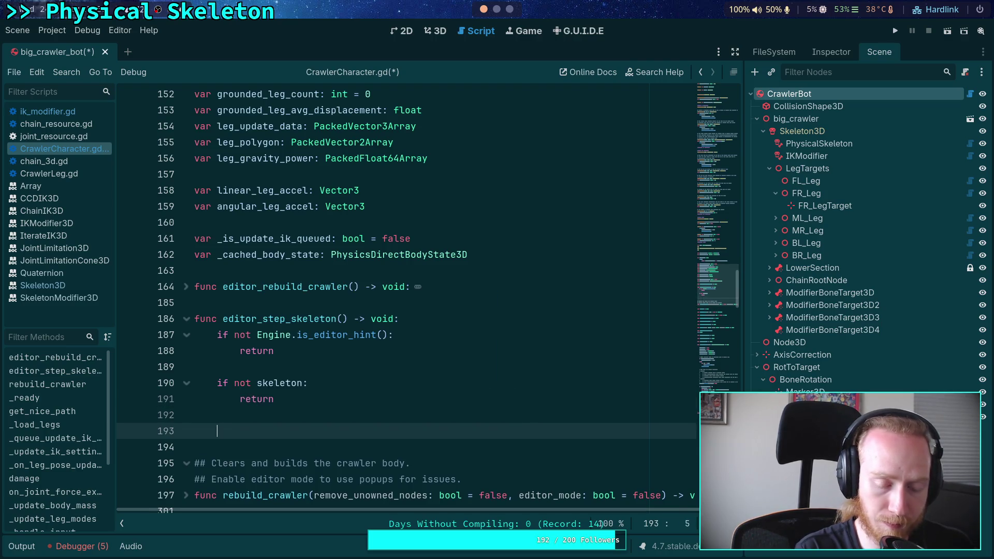
Insert a skeleton.advance() call with true as its second argument
{"action": "type", "text": "skeleton"}
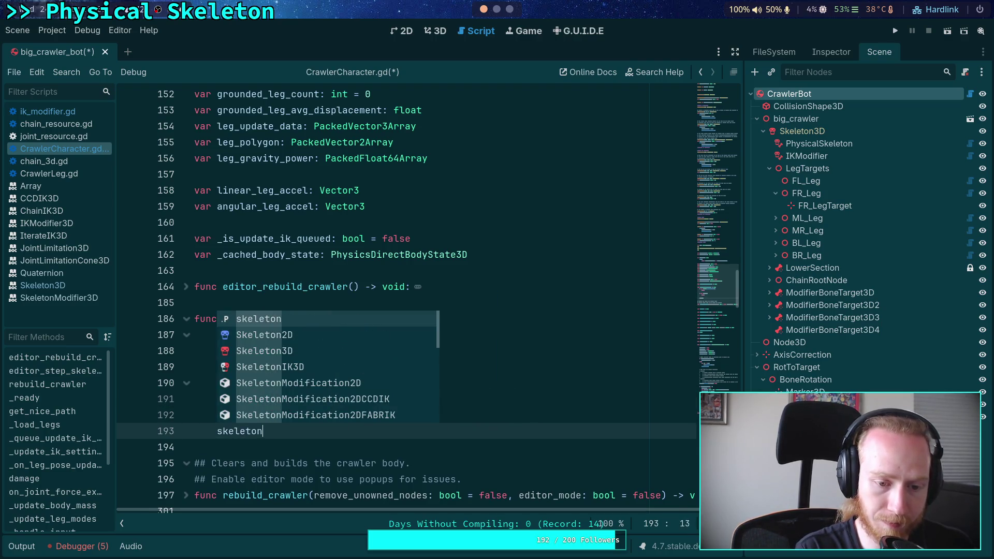
{"action": "type", "text": ".ad"}
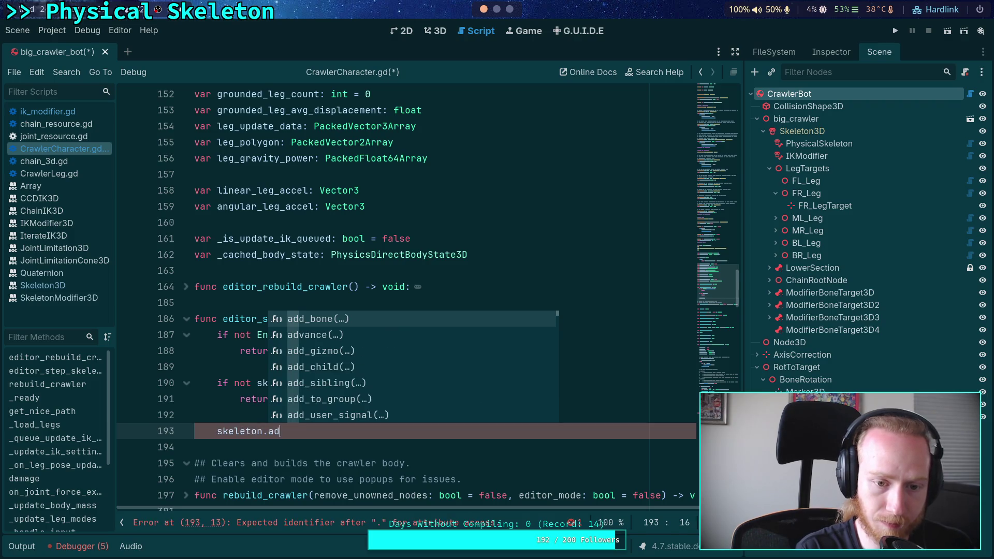
{"action": "key", "text": "Down"}
{"action": "key", "text": "Return"}
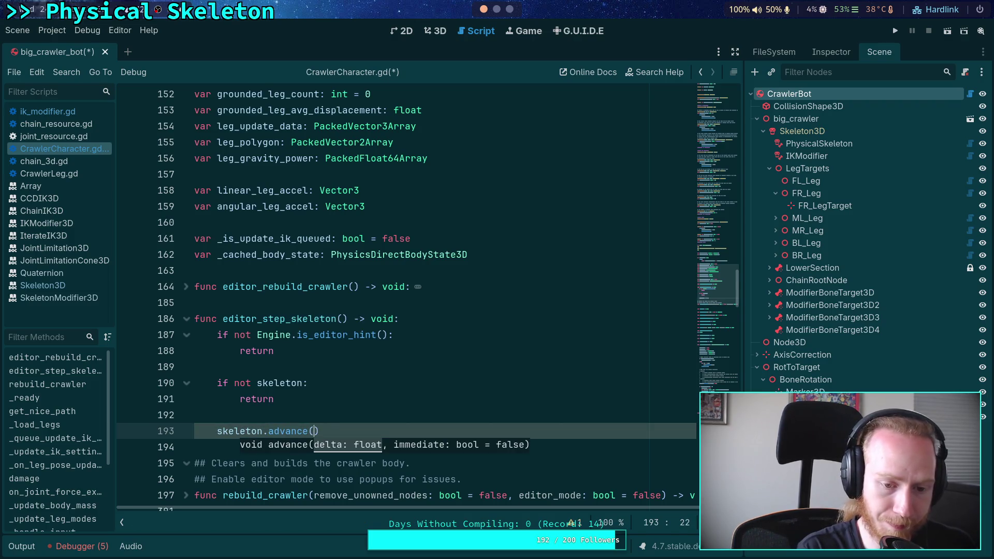
{"action": "type", "text": "0.01, true"}
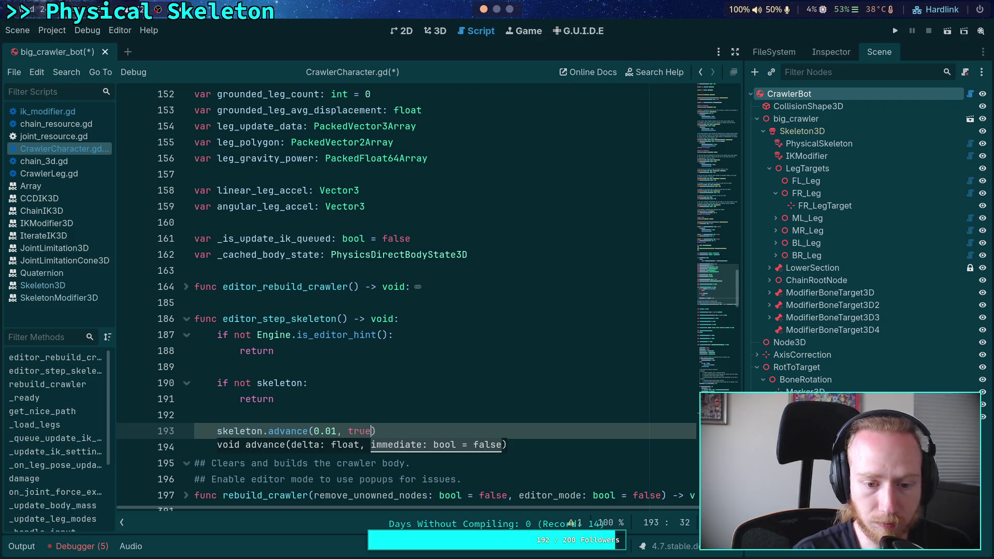
Replace the 0.01 delta with 1.0 / Engine.physics_ticks_per_second
{"action": "left_click_drag", "start_coordinate": [336, 431], "coordinate": [316, 432]}
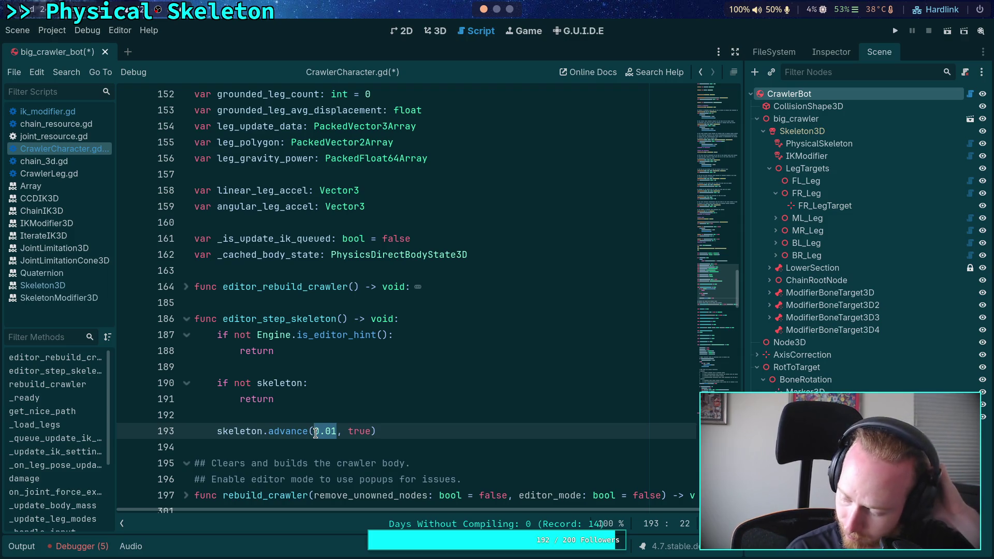
{"action": "type", "text": "1.0 / On"}
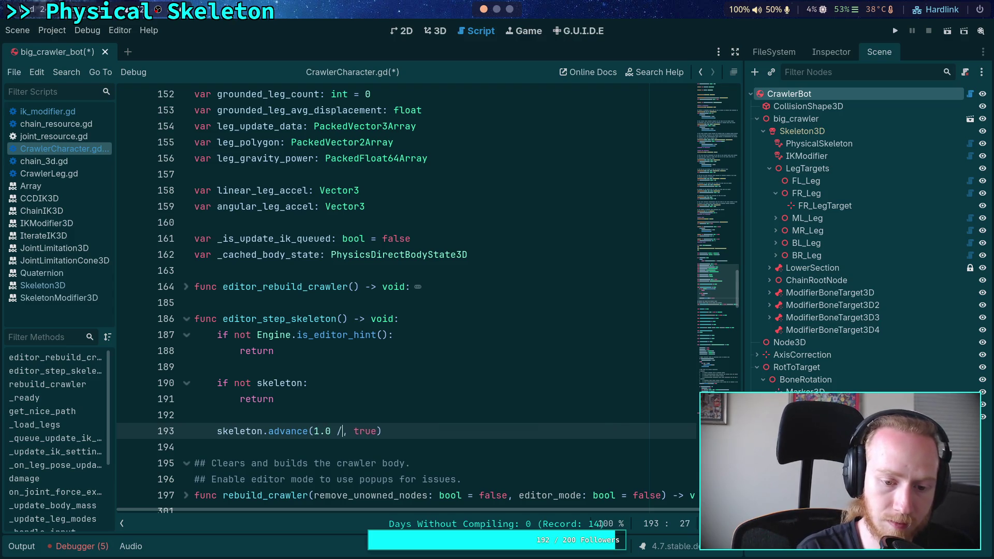
{"action": "key", "text": "BackSpace"}
{"action": "key", "text": "BackSpace"}
{"action": "type", "text": "Engine"}
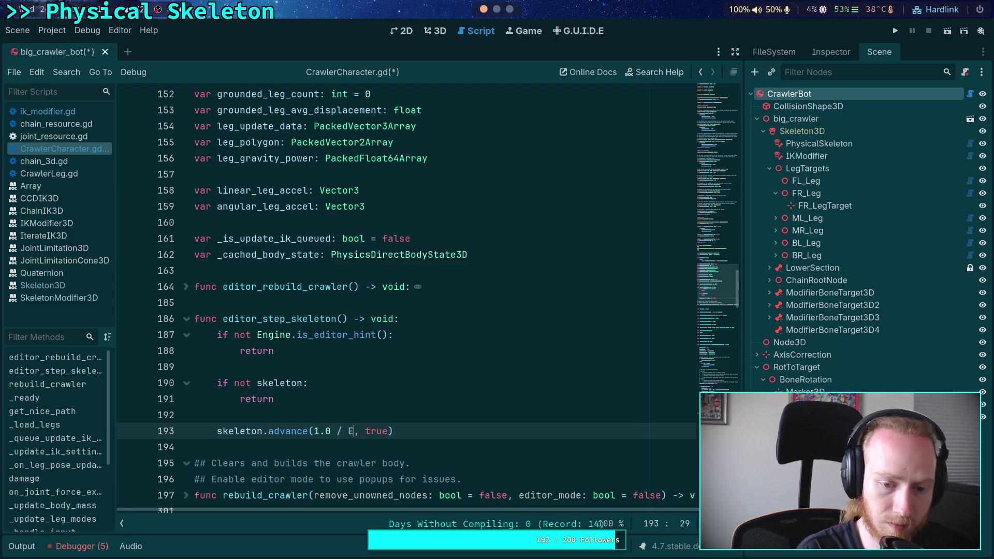
{"action": "type", "text": ".ph"}
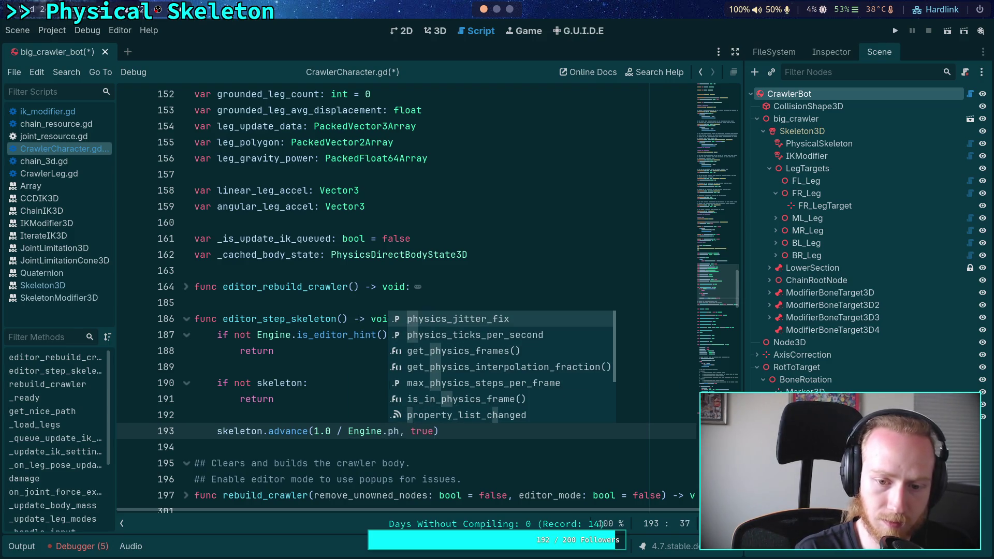
{"action": "key", "text": "BackSpace"}
{"action": "key", "text": "BackSpace"}
{"action": "key", "text": "BackSpace"}
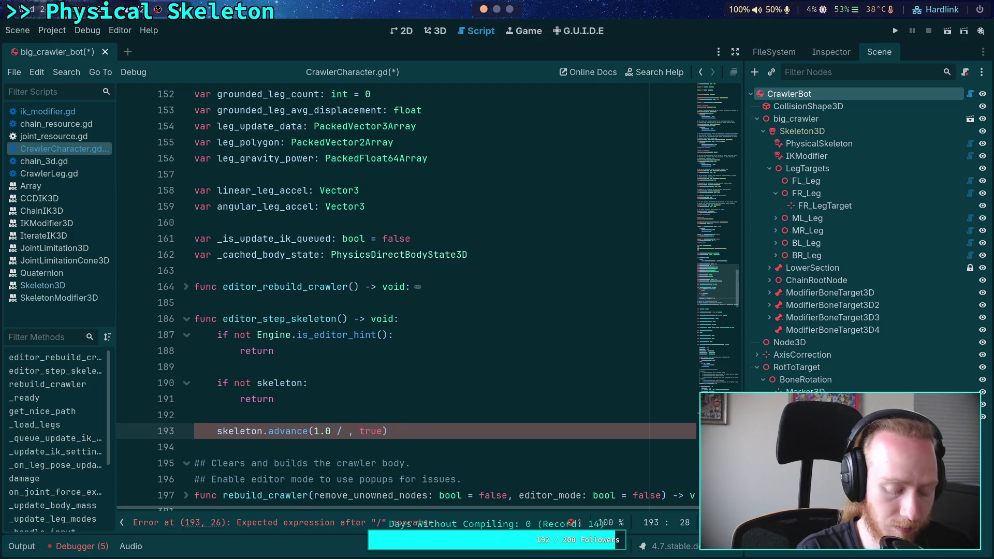
{"action": "type", "text": "Eng"}
{"action": "key", "text": "Return"}
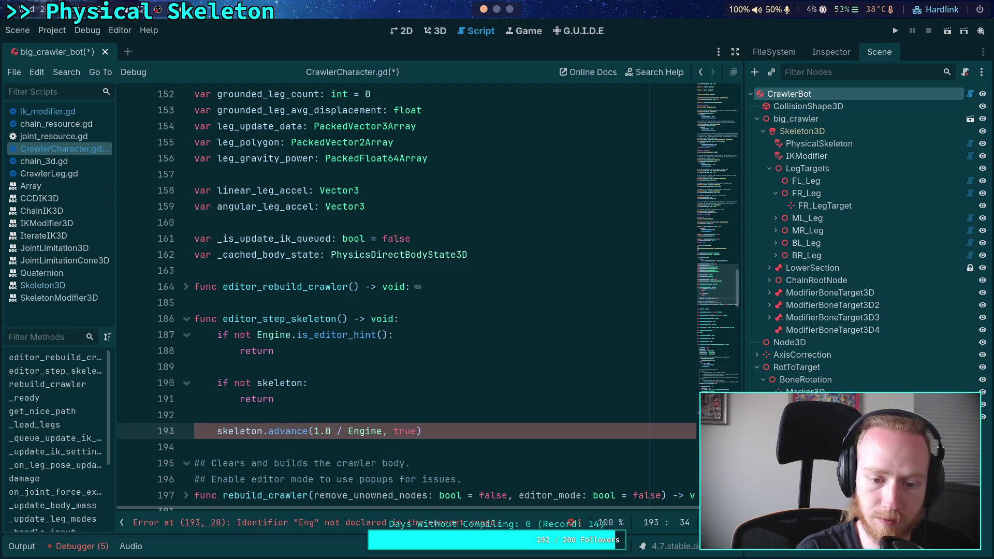
{"action": "type", "text": ".ph"}
{"action": "key", "text": "Down"}
{"action": "key", "text": "Return"}
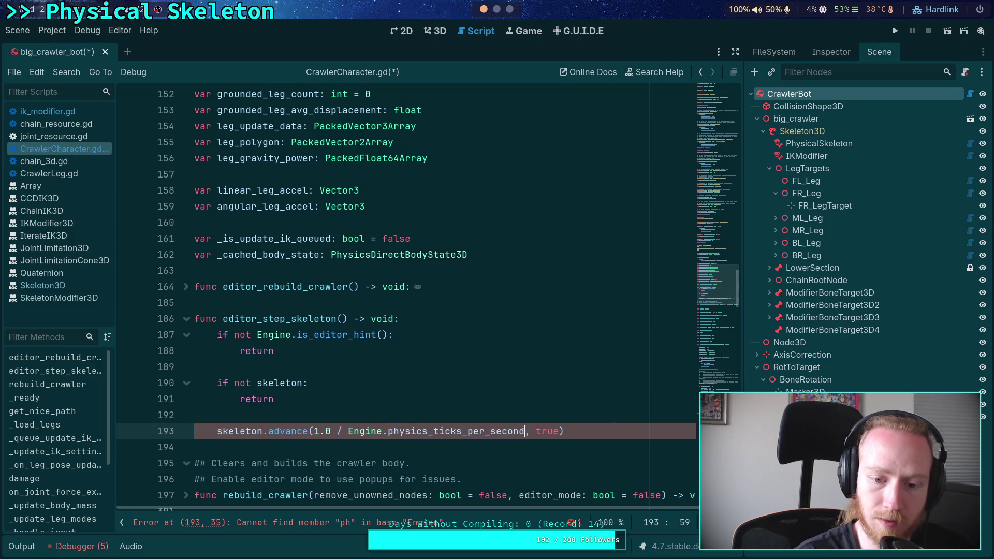
Wrap the divisor as 1.0 / float(Engine.physics_ticks_per_second) and save
{"action": "left_click", "coordinate": [409, 414]}
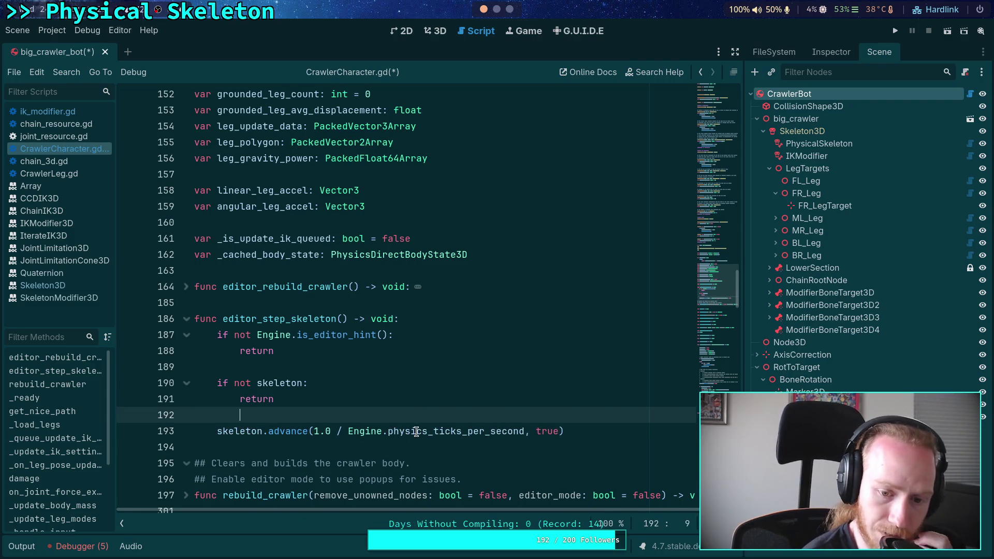
{"action": "left_click", "coordinate": [417, 432]}
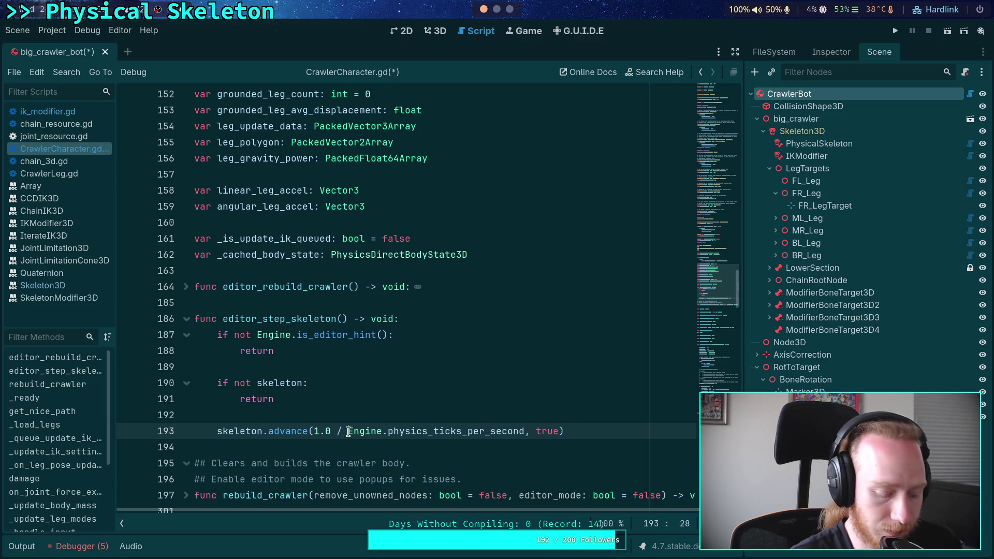
{"action": "type", "text": "float("}
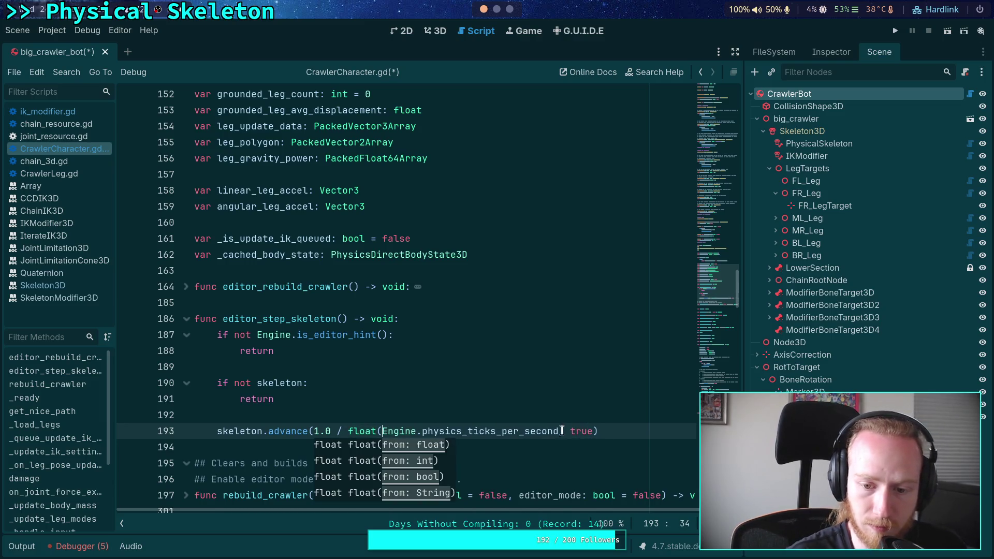
{"action": "left_click", "coordinate": [558, 432]}
{"action": "type", "text": ")"}
{"action": "key", "text": "ctrl+s"}
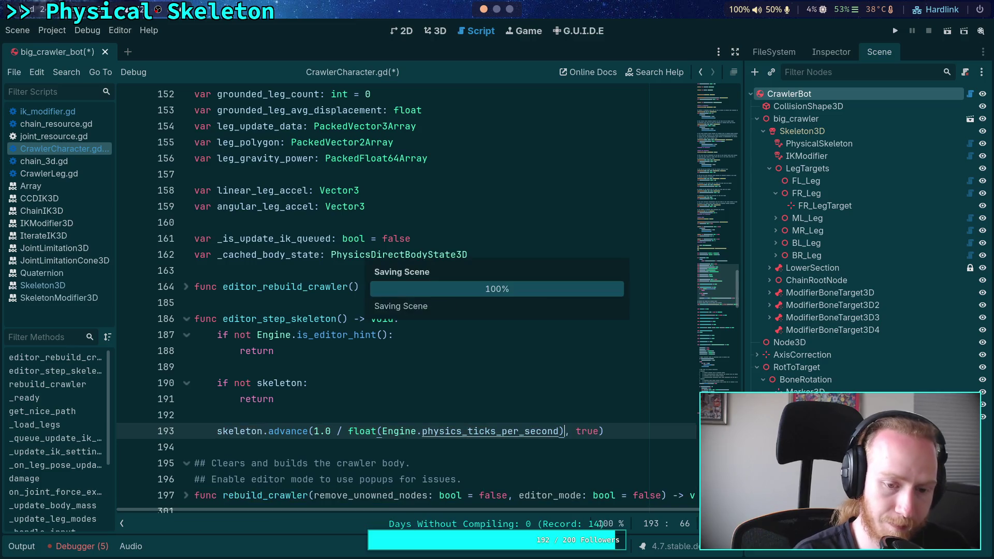
Add push_warning('Skeleton not found!') inside the if-not-skeleton branch and save
{"action": "left_click", "coordinate": [326, 383]}
{"action": "key", "text": "Return"}
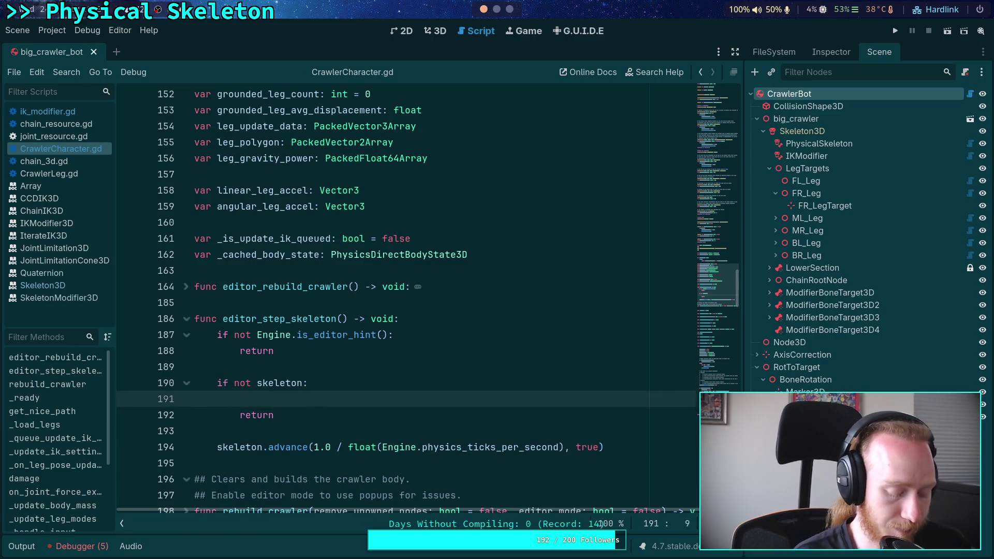
{"action": "type", "text": "push_"}
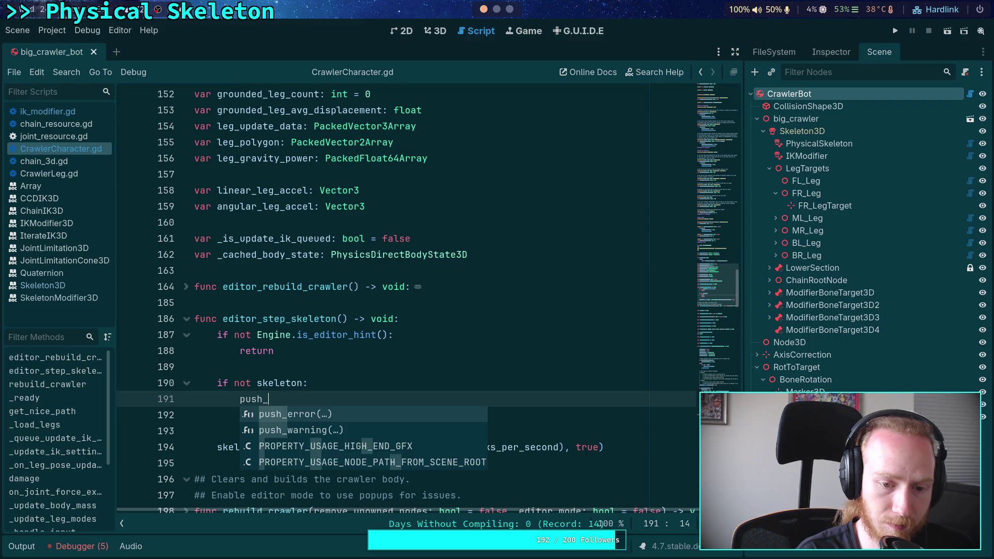
{"action": "type", "text": "warning"}
{"action": "key", "text": "Return"}
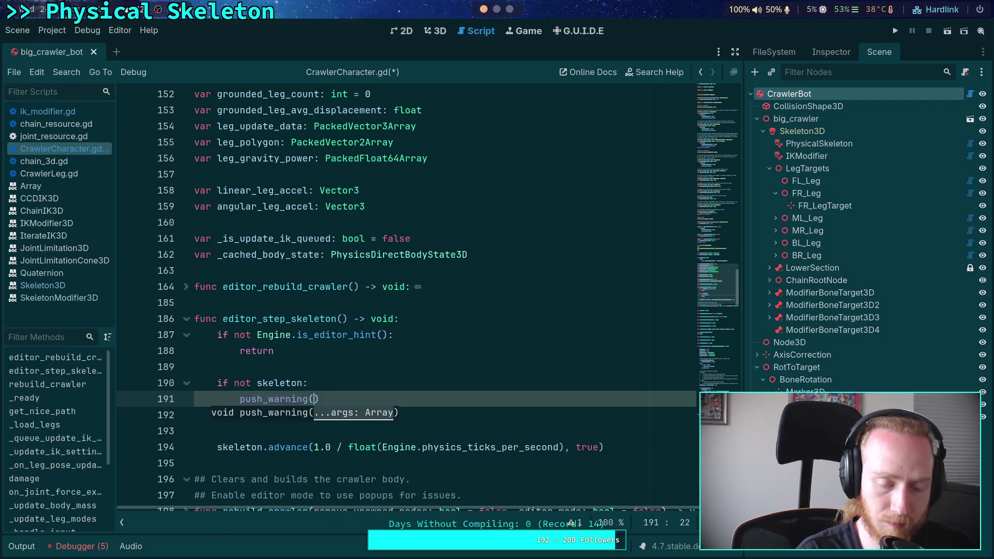
{"action": "type", "text": "leton not f"}
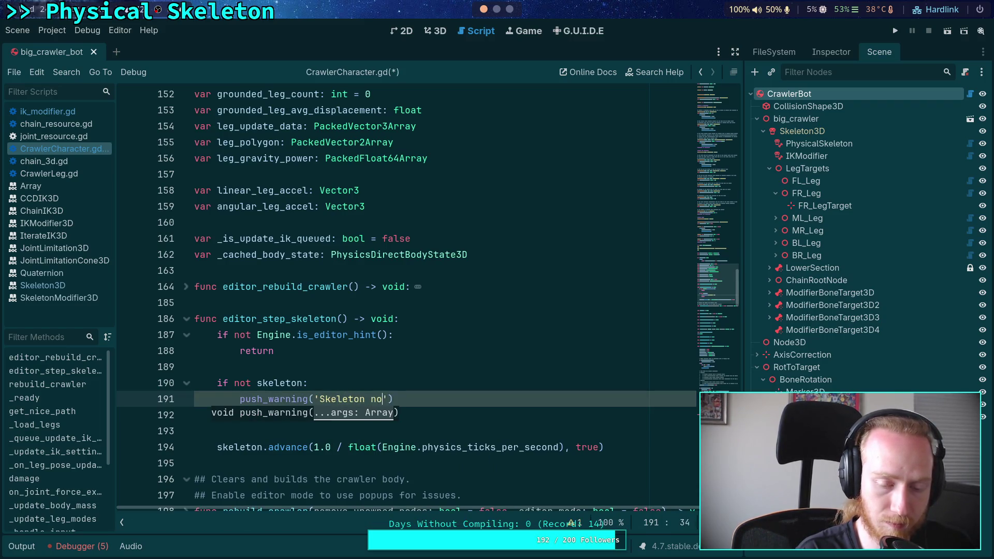
{"action": "type", "text": "ound!"}
{"action": "key", "text": "ctrl+s"}
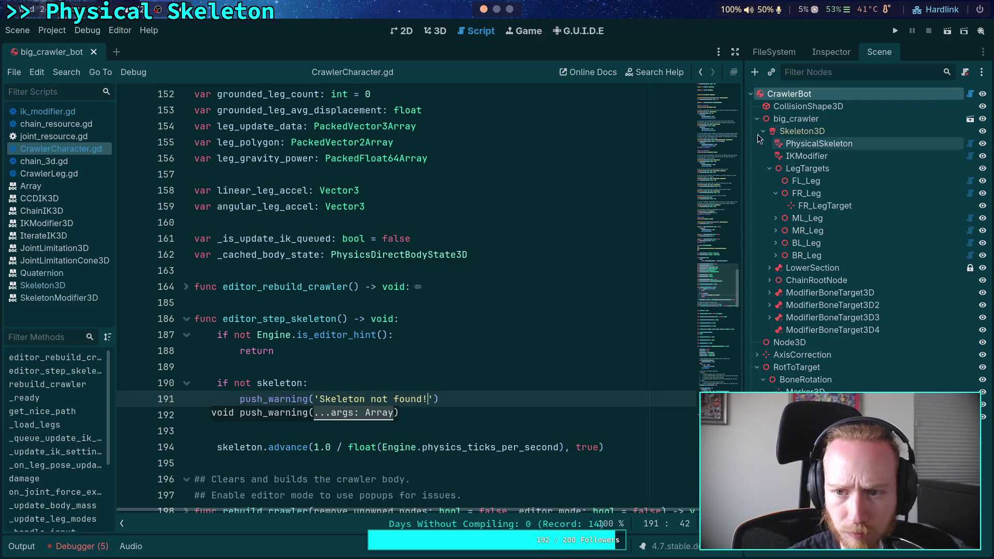
Select the CrawlerBot root node and show its properties in the Inspector
{"action": "left_click", "coordinate": [801, 131]}
{"action": "left_click", "coordinate": [808, 94]}
{"action": "left_click", "coordinate": [829, 49]}
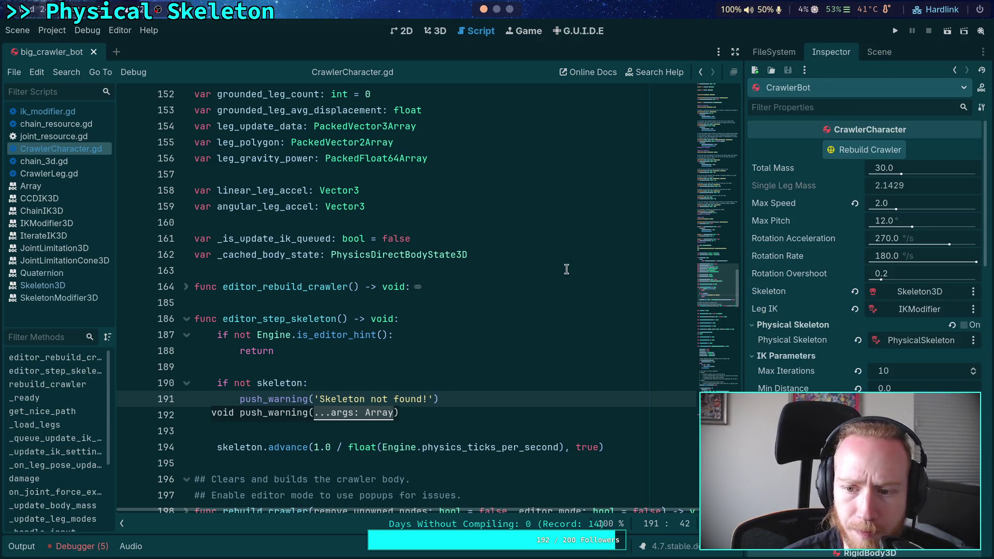
Duplicate the Rebuild Crawler tool-button declaration at the top of CrawlerCharacter.gd
{"action": "left_click", "coordinate": [872, 52]}
{"action": "left_click", "coordinate": [831, 52]}
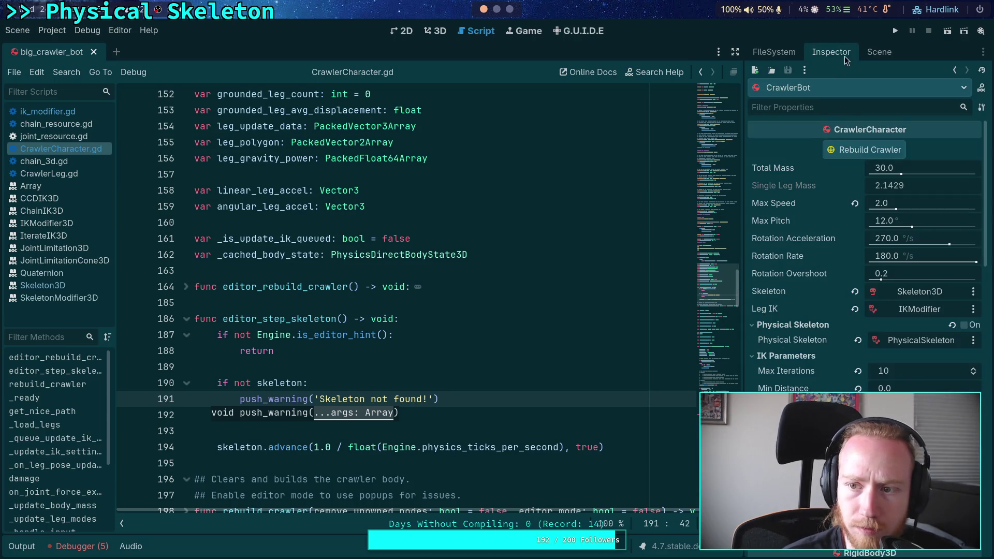
{"action": "left_click", "coordinate": [878, 52]}
{"action": "left_click", "coordinate": [832, 53]}
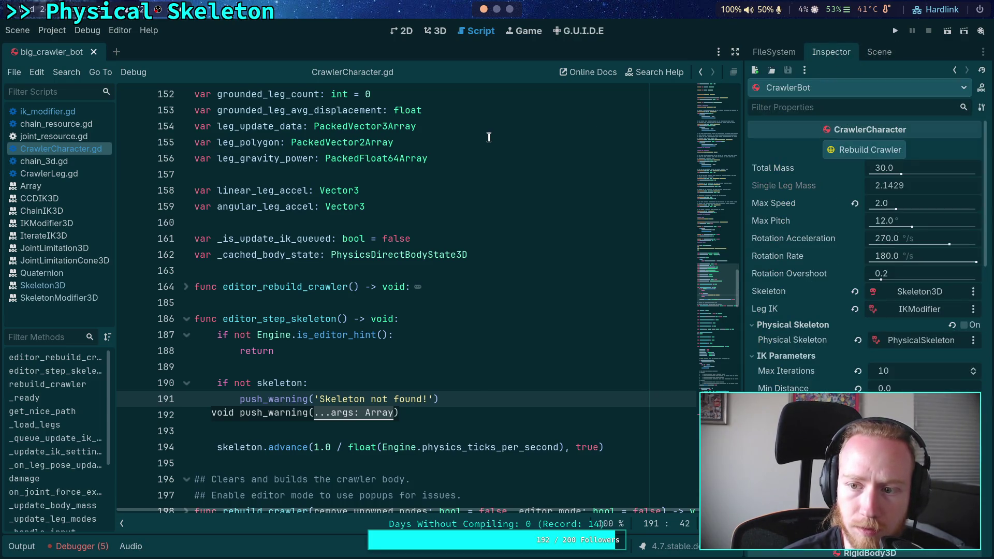
{"action": "scroll", "coordinate": [488, 137], "scroll_direction": "up", "scroll_amount": 20}
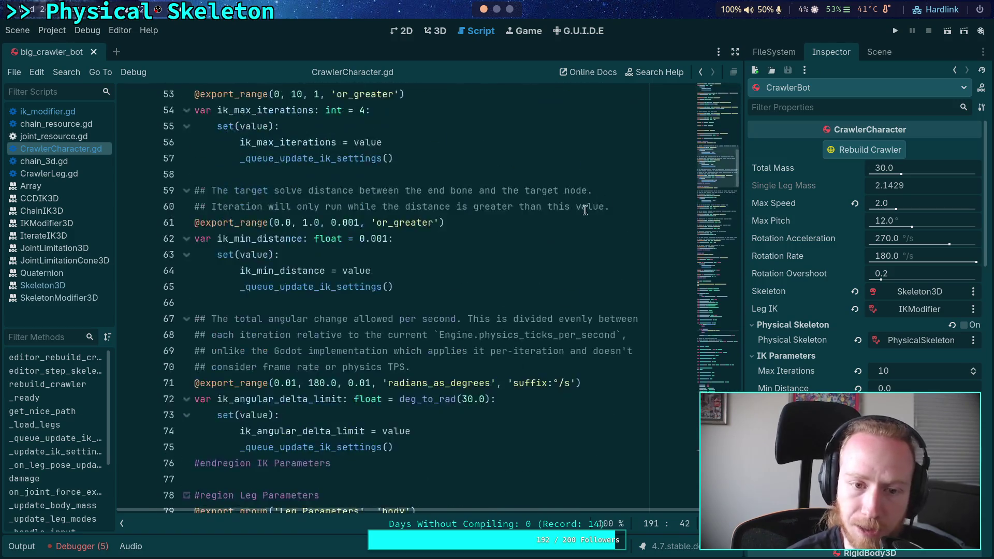
{"action": "scroll", "coordinate": [585, 209], "scroll_direction": "up", "scroll_amount": 17}
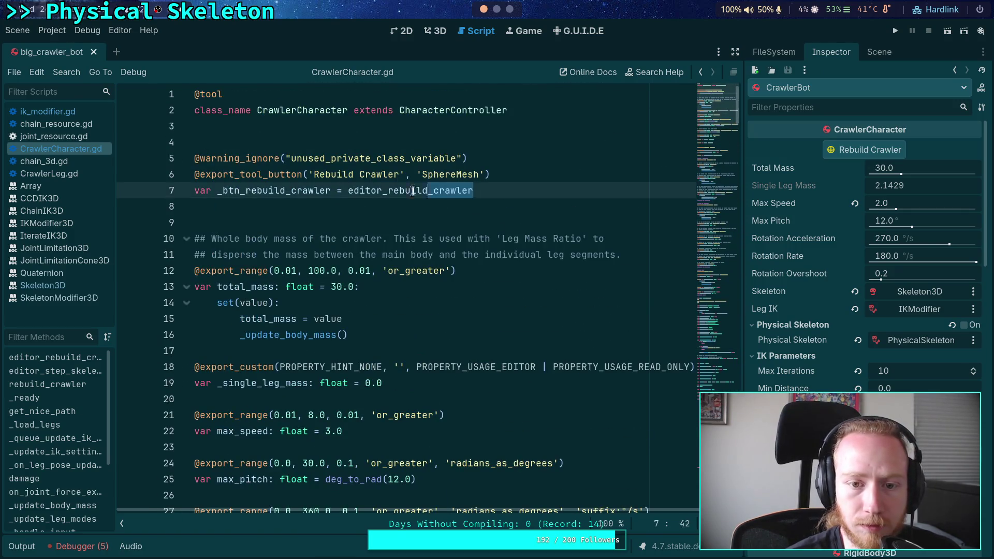
{"action": "left_click_drag", "start_coordinate": [479, 191], "coordinate": [194, 174]}
{"action": "mouse_move", "coordinate": [510, 195]}
{"action": "left_mouse_down"}
{"action": "mouse_move", "coordinate": [189, 174]}
{"action": "mouse_move", "coordinate": [299, 166]}
{"action": "left_mouse_up"}
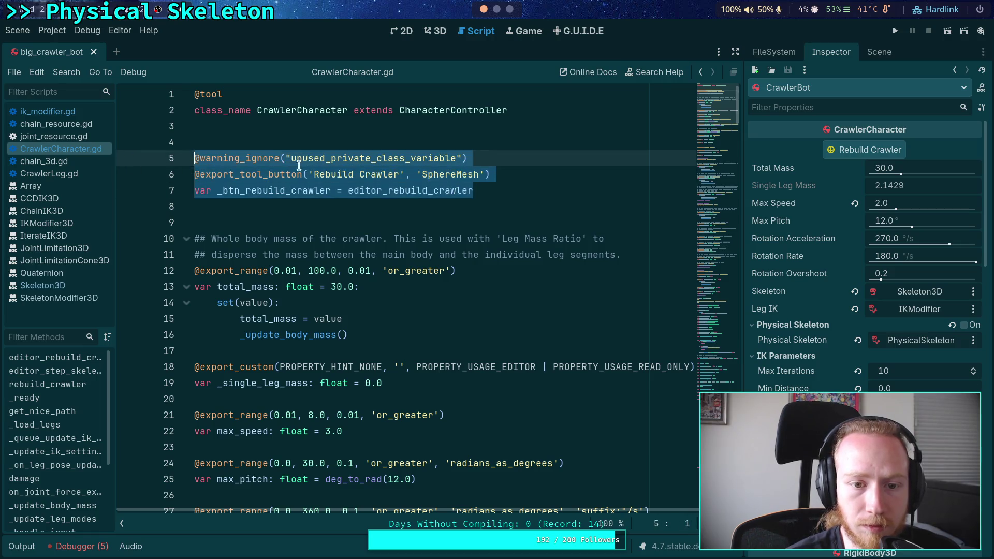
{"action": "right_click", "coordinate": [314, 166]}
{"action": "left_click", "coordinate": [301, 202]}
{"action": "key", "text": "ctrl+v"}
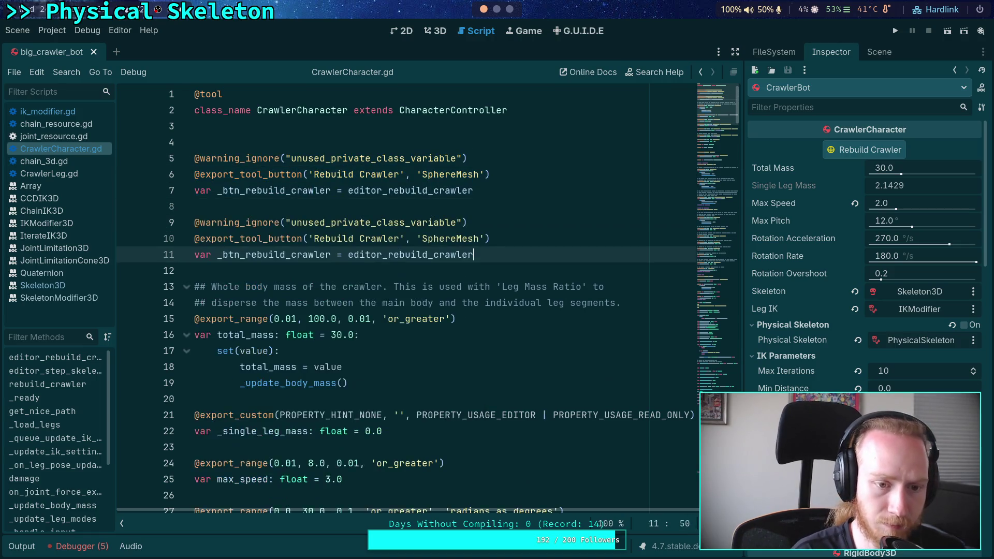
Rename the copy to step_skeleton, bind it to editor_step_skeleton, and save
{"action": "left_click_drag", "start_coordinate": [246, 255], "coordinate": [330, 250]}
{"action": "type", "text": "step_skel"}
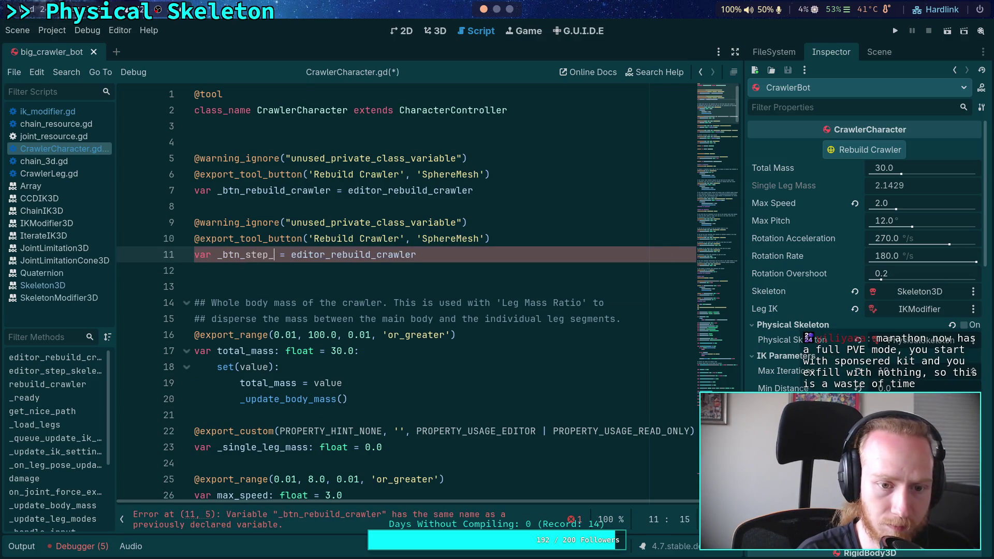
{"action": "type", "text": "eton"}
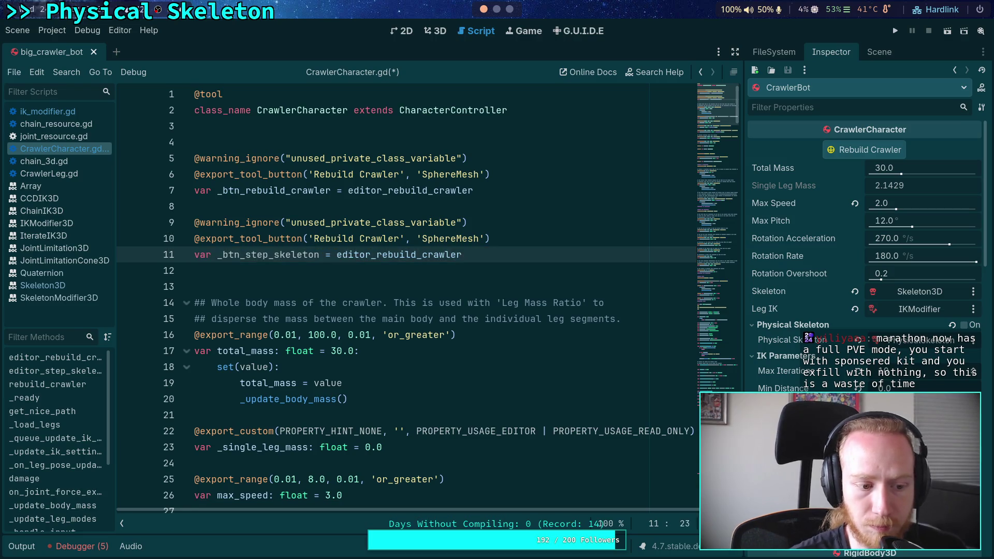
{"action": "left_click_drag", "start_coordinate": [379, 253], "coordinate": [476, 253]}
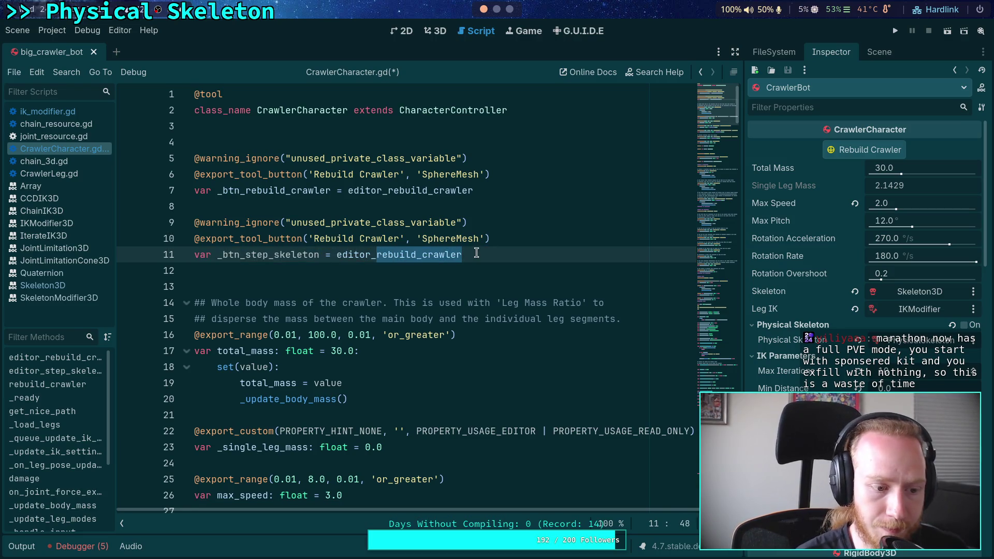
{"action": "type", "text": "step"}
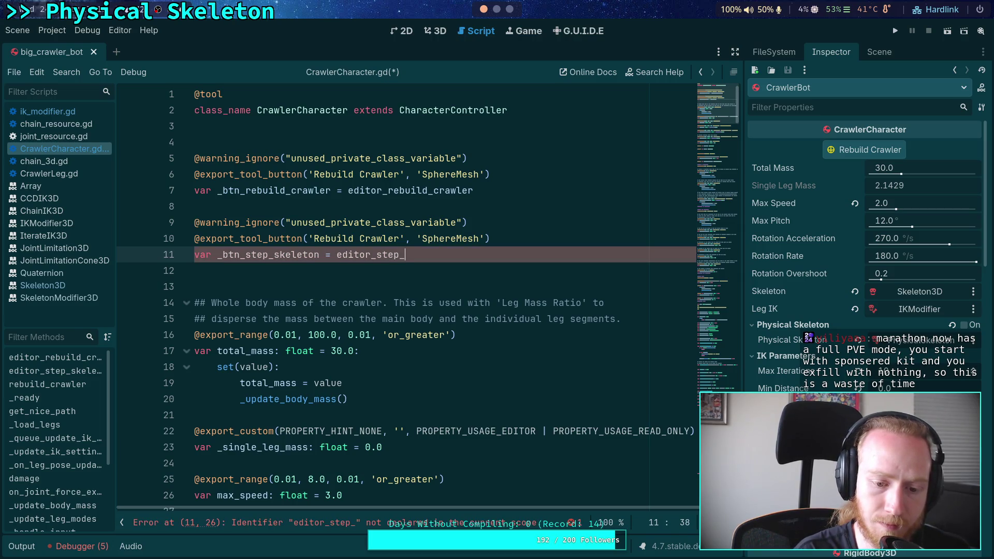
{"action": "scroll", "coordinate": [367, 234], "scroll_direction": "down", "scroll_amount": 20}
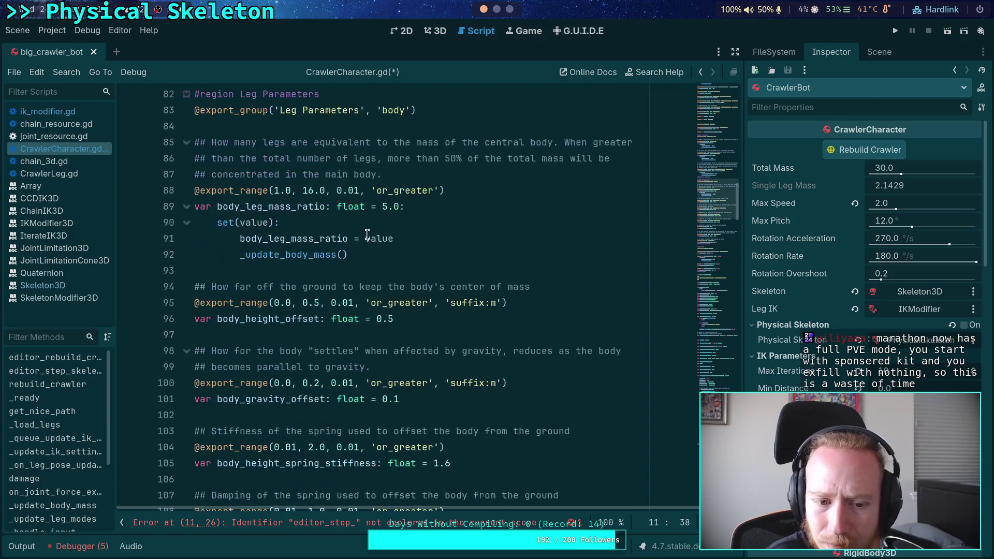
{"action": "scroll", "coordinate": [367, 234], "scroll_direction": "down", "scroll_amount": 18}
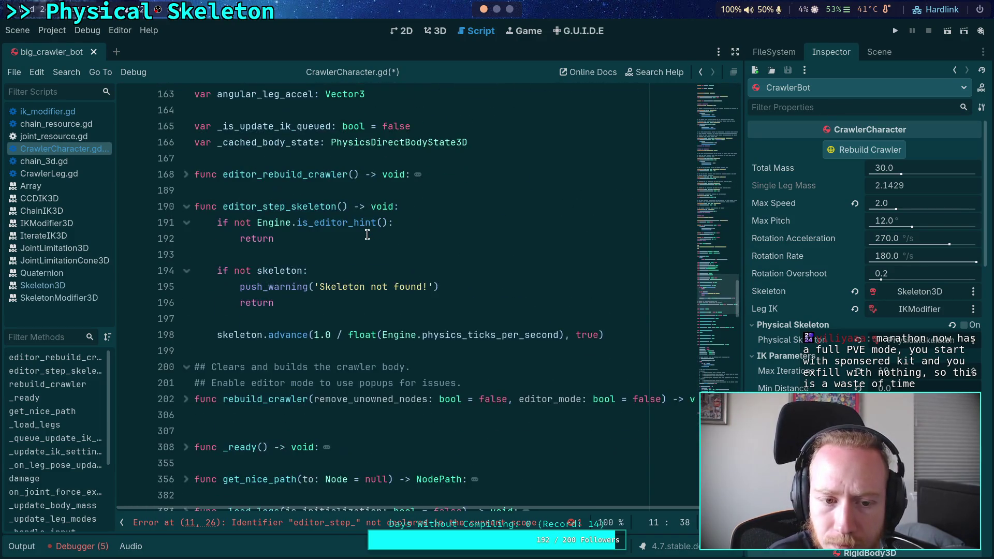
{"action": "scroll", "coordinate": [367, 235], "scroll_direction": "up", "scroll_amount": 20}
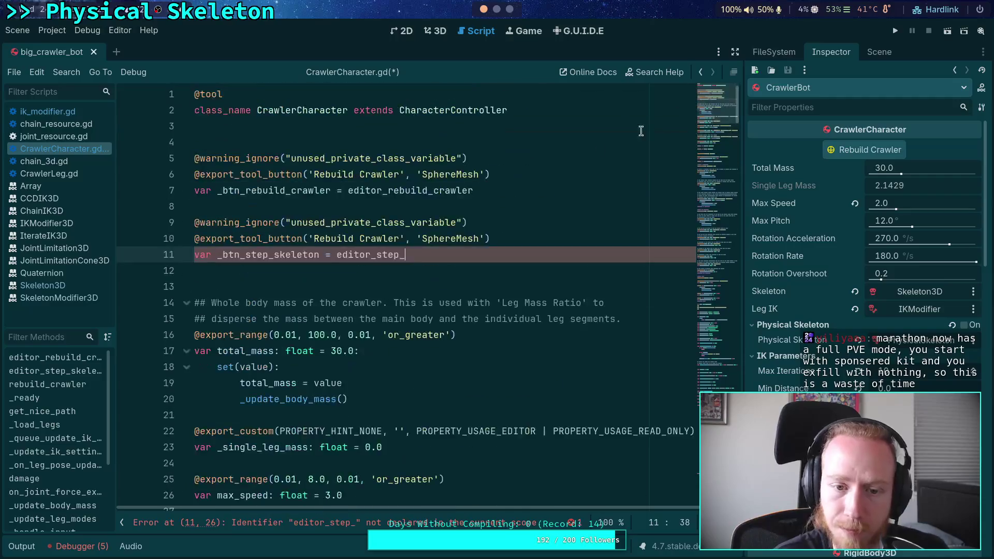
{"action": "type", "text": "skelot"}
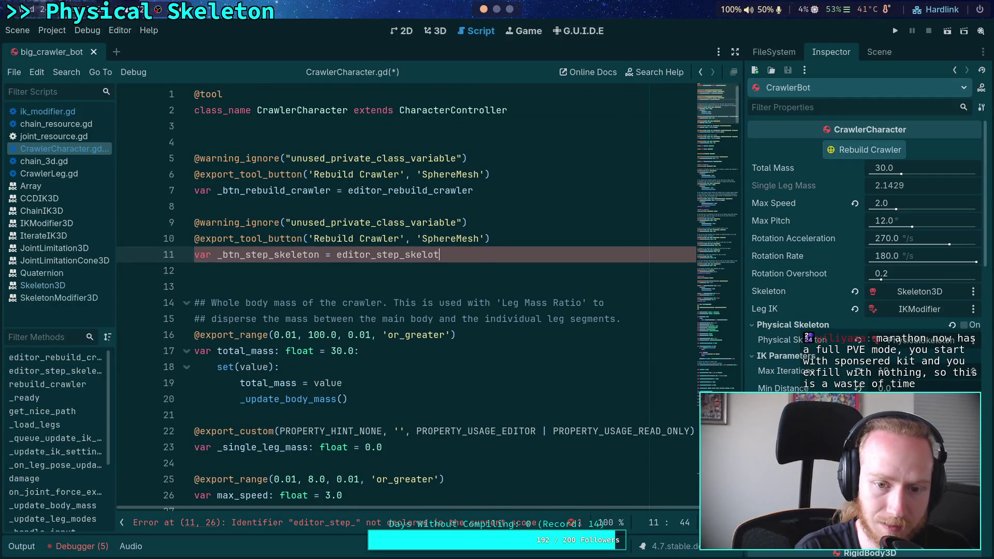
{"action": "key", "text": "BackSpace"}
{"action": "key", "text": "BackSpace"}
{"action": "type", "text": "n"}
{"action": "key", "text": "ctrl+s"}
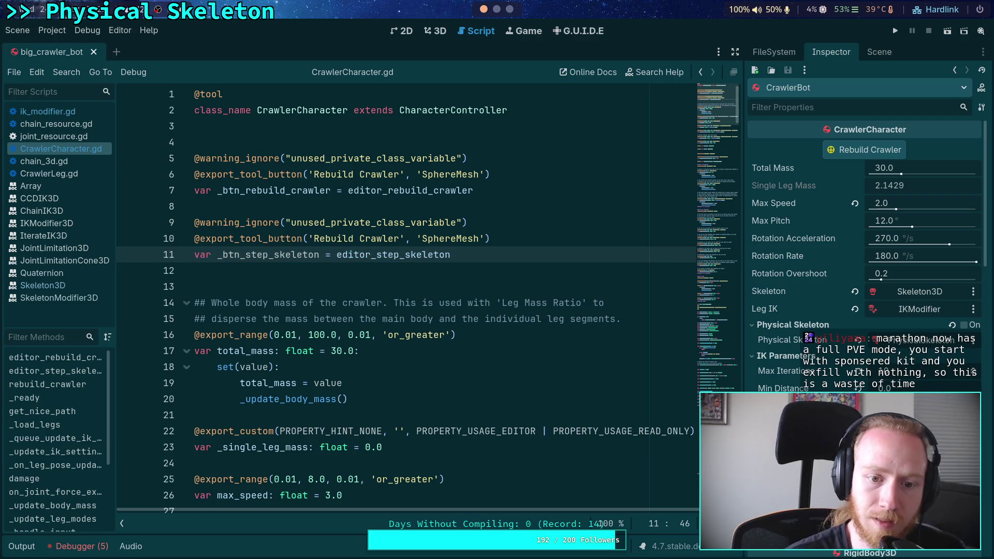
Label the new button 'Advance Skeleton' with the Skeleton3D icon, and save
{"action": "left_click", "coordinate": [338, 237]}
{"action": "left_click_drag", "start_coordinate": [315, 239], "coordinate": [398, 239]}
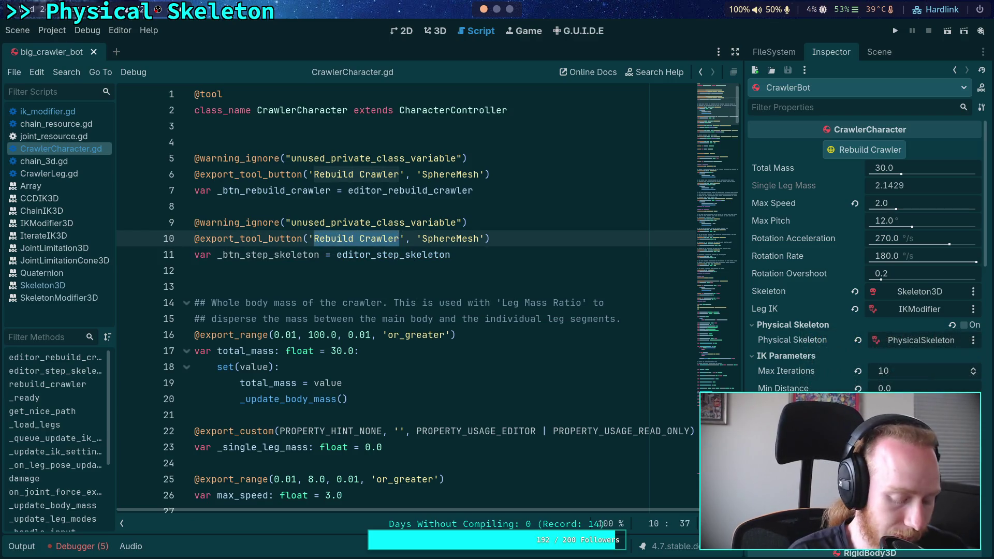
{"action": "type", "text": "S"}
{"action": "key", "text": "BackSpace"}
{"action": "type", "text": "Advance Skelet"}
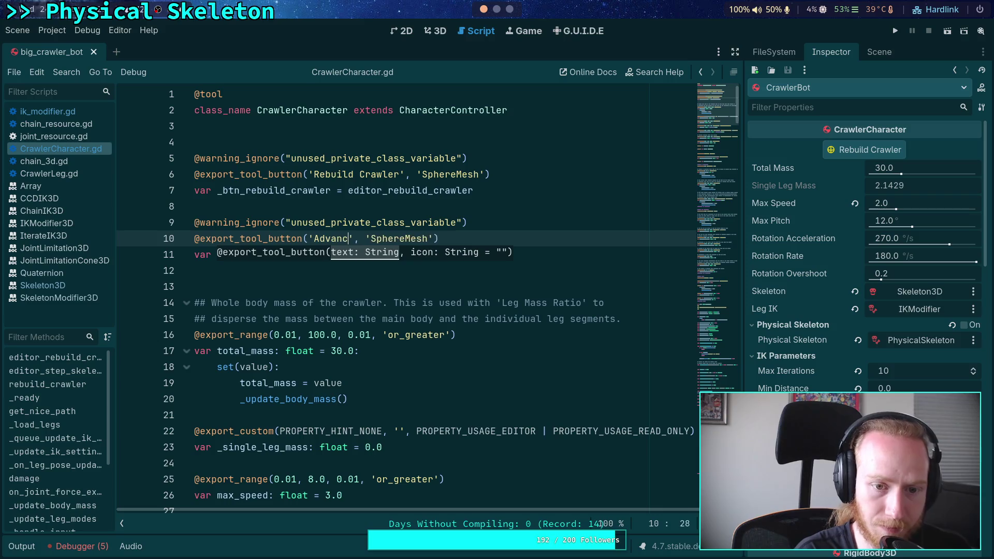
{"action": "type", "text": "on"}
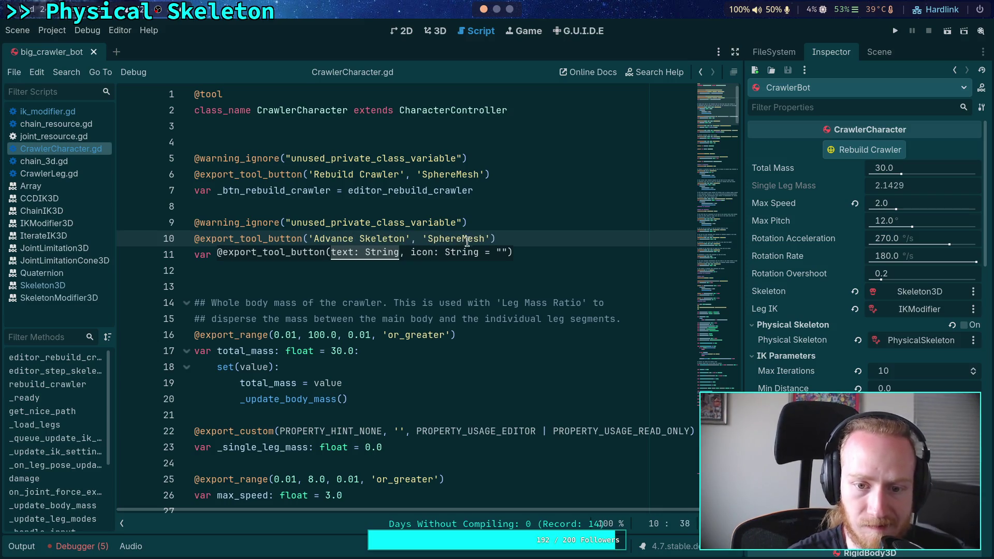
{"action": "double_click", "coordinate": [468, 239]}
{"action": "type", "text": "S"}
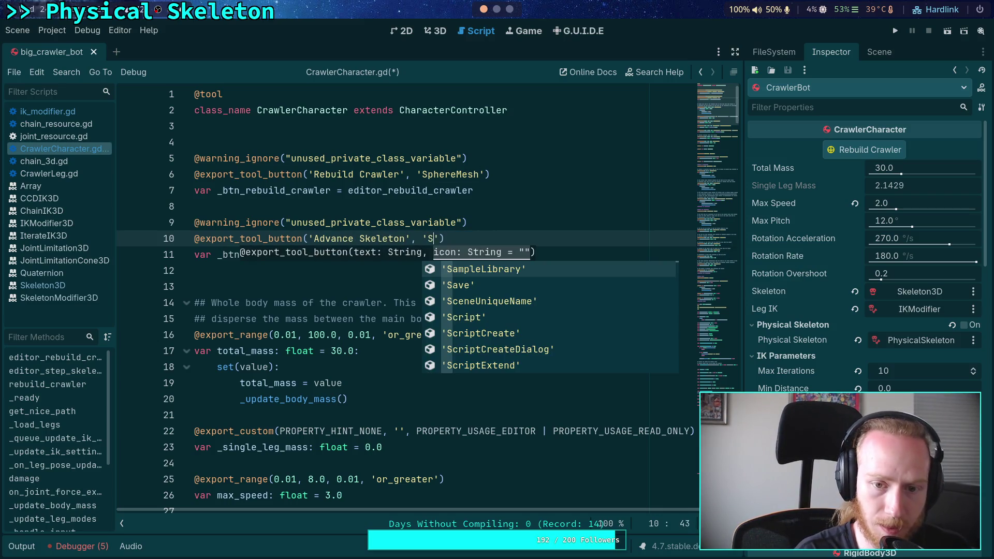
{"action": "type", "text": "ke"}
{"action": "key", "text": "Down"}
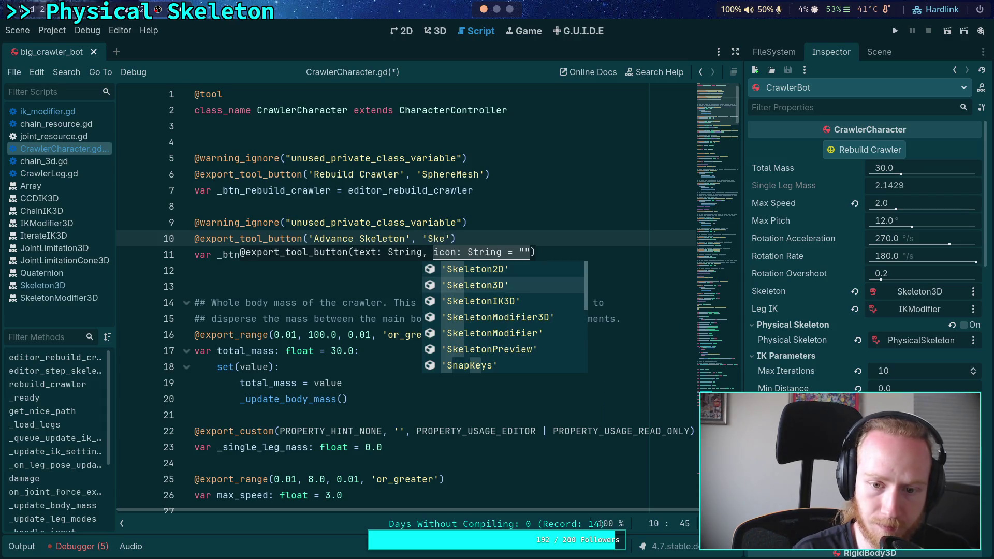
{"action": "key", "text": "Return"}
{"action": "key", "text": "ctrl+s"}
{"action": "left_click", "coordinate": [387, 206]}
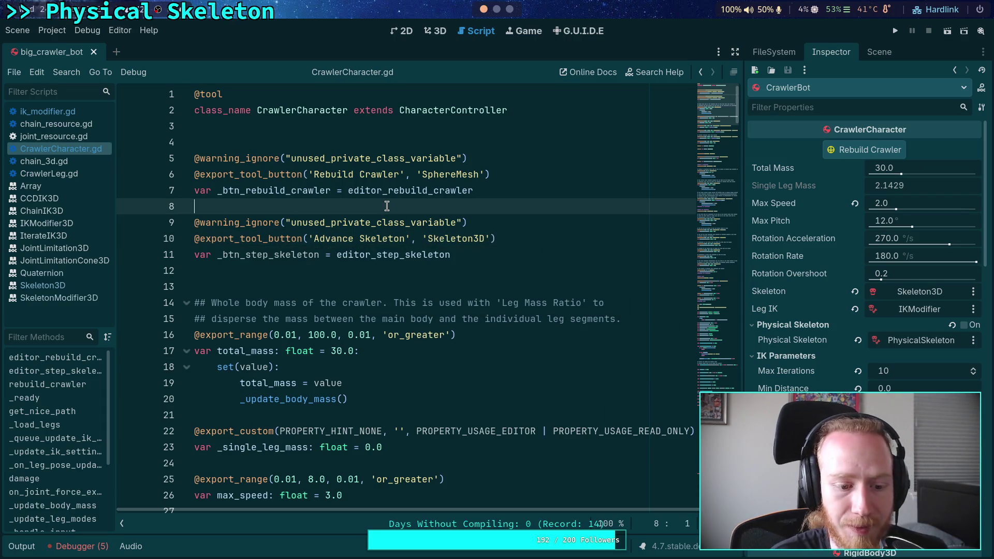
Reload the saved big_crawler_bot scene to expose Advance Skeleton, returning to the 3D view
{"action": "left_click", "coordinate": [17, 31]}
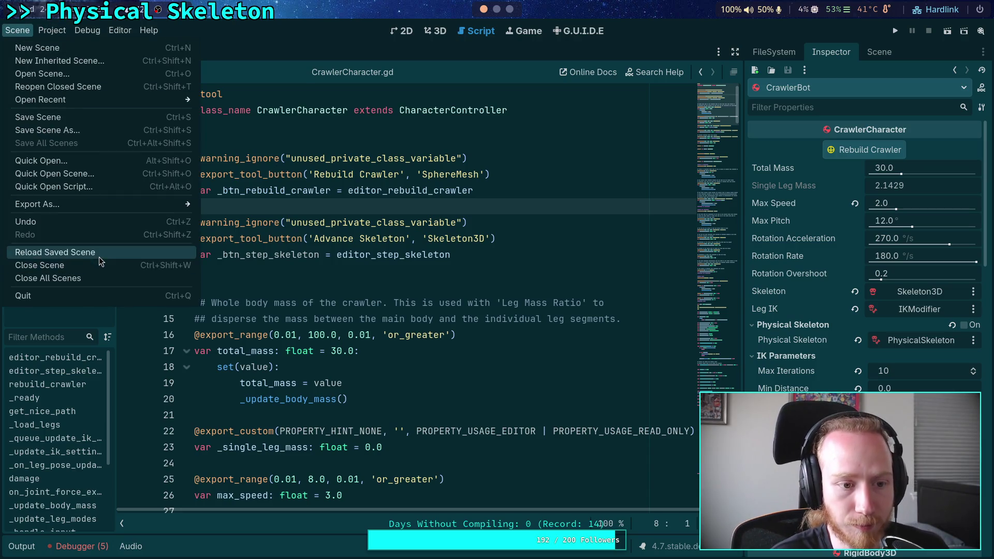
{"action": "left_click", "coordinate": [99, 253]}
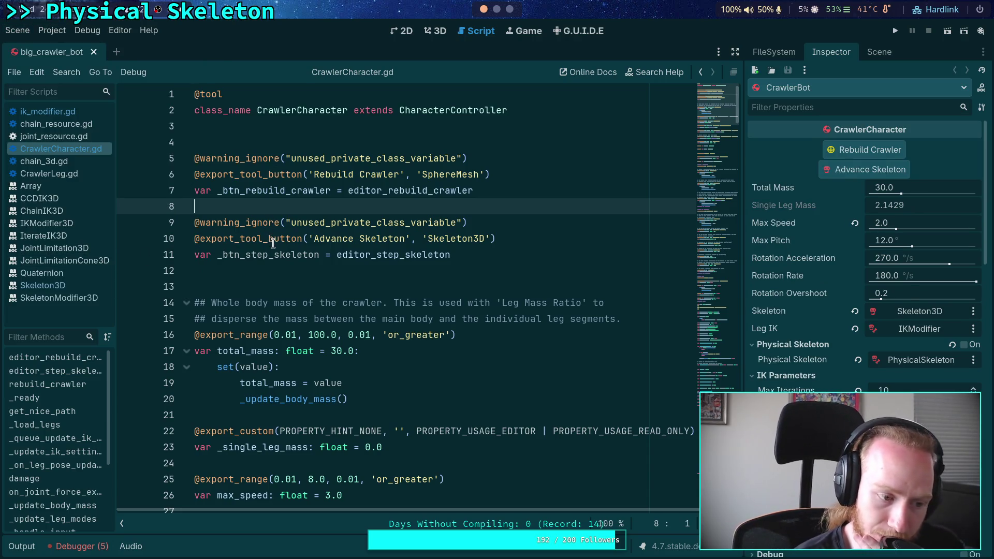
{"action": "mouse_move", "coordinate": [272, 243]}
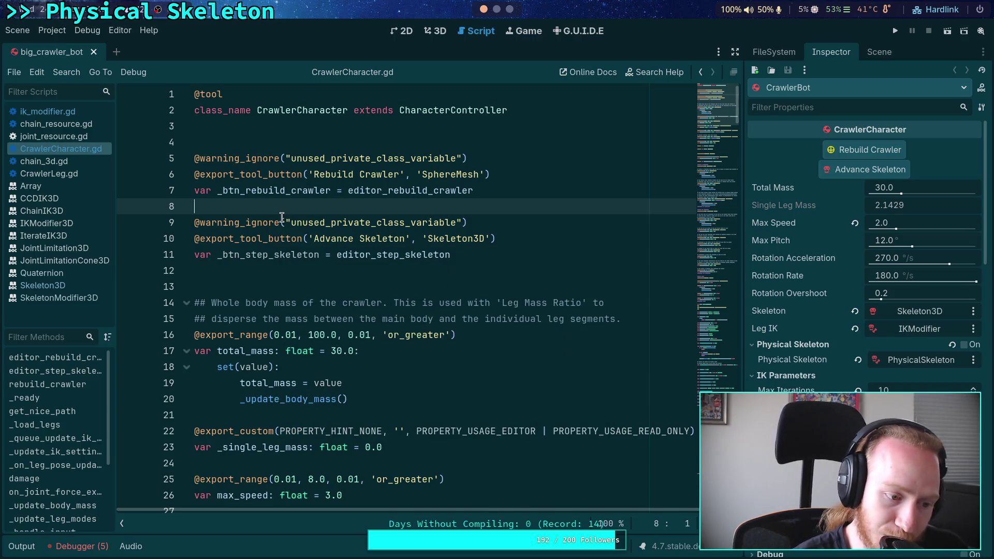
{"action": "mouse_move", "coordinate": [277, 220]}
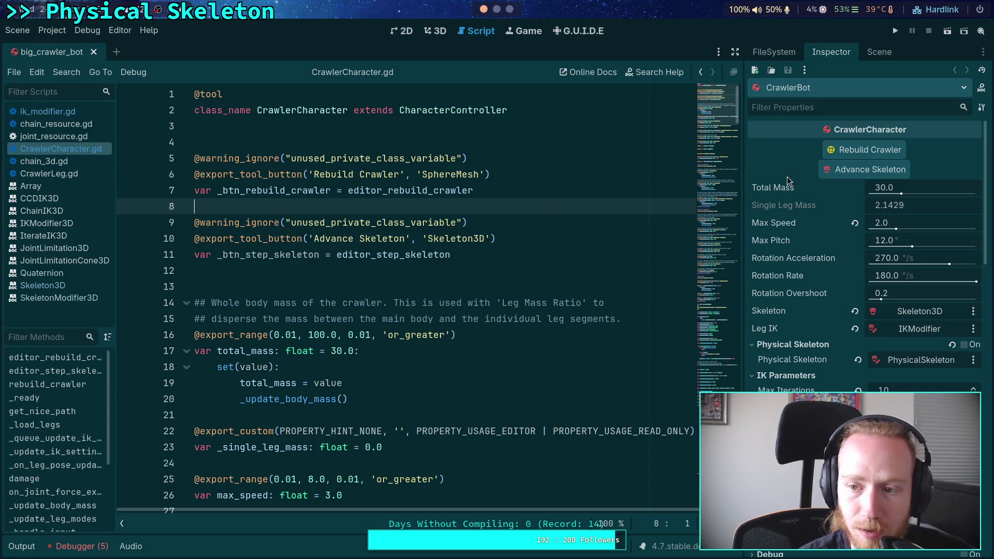
{"action": "left_click", "coordinate": [430, 30]}
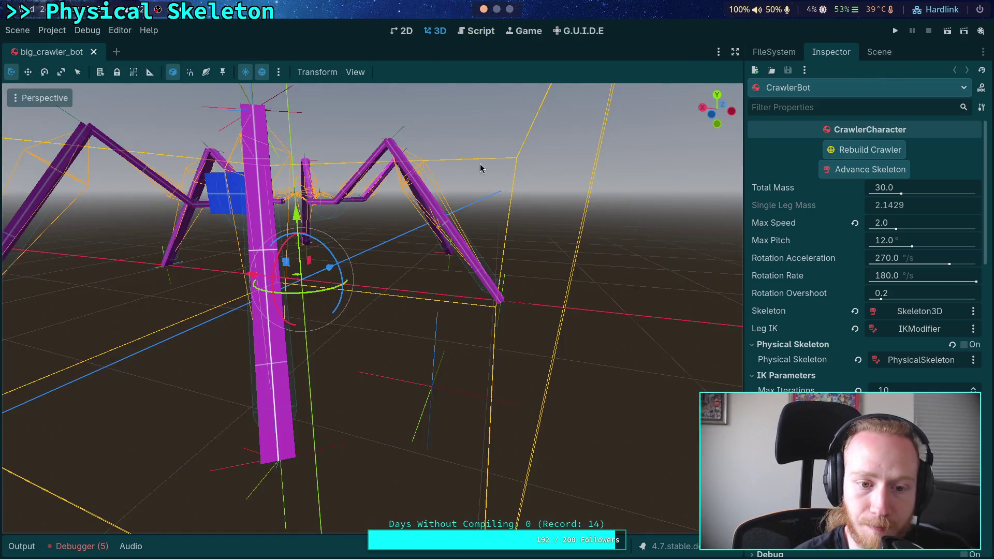
{"action": "left_click", "coordinate": [879, 52]}
{"action": "left_click", "coordinate": [841, 52]}
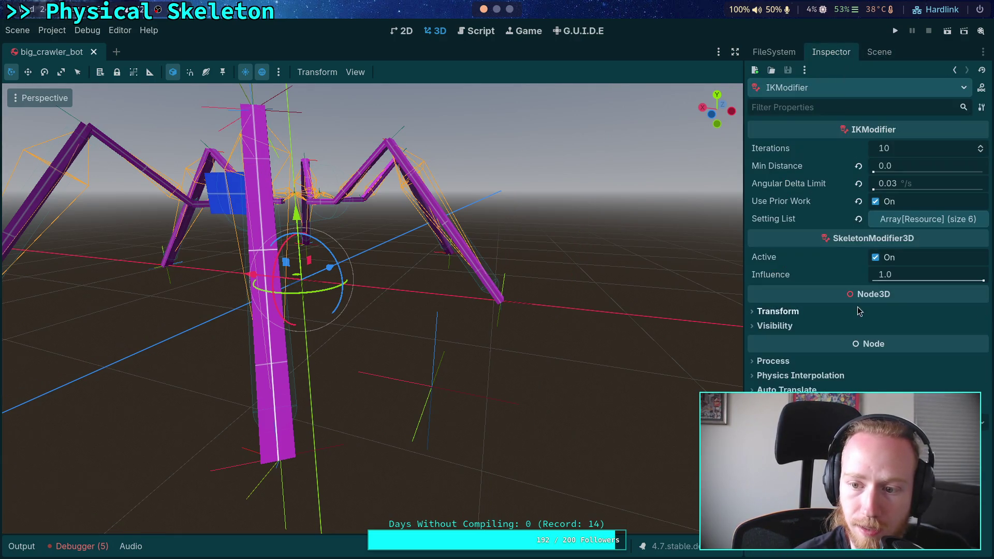
{"action": "left_click", "coordinate": [876, 258]}
{"action": "left_click", "coordinate": [875, 257]}
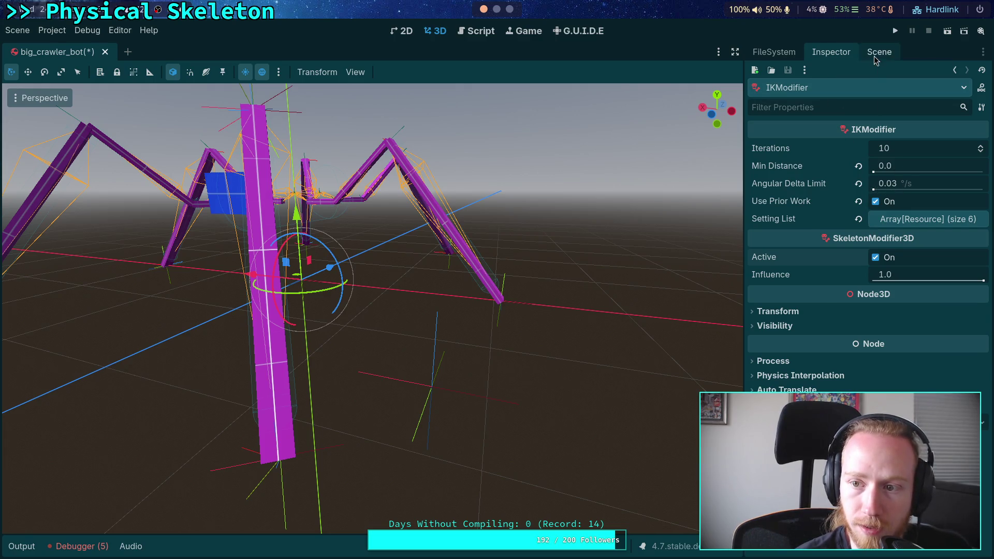
{"action": "left_click", "coordinate": [879, 52]}
{"action": "left_click", "coordinate": [792, 95]}
{"action": "left_click", "coordinate": [830, 52]}
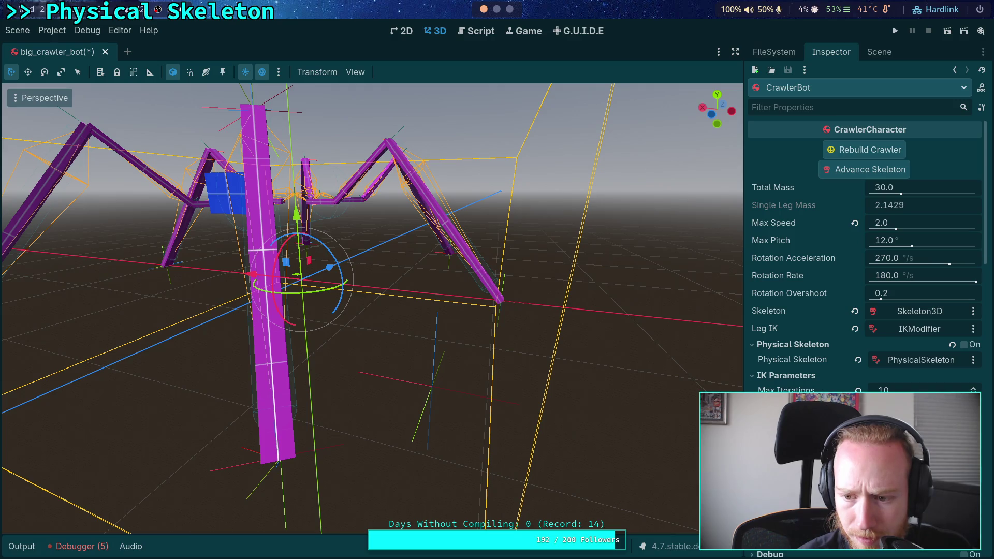
{"action": "left_click", "coordinate": [476, 31]}
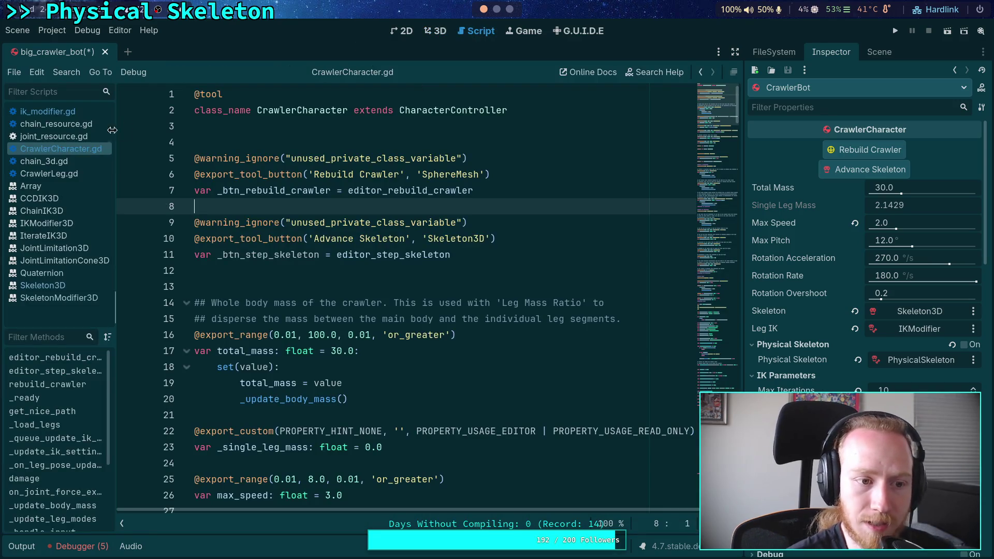
On line 442, delete '/ (InputManager.PHYSICS_TICKS * ik_max_iterations)' from the angular delta limit, then save
{"action": "left_click", "coordinate": [357, 254]}
{"action": "key", "text": "ctrl+f"}
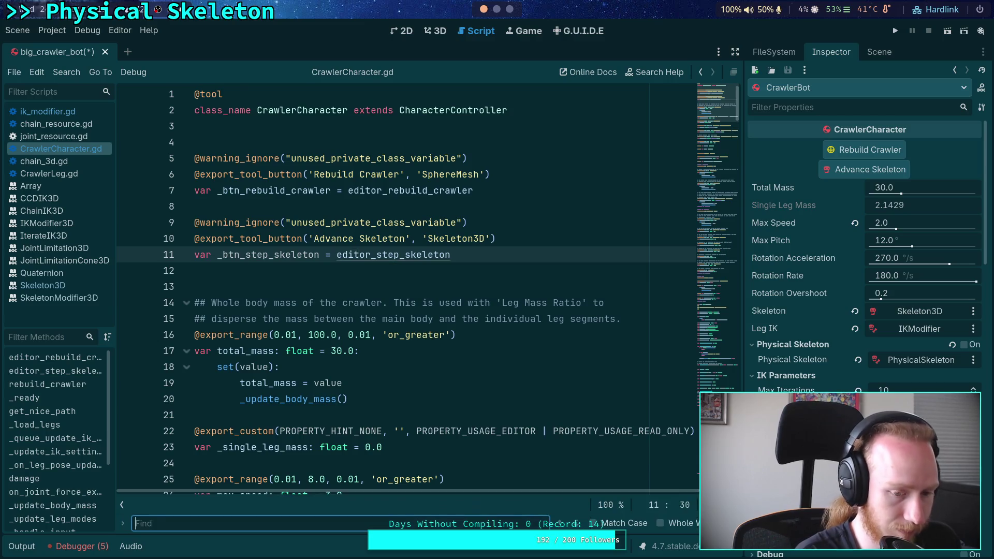
{"action": "type", "text": "aon"}
{"action": "key", "text": "BackSpace"}
{"action": "key", "text": "BackSpace"}
{"action": "type", "text": "ngular"}
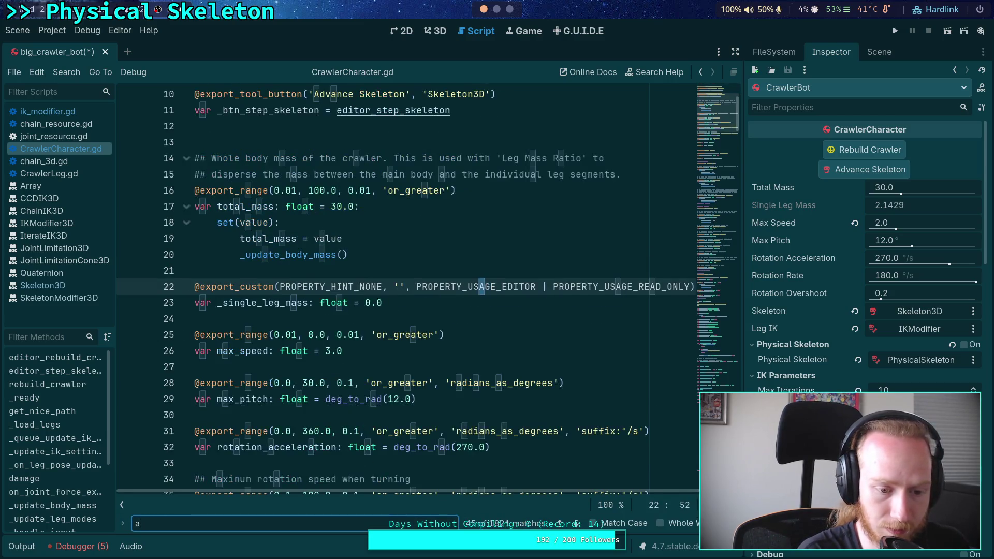
{"action": "type", "text": "_delta/"}
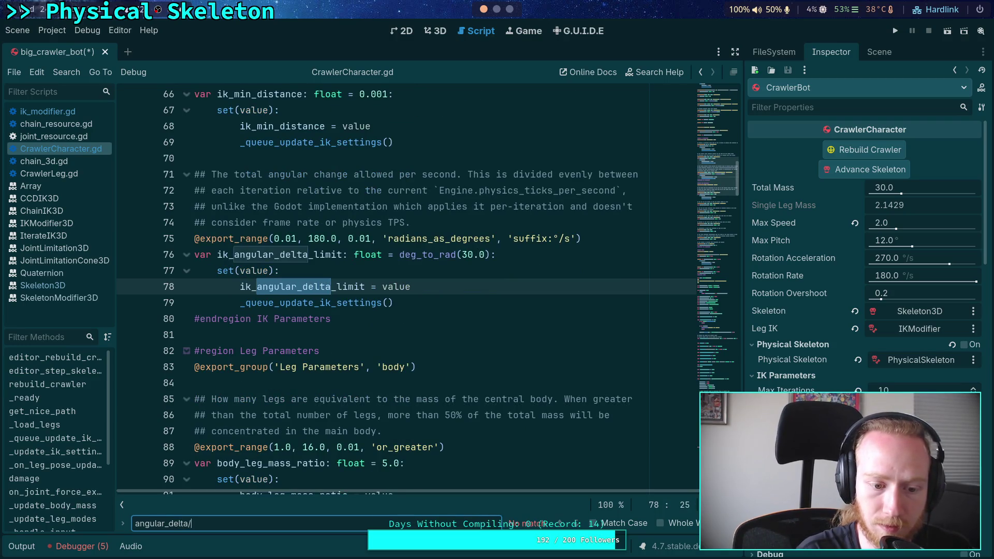
{"action": "key", "text": "BackSpace"}
{"action": "key", "text": "Return"}
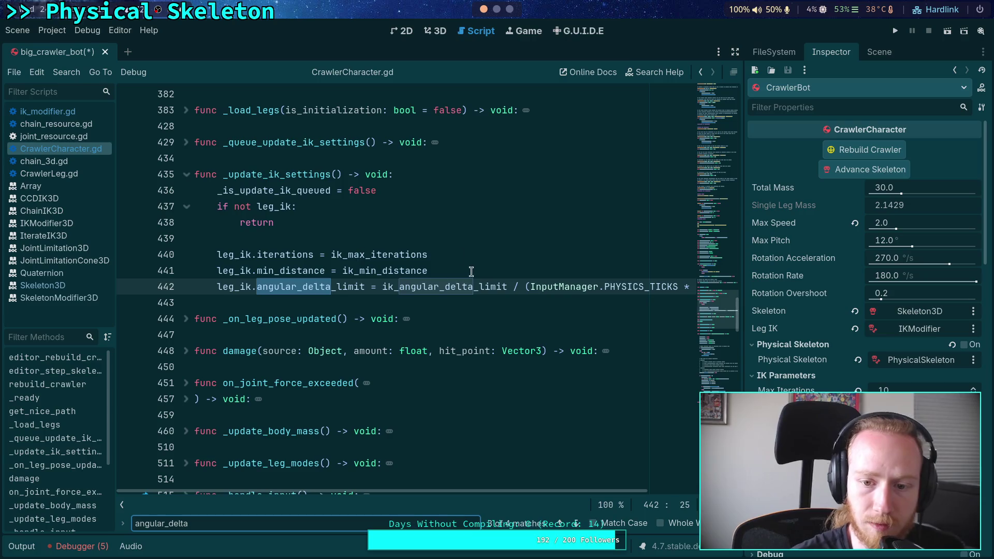
{"action": "left_click_drag", "start_coordinate": [509, 286], "coordinate": [726, 287]}
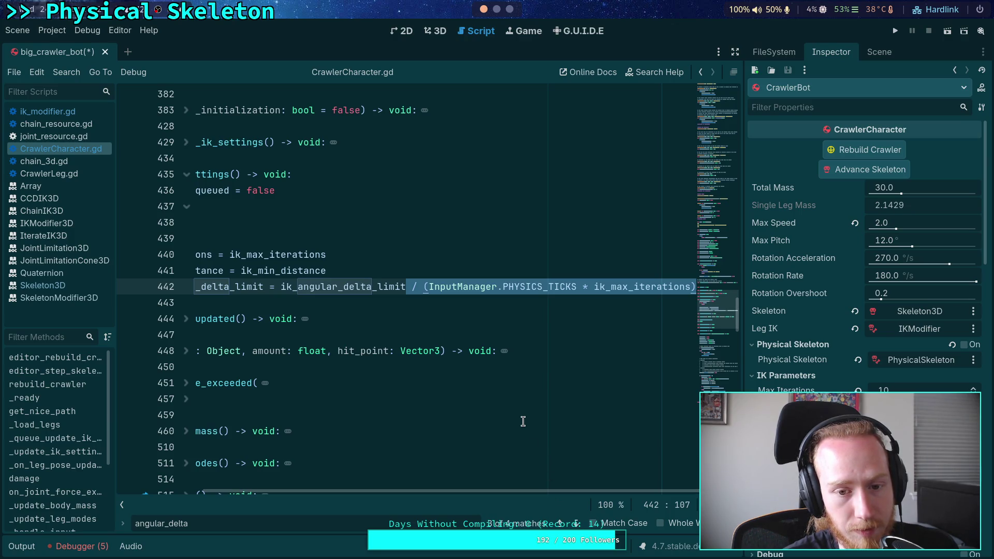
{"action": "key", "text": "BackSpace"}
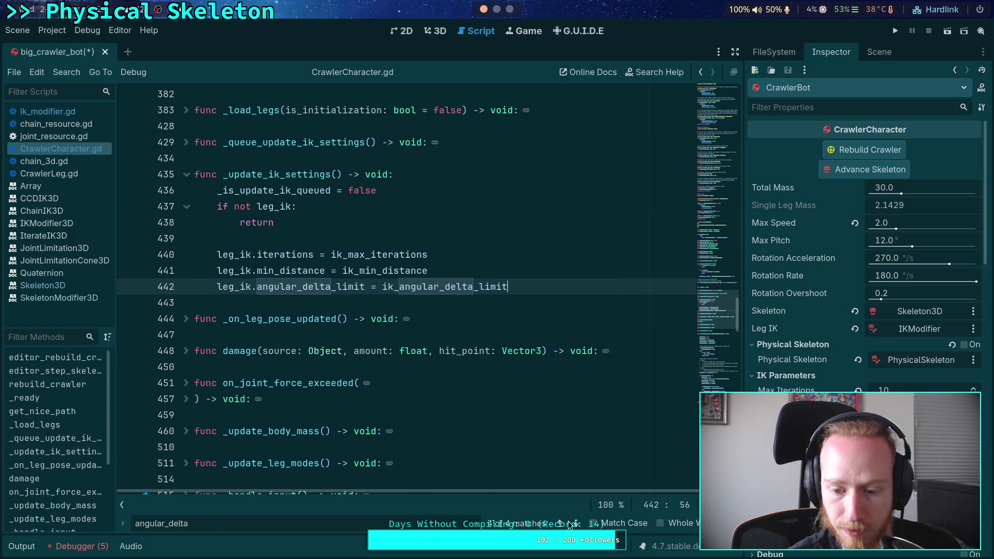
{"action": "left_click", "coordinate": [578, 521]}
{"action": "left_click", "coordinate": [578, 521]}
{"action": "left_click", "coordinate": [577, 521]}
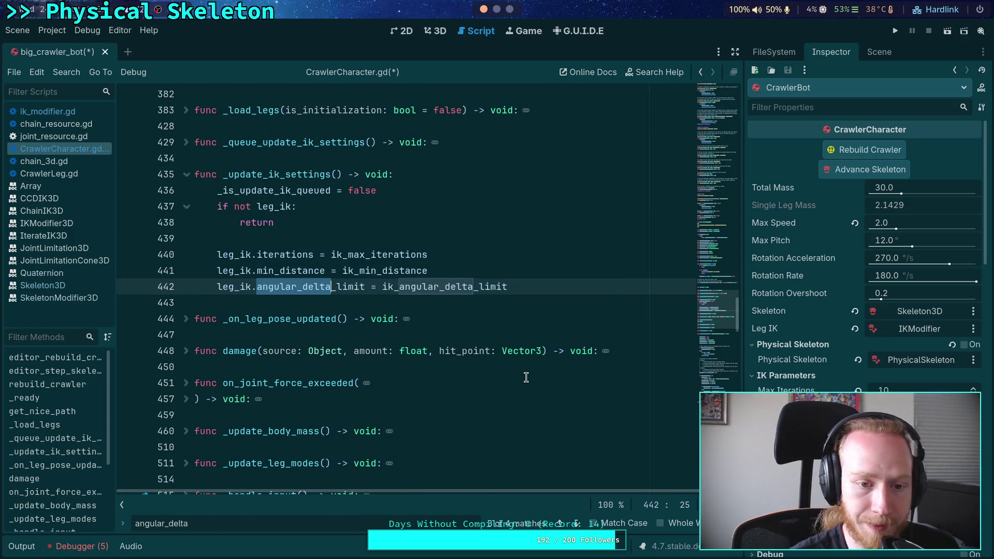
{"action": "key", "text": "ctrl+s"}
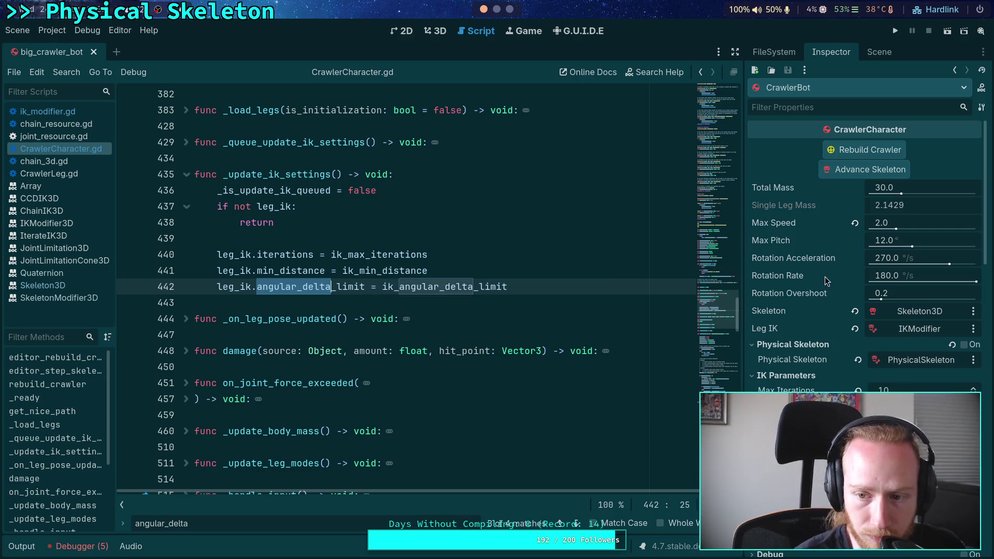
Select the IKModifier node under Skeleton3D and show its properties in the Inspector
{"action": "left_click", "coordinate": [879, 51]}
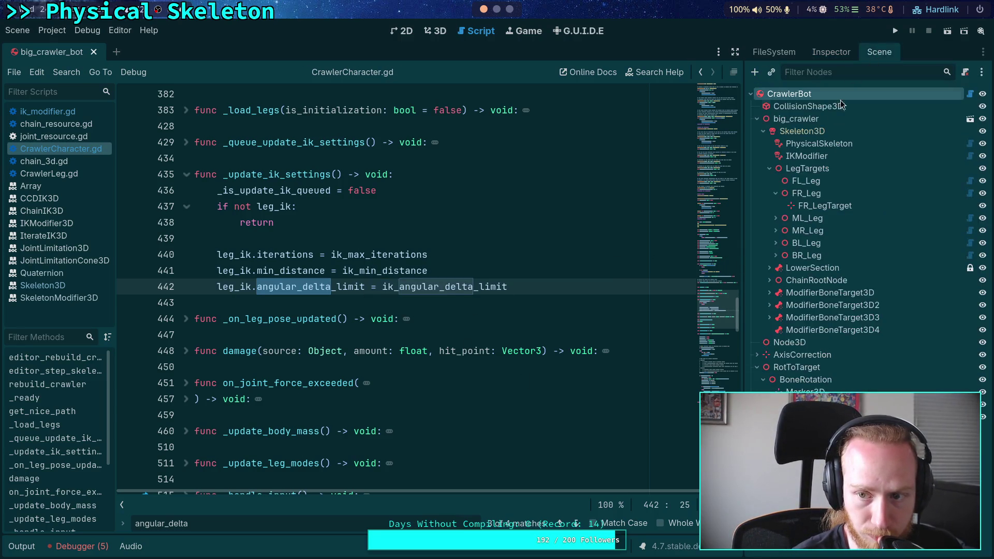
{"action": "left_click", "coordinate": [818, 131]}
{"action": "left_click", "coordinate": [808, 156]}
{"action": "left_click", "coordinate": [832, 52]}
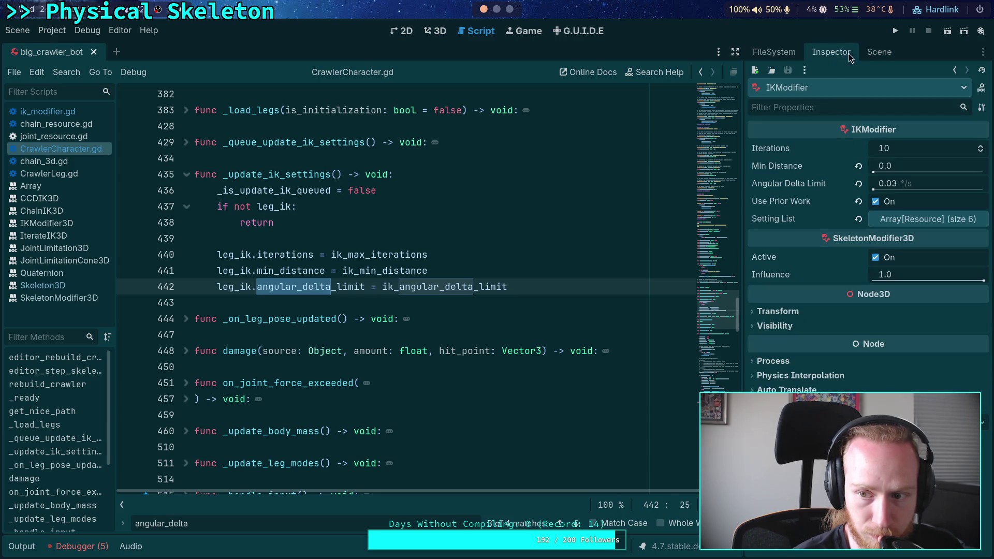
Set Angular Delta Limit to 30 °/s, save the scene, and return to the 3D view
{"action": "left_click", "coordinate": [897, 184]}
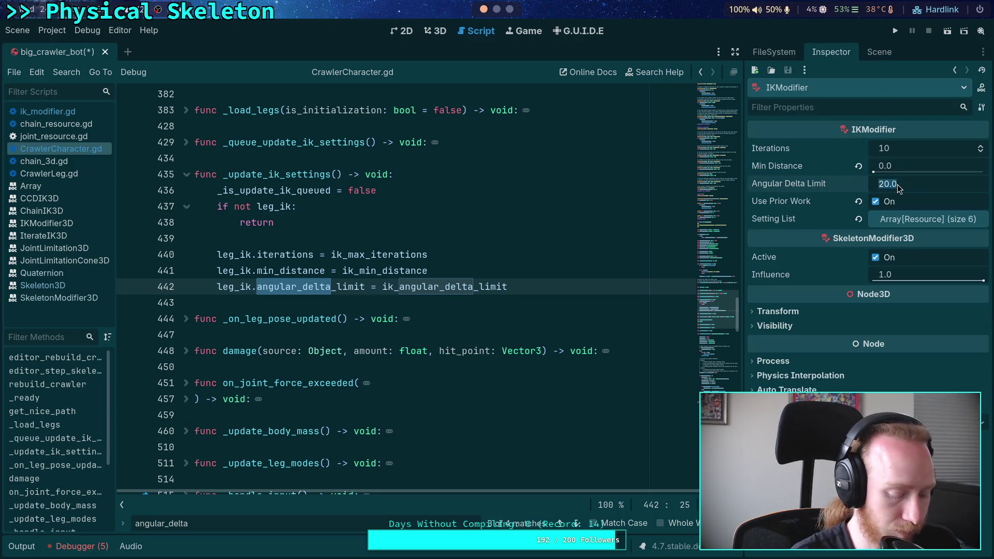
{"action": "type", "text": "30"}
{"action": "key", "text": "Return"}
{"action": "key", "text": "ctrl+s"}
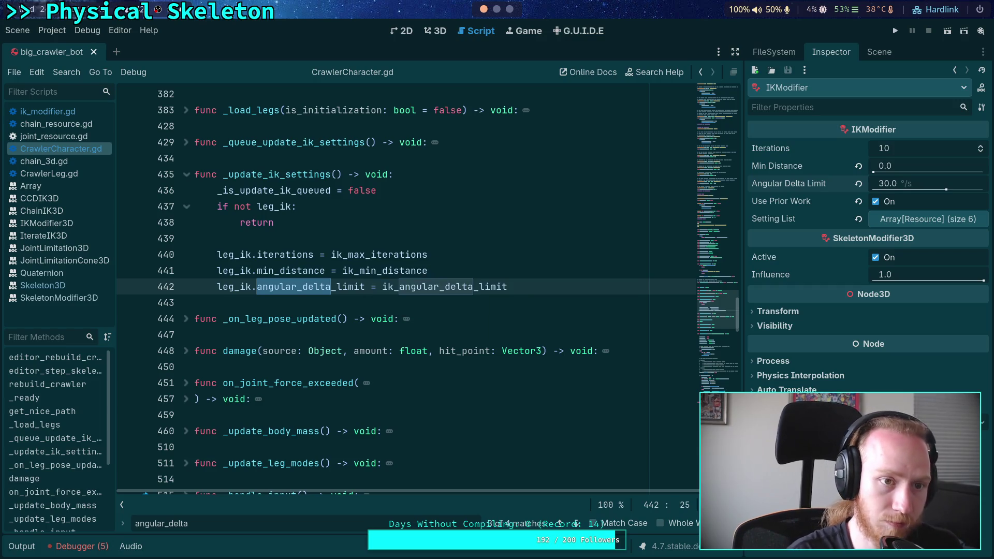
{"action": "left_click", "coordinate": [437, 30]}
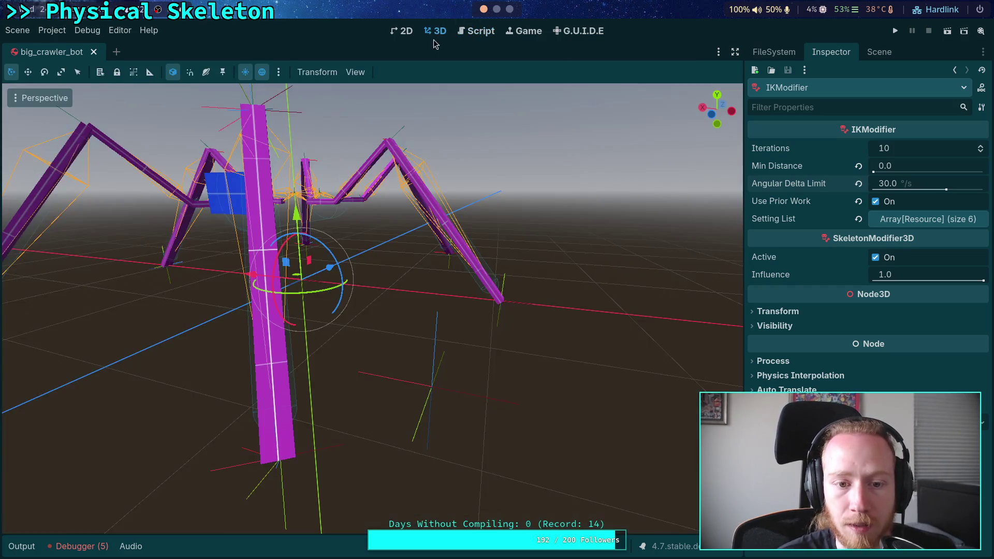
Select the CrawlerBot root node and advance its skeleton one step with Advance Skeleton
{"action": "left_click", "coordinate": [879, 51]}
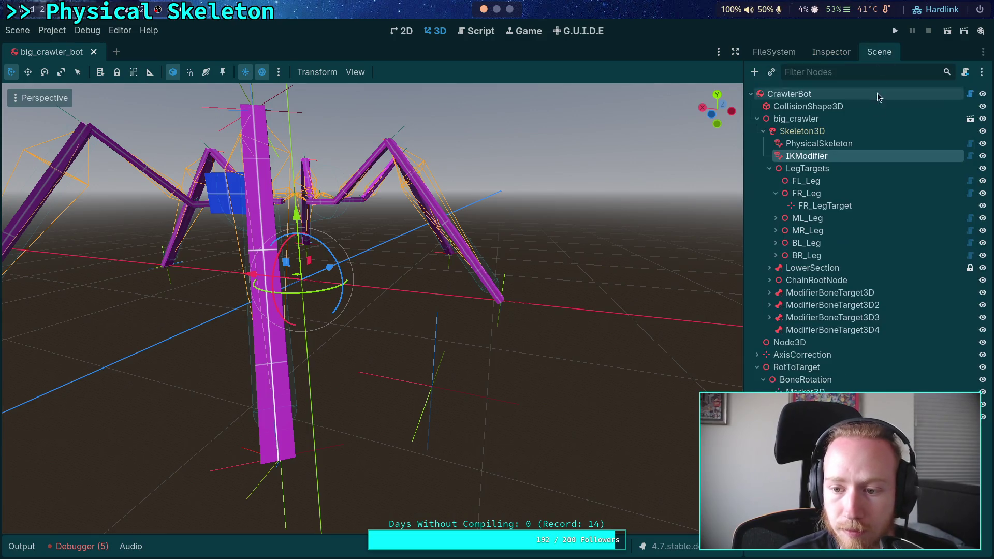
{"action": "left_click", "coordinate": [789, 94]}
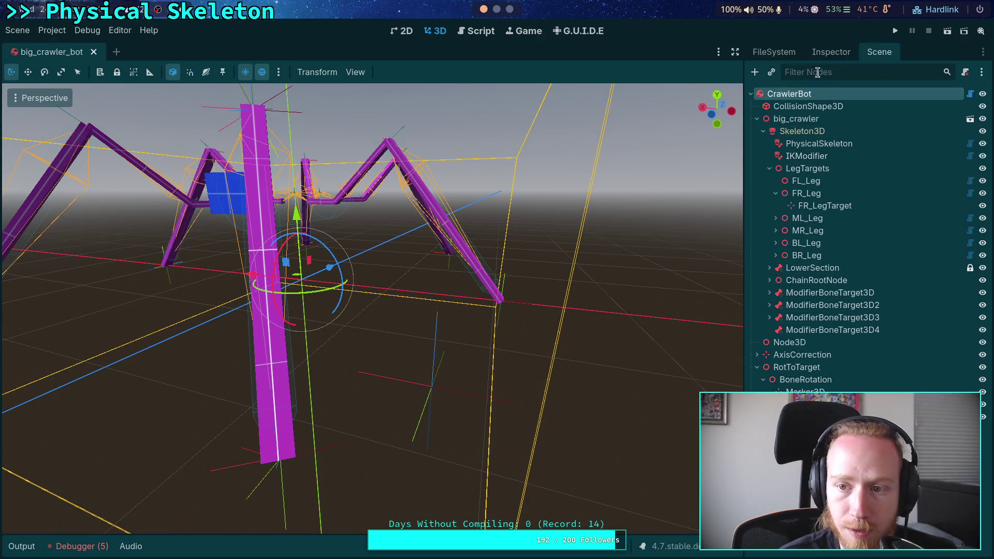
{"action": "left_click", "coordinate": [831, 51]}
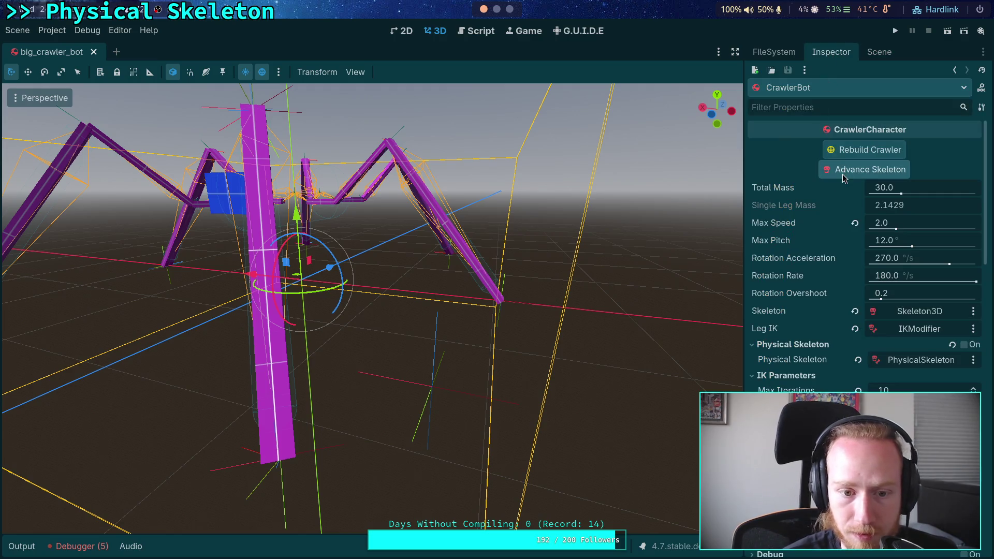
{"action": "left_click", "coordinate": [843, 175]}
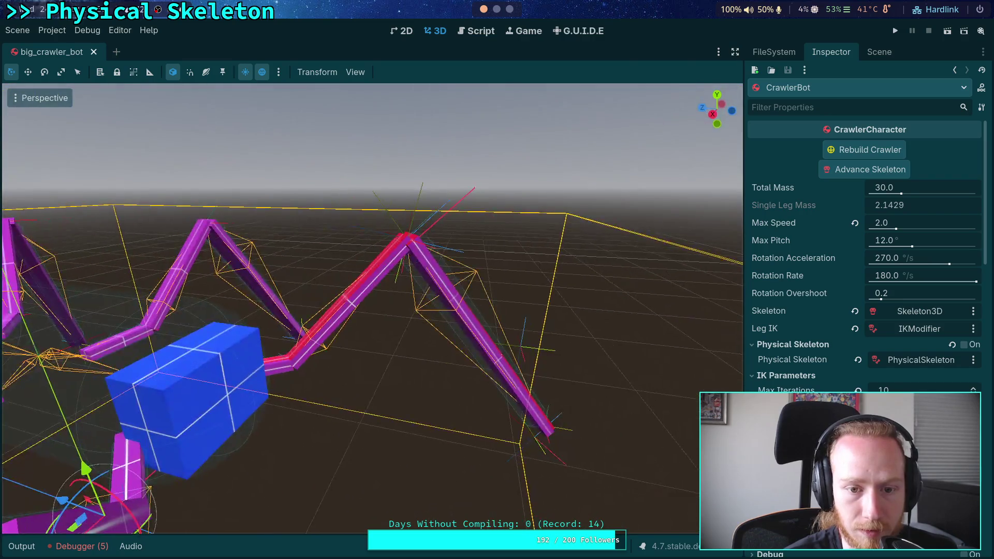
Clear the Output log and go back to the script editor
{"action": "left_click", "coordinate": [85, 550]}
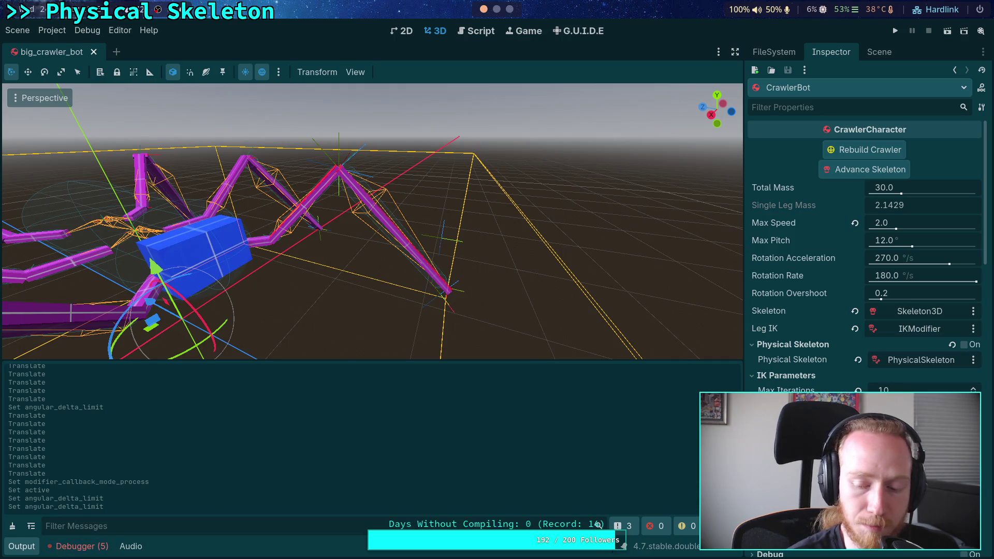
{"action": "left_click", "coordinate": [12, 526]}
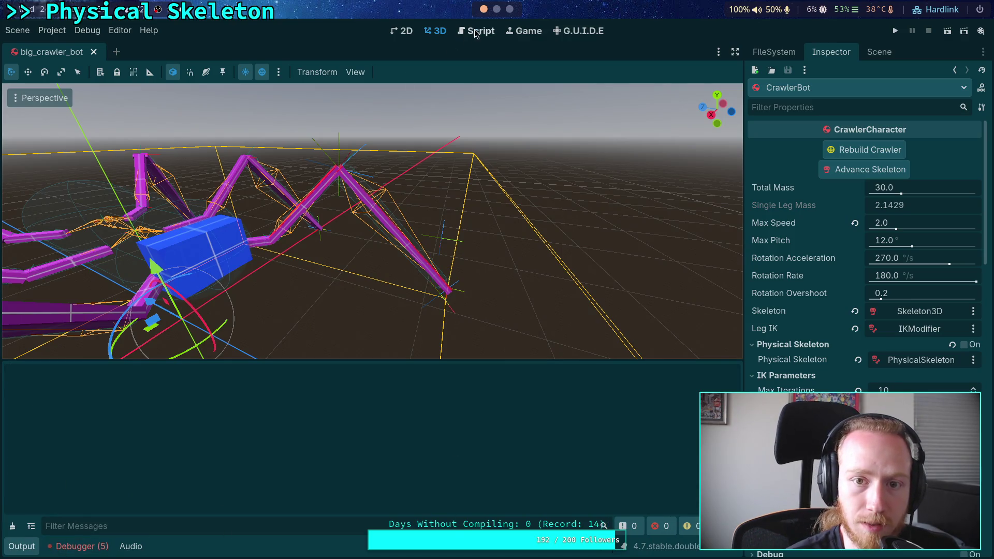
{"action": "left_click", "coordinate": [474, 29]}
{"action": "scroll", "coordinate": [255, 270], "scroll_direction": "down", "scroll_amount": 20}
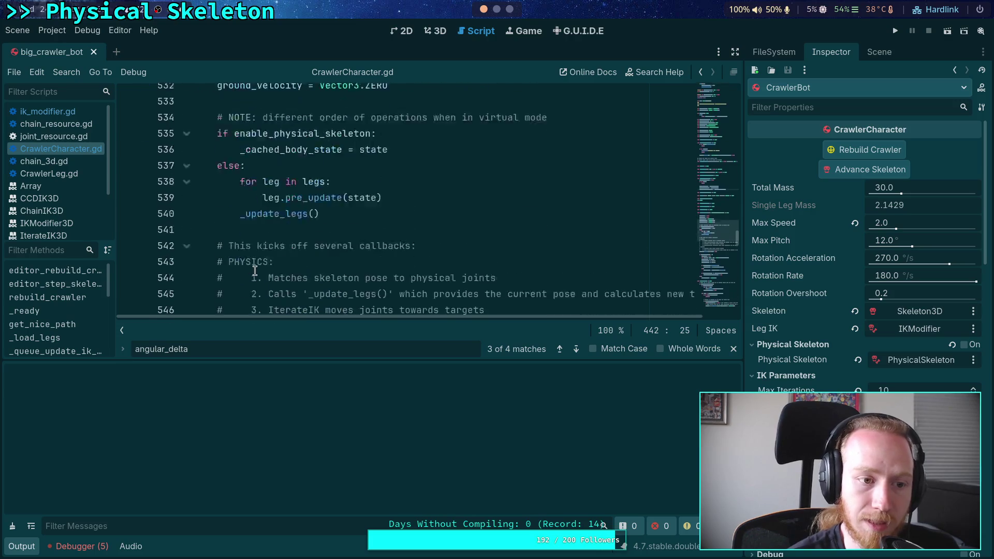
Scroll CrawlerCharacter.gd, shrink the Output panel, and open ik_modifier.gd at its angle-delta loop
{"action": "scroll", "coordinate": [255, 270], "scroll_direction": "down", "scroll_amount": 2}
{"action": "mouse_move", "coordinate": [188, 360]}
{"action": "left_mouse_down"}
{"action": "mouse_move", "coordinate": [188, 484]}
{"action": "mouse_move", "coordinate": [141, 517]}
{"action": "left_mouse_up"}
{"action": "key", "text": "Escape"}
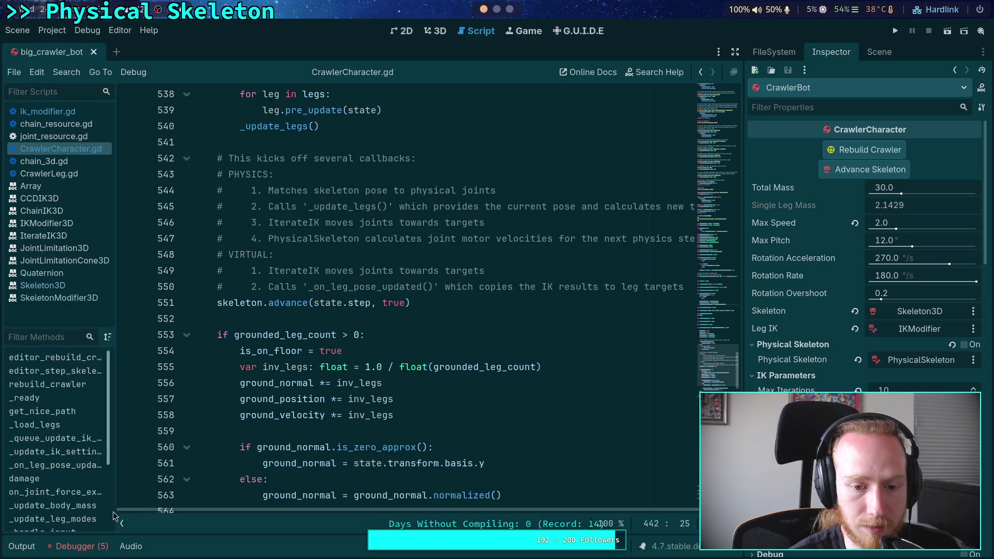
{"action": "scroll", "coordinate": [310, 311], "scroll_direction": "down", "scroll_amount": 6}
{"action": "left_click", "coordinate": [57, 112]}
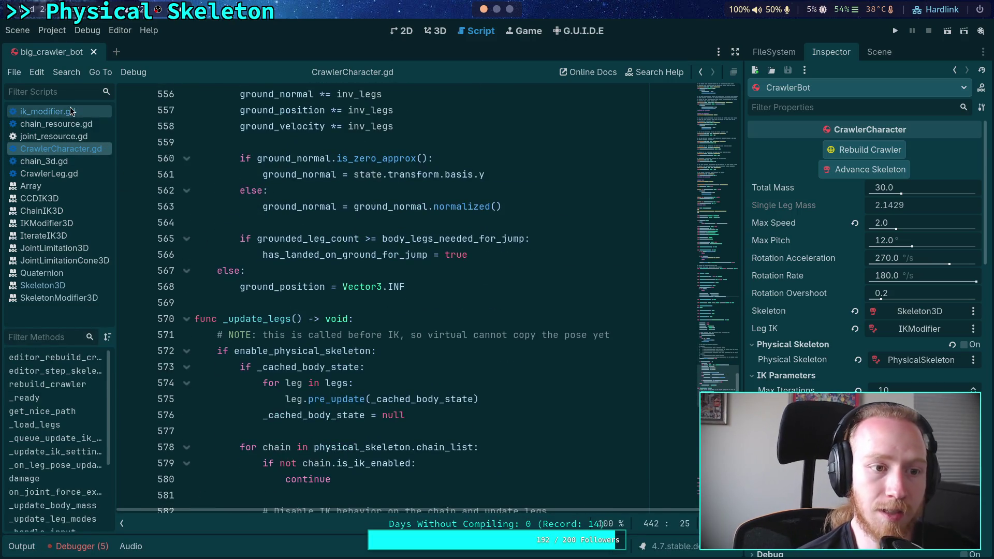
{"action": "scroll", "coordinate": [435, 375], "scroll_direction": "up", "scroll_amount": 1}
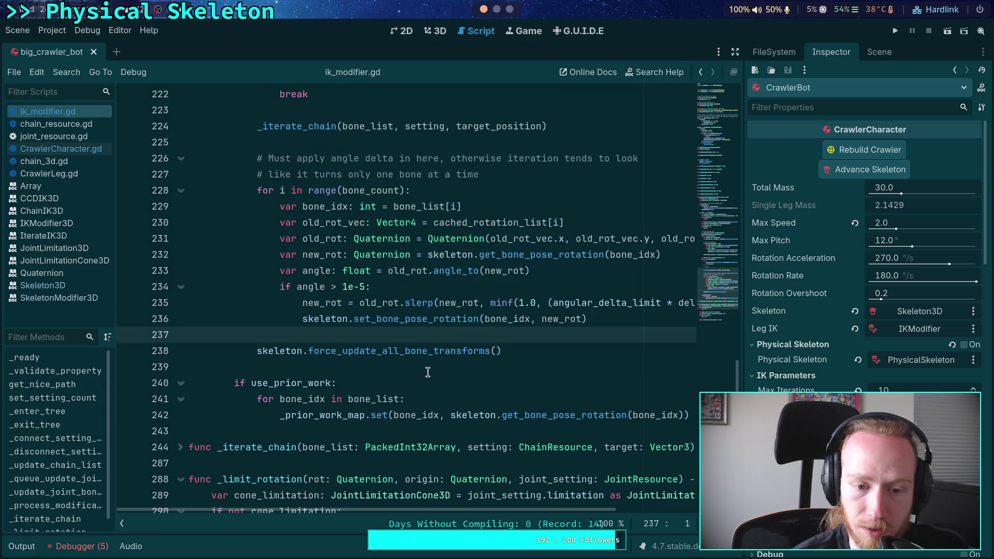
Fold the iterations loop at line 217 and place the caret after the use_prior_work block
{"action": "left_click", "coordinate": [474, 386]}
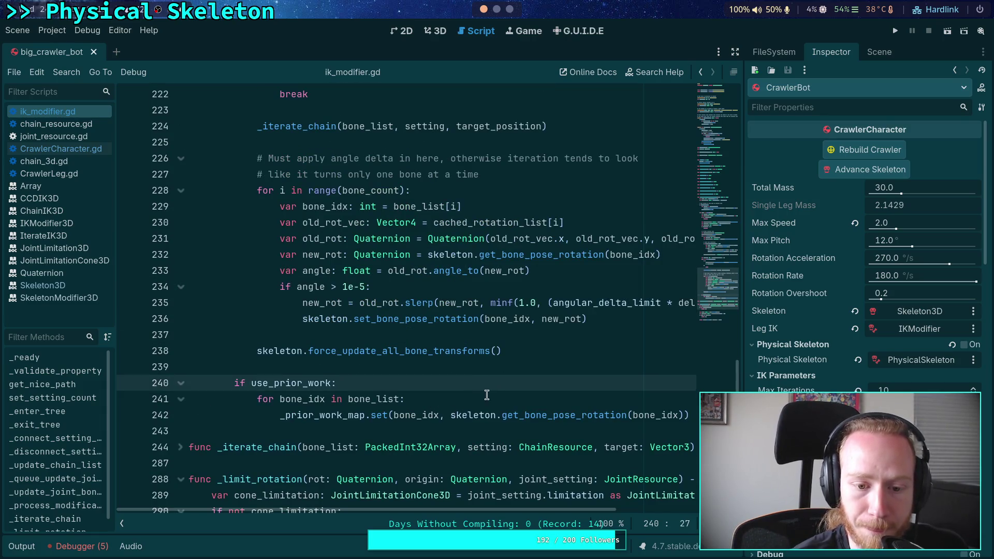
{"action": "scroll", "coordinate": [459, 397], "scroll_direction": "up", "scroll_amount": 1}
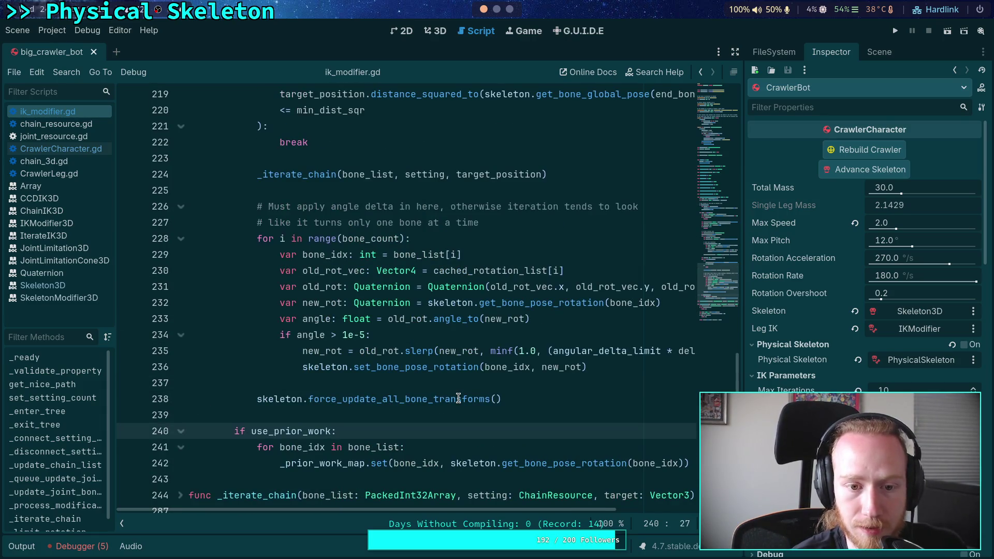
{"action": "scroll", "coordinate": [458, 398], "scroll_direction": "up", "scroll_amount": 4}
{"action": "scroll", "coordinate": [458, 398], "scroll_direction": "down", "scroll_amount": 3}
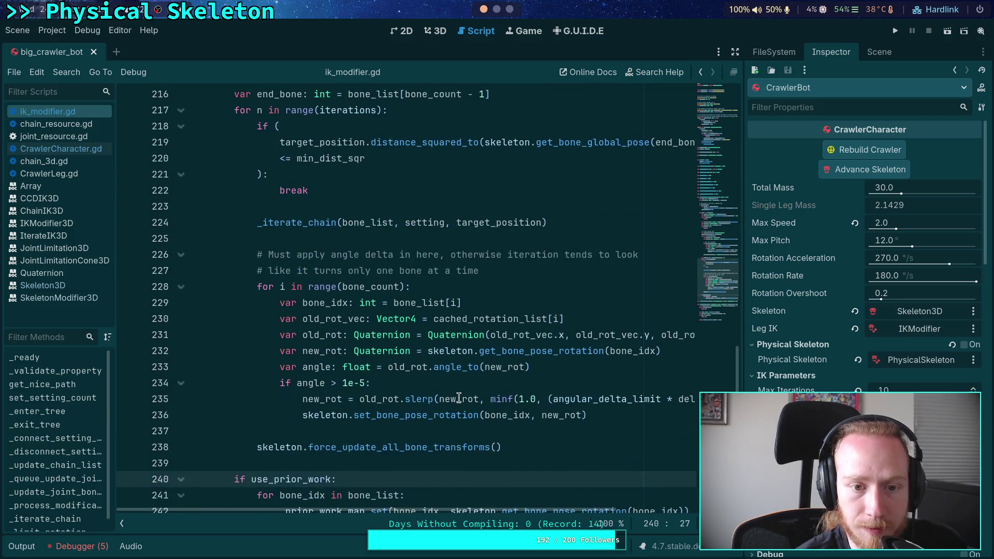
{"action": "scroll", "coordinate": [460, 397], "scroll_direction": "up", "scroll_amount": 11}
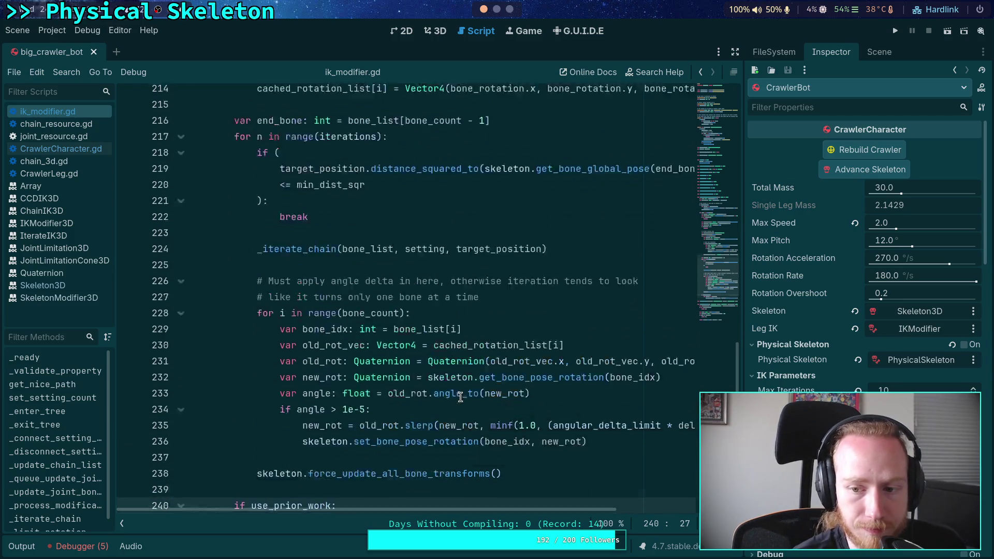
{"action": "scroll", "coordinate": [461, 397], "scroll_direction": "down", "scroll_amount": 10}
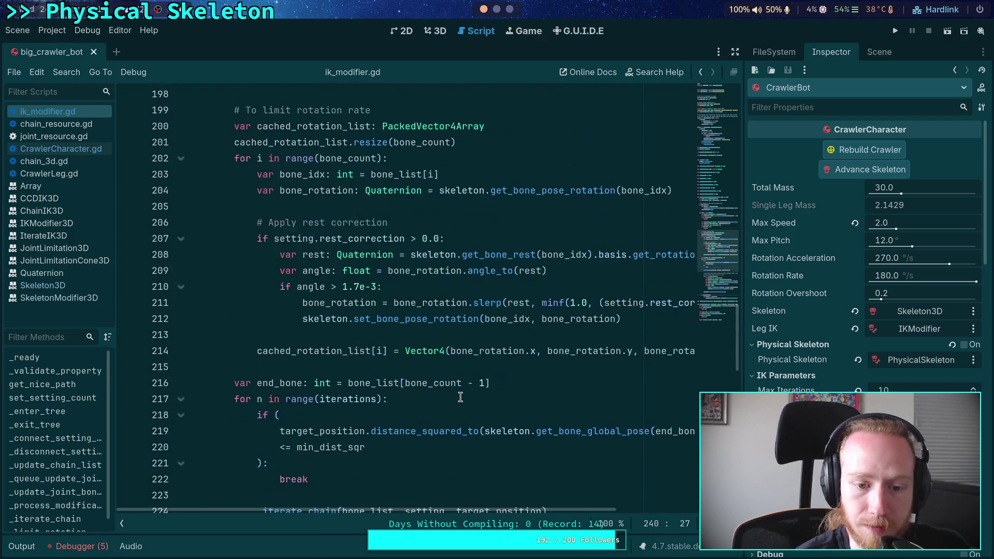
{"action": "scroll", "coordinate": [460, 398], "scroll_direction": "up", "scroll_amount": 4}
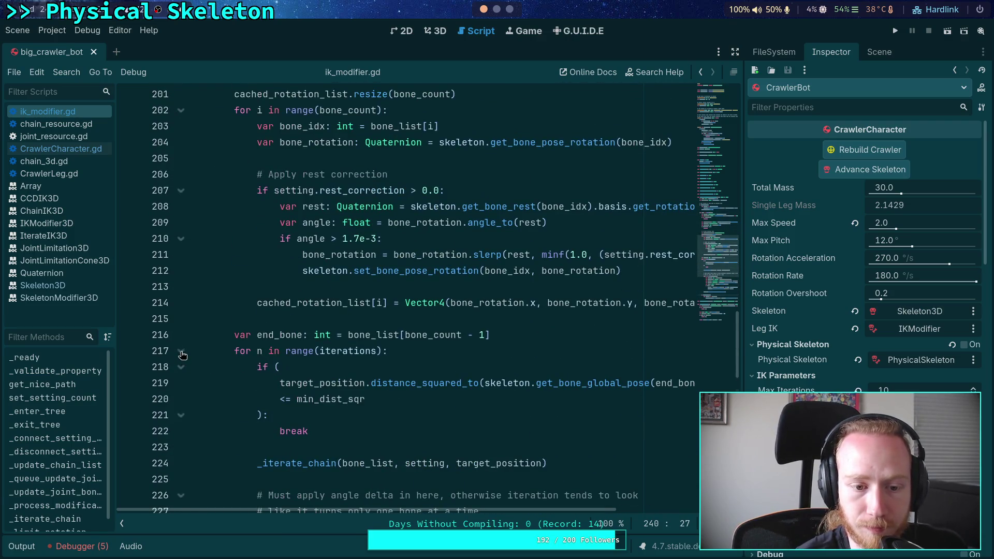
{"action": "left_click", "coordinate": [180, 351]}
{"action": "scroll", "coordinate": [287, 363], "scroll_direction": "down", "scroll_amount": 2}
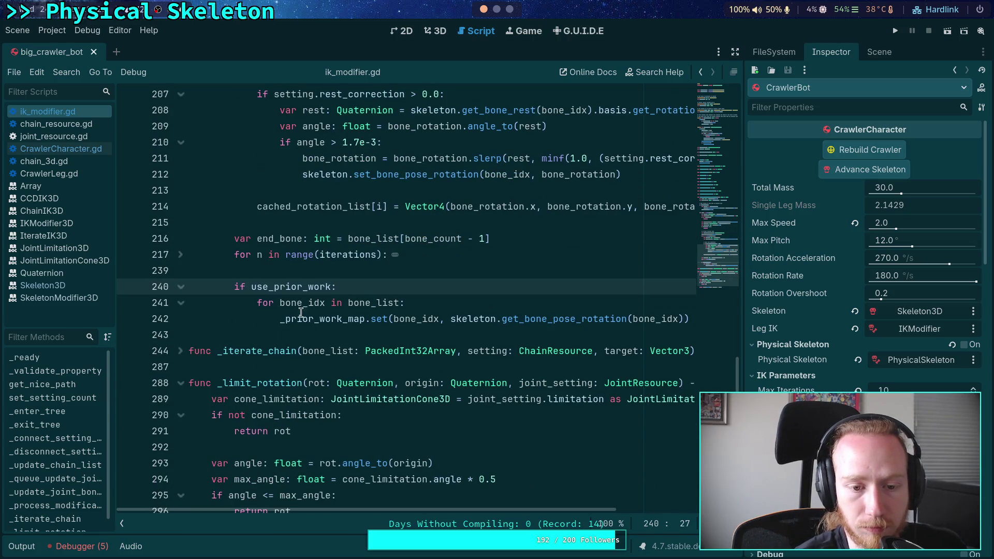
{"action": "left_click", "coordinate": [306, 333]}
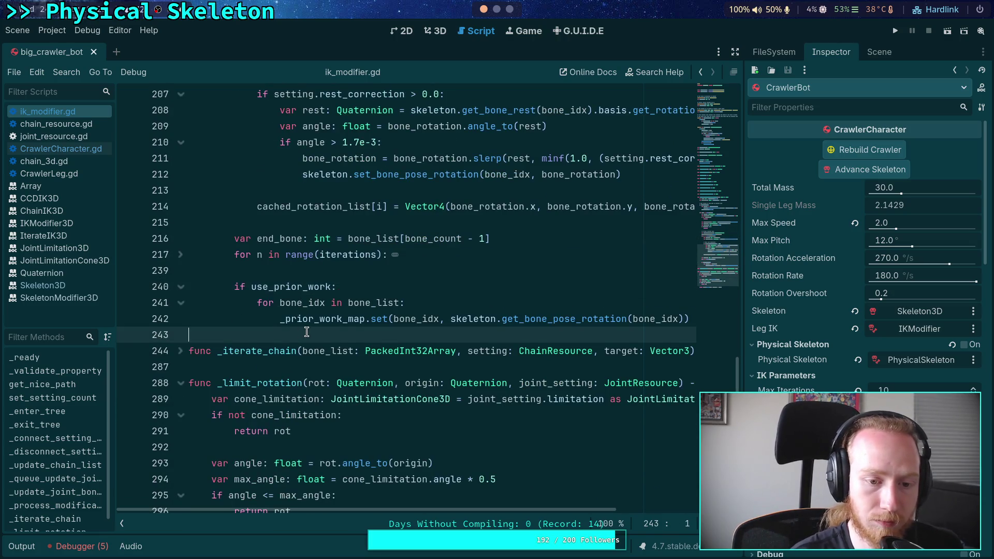
Add a new line `for index in range(bone_count):`, then select the angle-delta loop body, lines 229–236
{"action": "key", "text": "Return"}
{"action": "key", "text": "Return"}
{"action": "key", "text": "Up"}
{"action": "scroll", "coordinate": [407, 297], "scroll_direction": "up", "scroll_amount": 1}
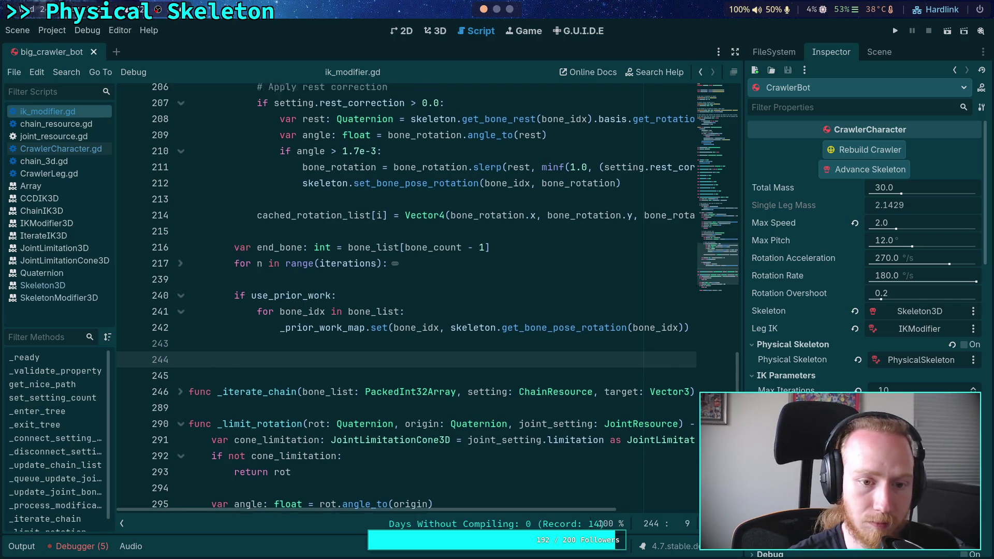
{"action": "type", "text": "for inde"}
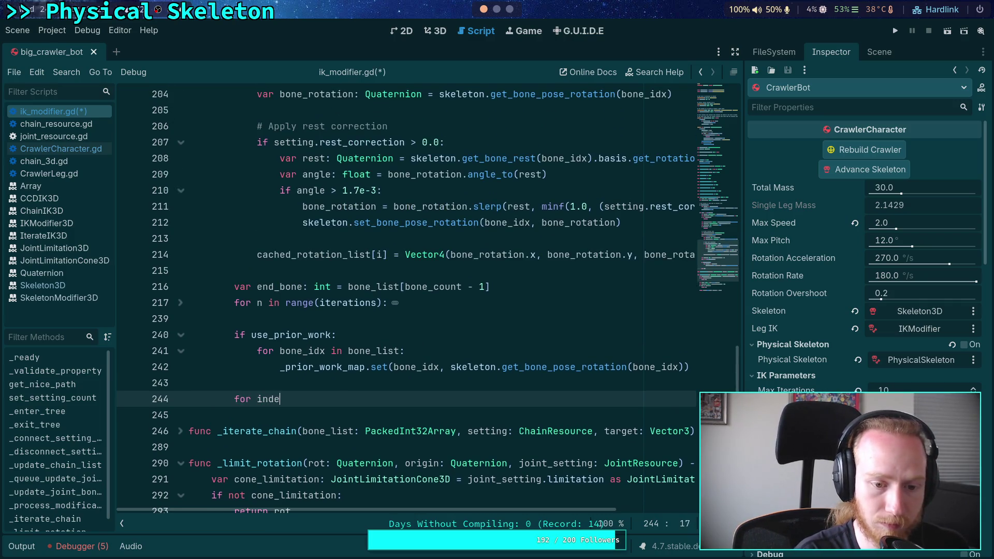
{"action": "type", "text": "x in range(bone_c"}
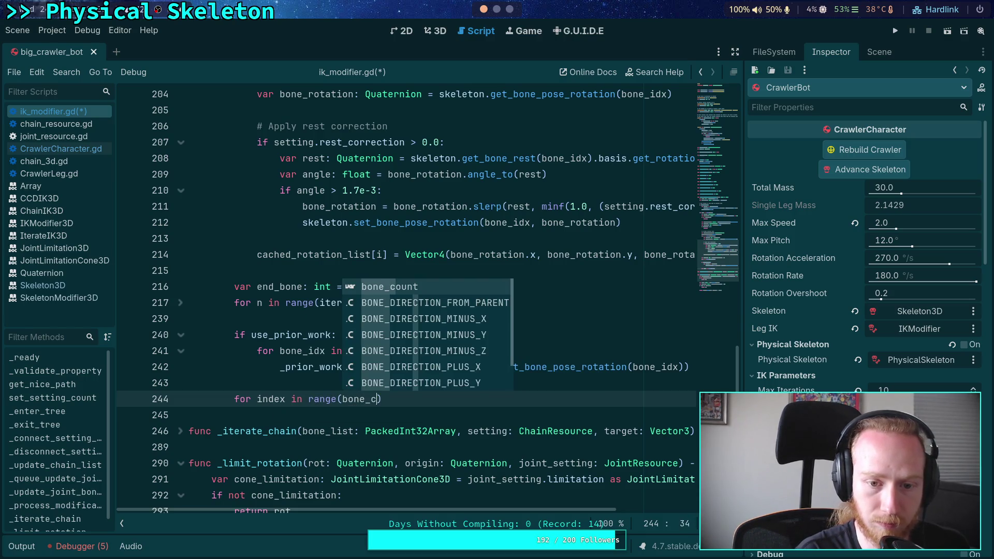
{"action": "key", "text": "Return"}
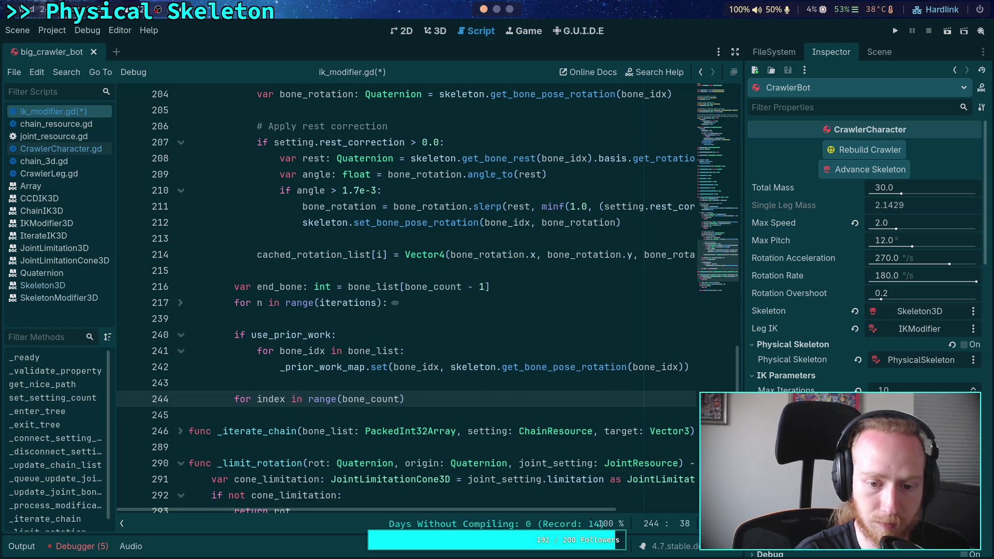
{"action": "type", "text": ":"}
{"action": "key", "text": "Return"}
{"action": "left_click", "coordinate": [181, 302]}
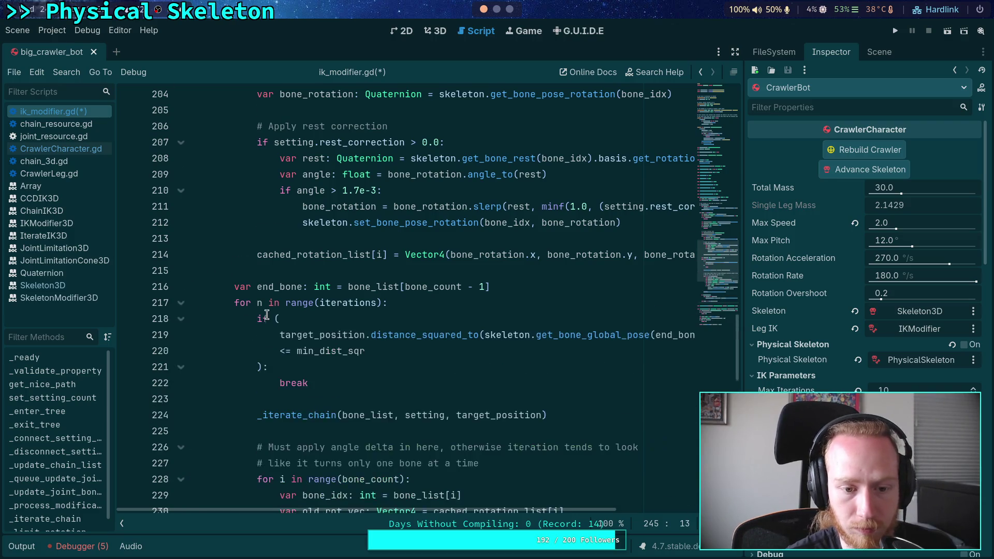
{"action": "mouse_move", "coordinate": [273, 252]}
{"action": "left_mouse_down"}
{"action": "mouse_move", "coordinate": [489, 368]}
{"action": "mouse_move", "coordinate": [629, 366]}
{"action": "left_mouse_up"}
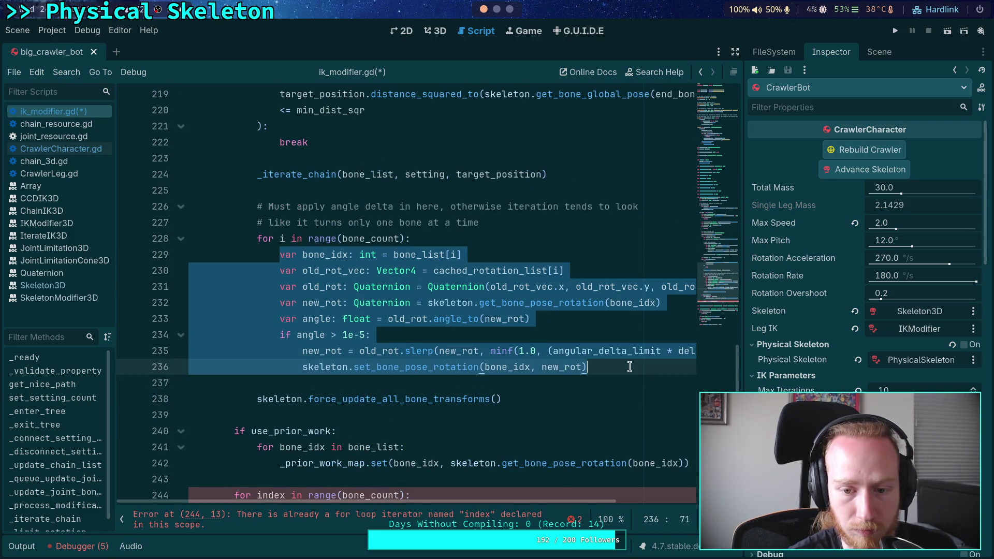
Copy the angle-delta loop body into the new loop and un-indent the pasted lines one level
{"action": "right_click", "coordinate": [392, 332]}
{"action": "left_click", "coordinate": [444, 382]}
{"action": "scroll", "coordinate": [245, 267], "scroll_direction": "up", "scroll_amount": 4}
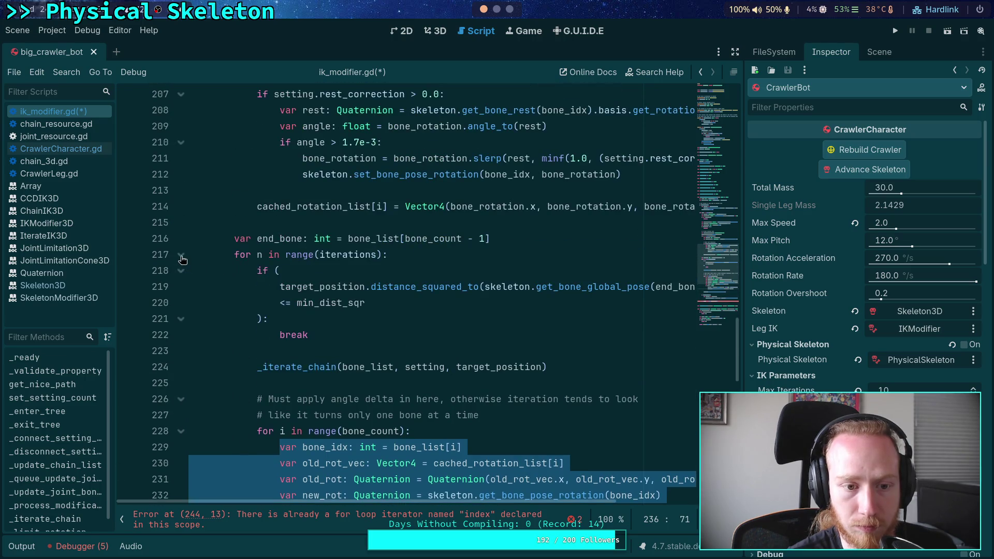
{"action": "left_click", "coordinate": [181, 254]}
{"action": "left_click", "coordinate": [351, 270]}
{"action": "key", "text": "ctrl+v"}
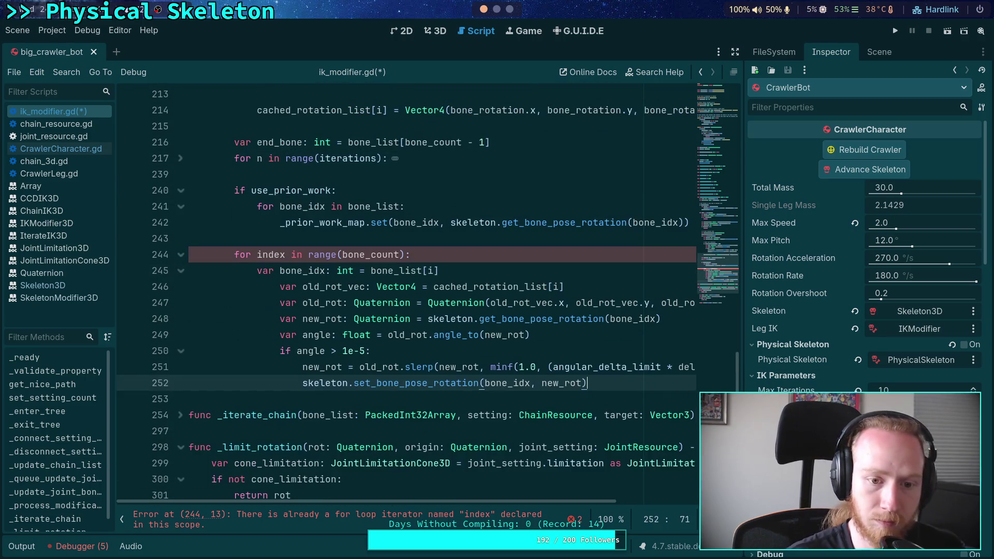
{"action": "mouse_move", "coordinate": [279, 286]}
{"action": "left_mouse_down"}
{"action": "mouse_move", "coordinate": [365, 286]}
{"action": "mouse_move", "coordinate": [365, 384]}
{"action": "left_mouse_up"}
{"action": "key", "text": "shift+Tab"}
Replace the pasted if block with a print('Bone %d: %.2f' % [bone_idx ...]) call
{"action": "left_click", "coordinate": [349, 319]}
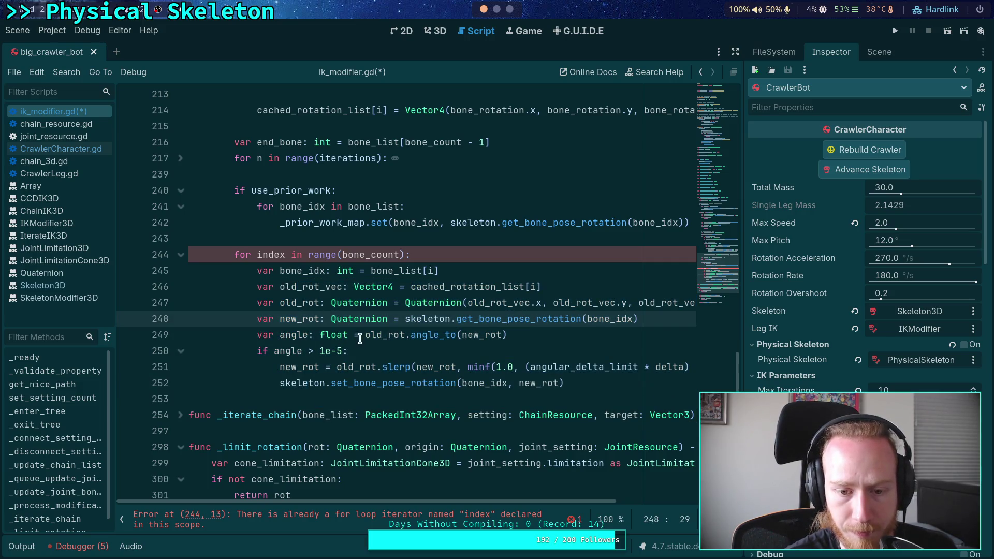
{"action": "mouse_move", "coordinate": [591, 380]}
{"action": "left_mouse_down"}
{"action": "mouse_move", "coordinate": [274, 368]}
{"action": "mouse_move", "coordinate": [257, 351]}
{"action": "left_mouse_up"}
{"action": "key", "text": "BackSpace"}
{"action": "type", "text": "print('Rotati"}
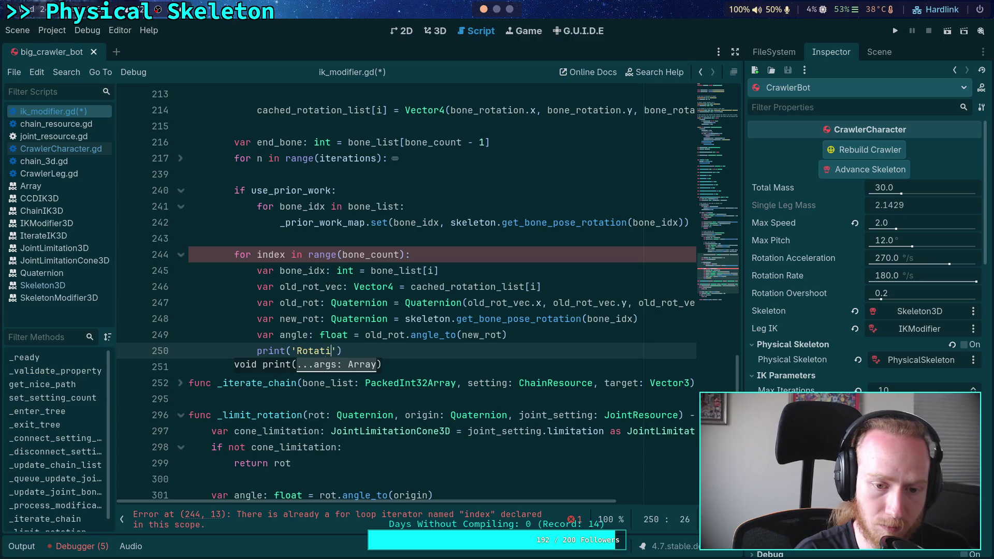
{"action": "type", "text": "ng"}
{"action": "key", "text": "BackSpace"}
{"action": "key", "text": "BackSpace"}
{"action": "key", "text": "BackSpace"}
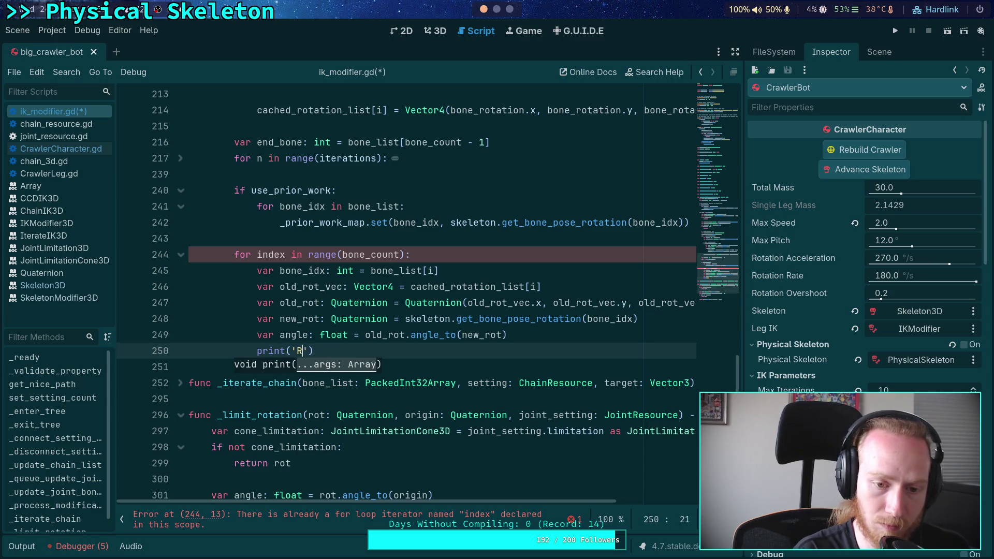
{"action": "type", "text": "Bone$"}
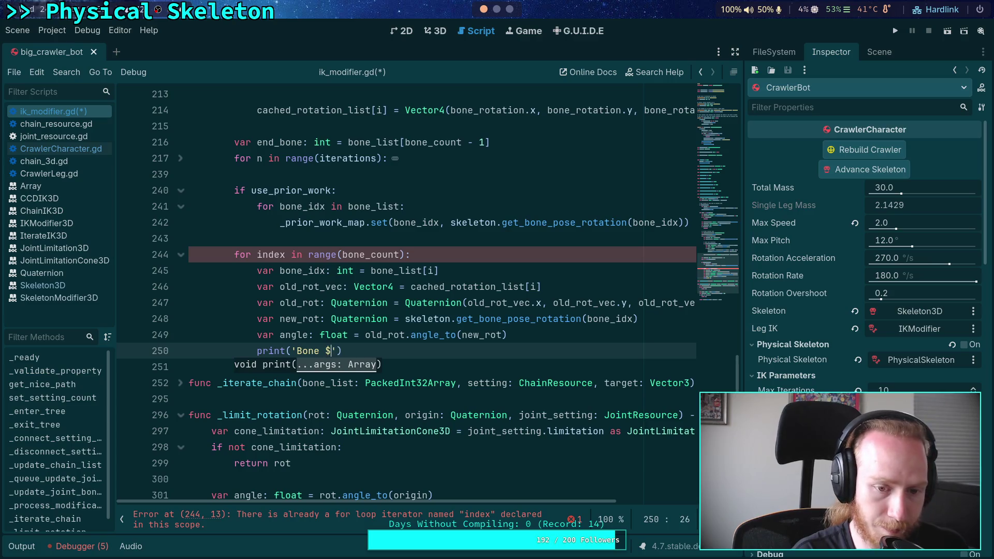
{"action": "type", "text": "d: "}
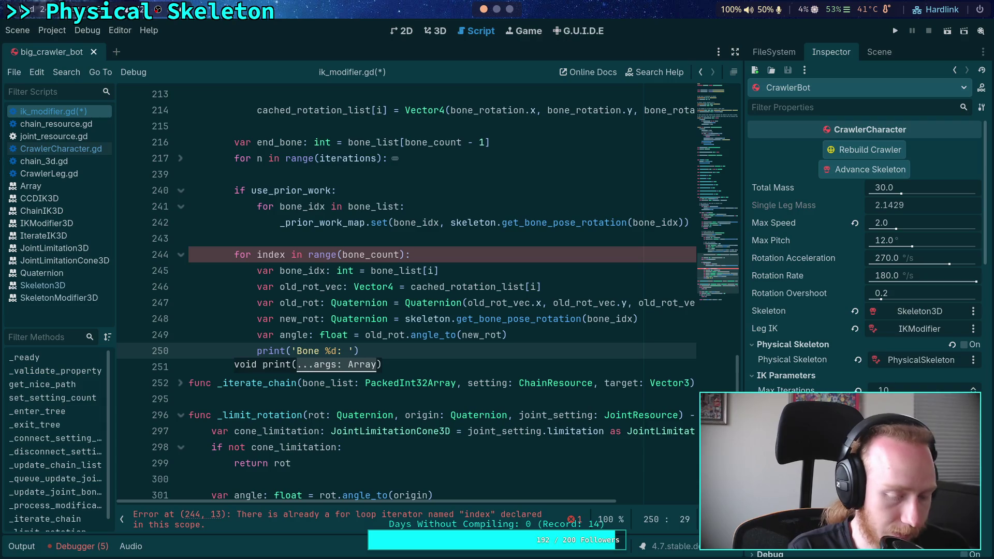
{"action": "type", "text": "%.2y"}
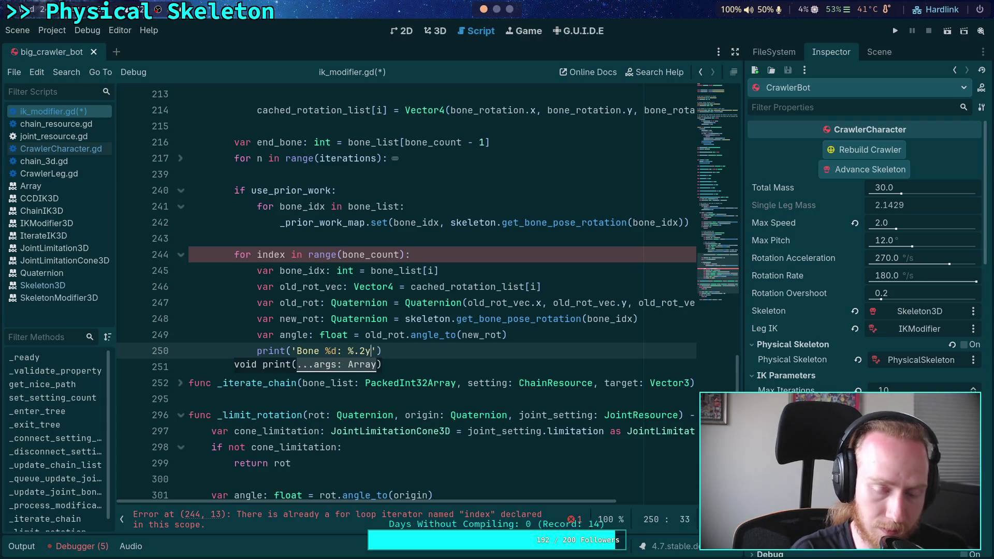
{"action": "key", "text": "BackSpace"}
{"action": "type", "text": "f' % "}
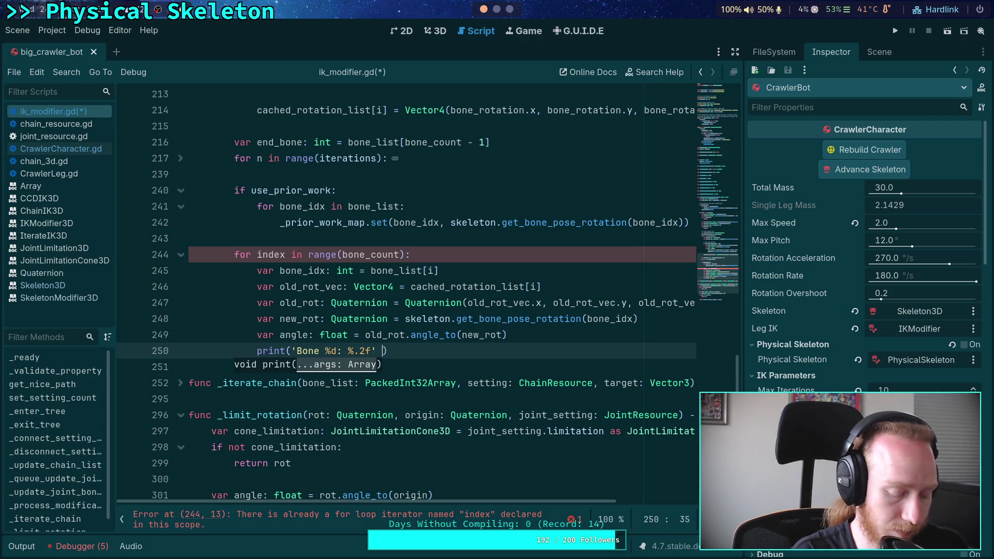
{"action": "type", "text": "["}
{"action": "type", "text": "bone_i"}
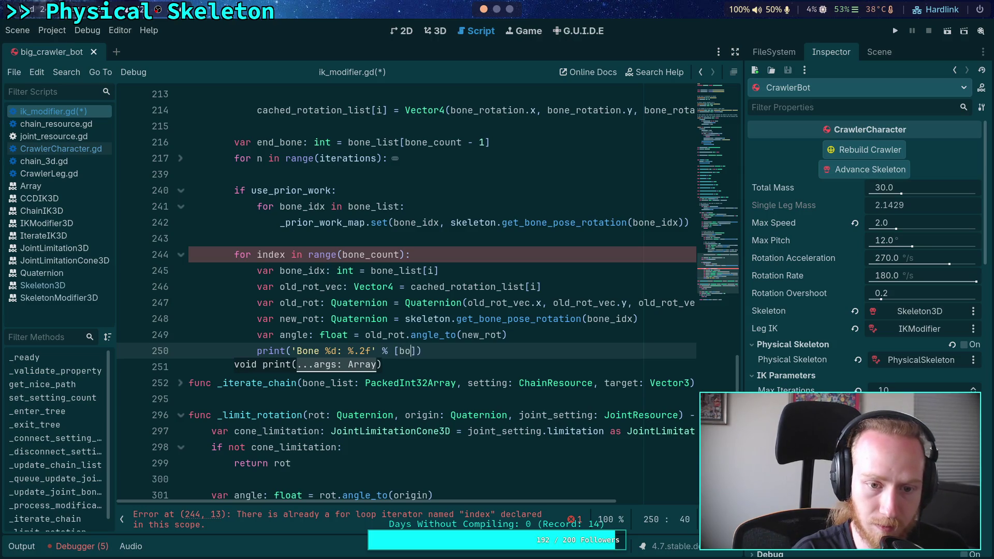
{"action": "key", "text": "Return"}
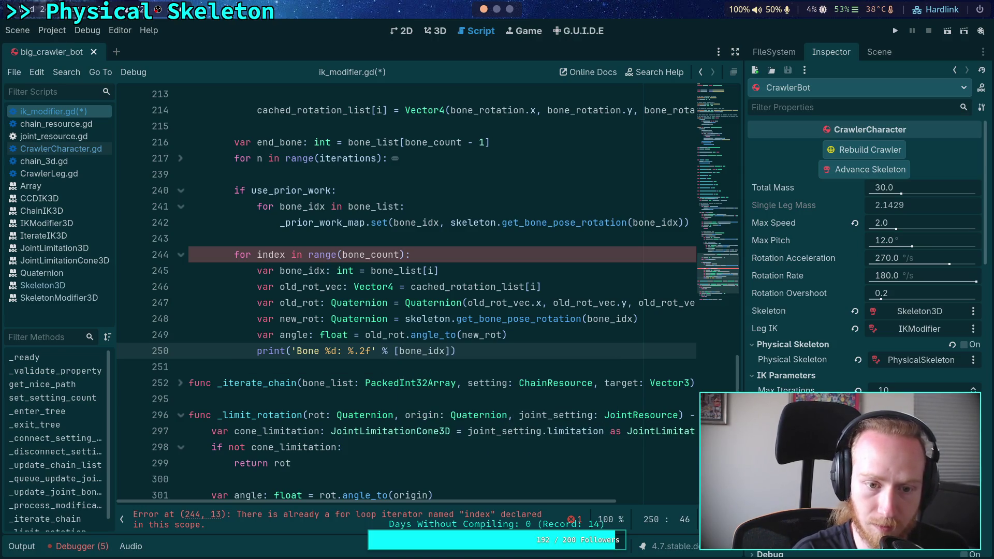
Rename the clashing 'index' loop variable on line 244 and compare it with the original angle loop
{"action": "double_click", "coordinate": [276, 254]}
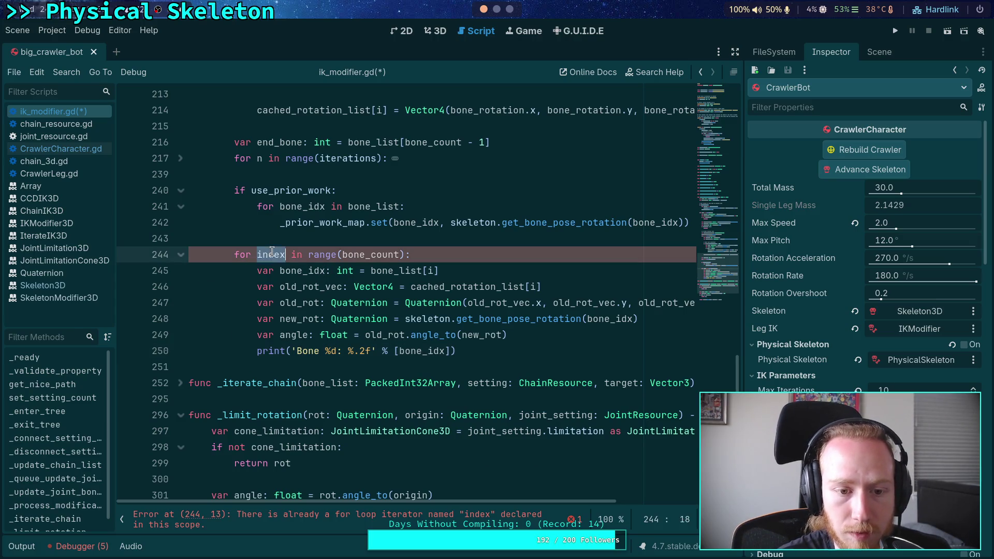
{"action": "type", "text": "d"}
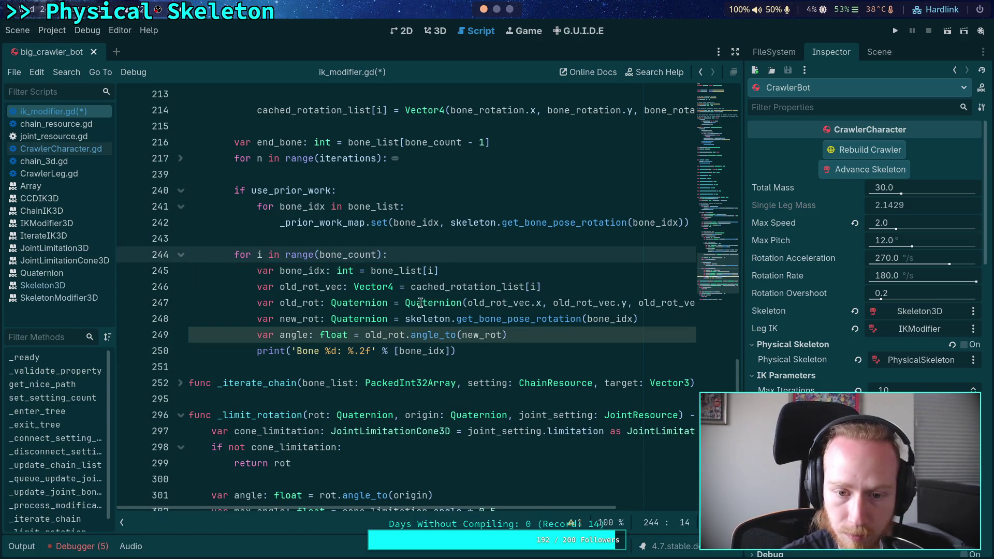
{"action": "left_click", "coordinate": [433, 305]}
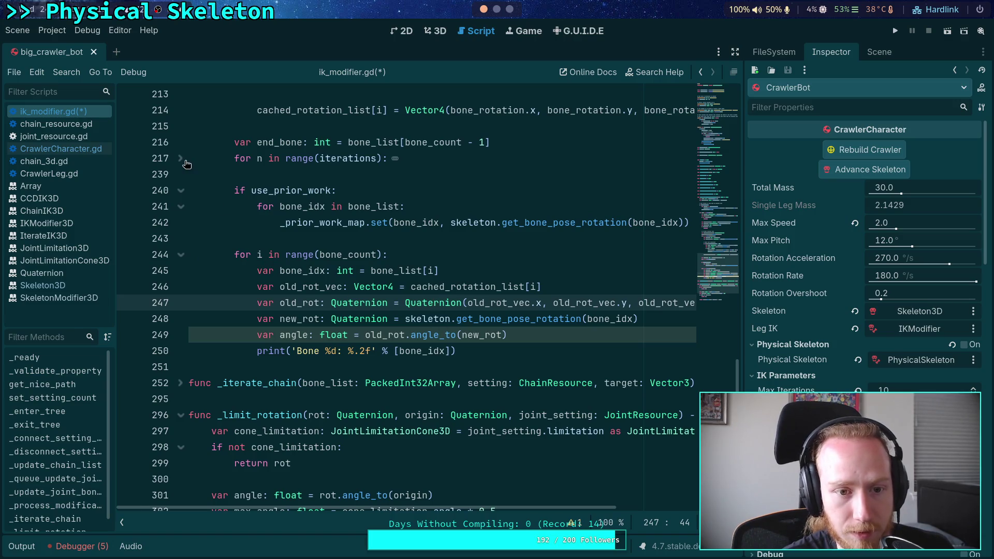
{"action": "left_click", "coordinate": [185, 161]}
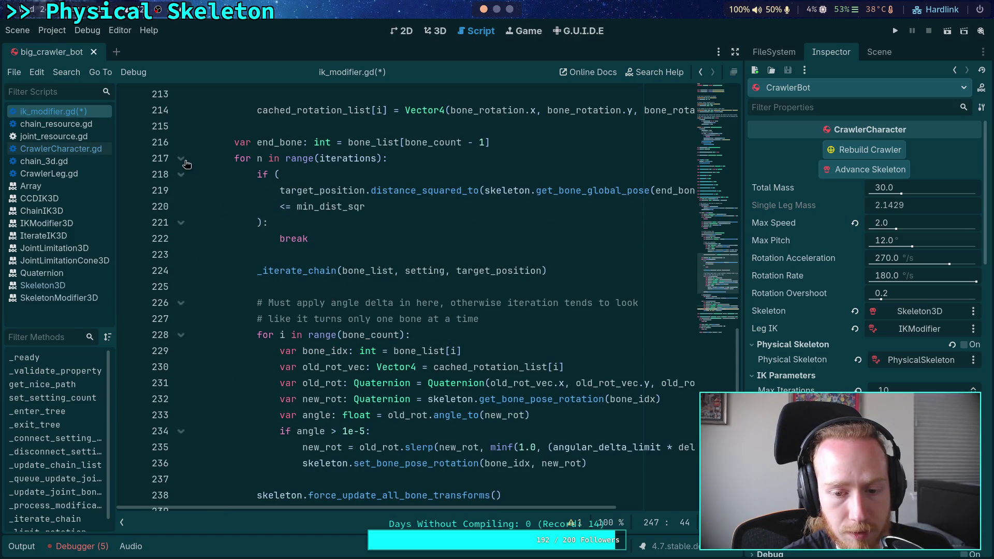
{"action": "mouse_move", "coordinate": [248, 334]}
{"action": "left_mouse_down"}
{"action": "mouse_move", "coordinate": [363, 368]}
{"action": "mouse_move", "coordinate": [455, 429]}
{"action": "left_mouse_up"}
{"action": "left_click", "coordinate": [480, 447]}
{"action": "left_click", "coordinate": [181, 159]}
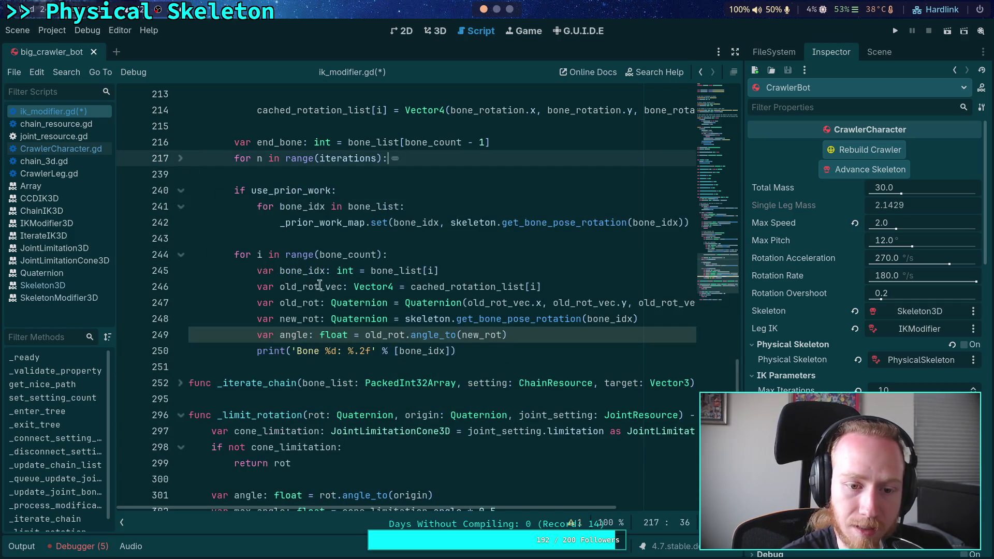
{"action": "left_click_drag", "start_coordinate": [229, 255], "coordinate": [459, 249]}
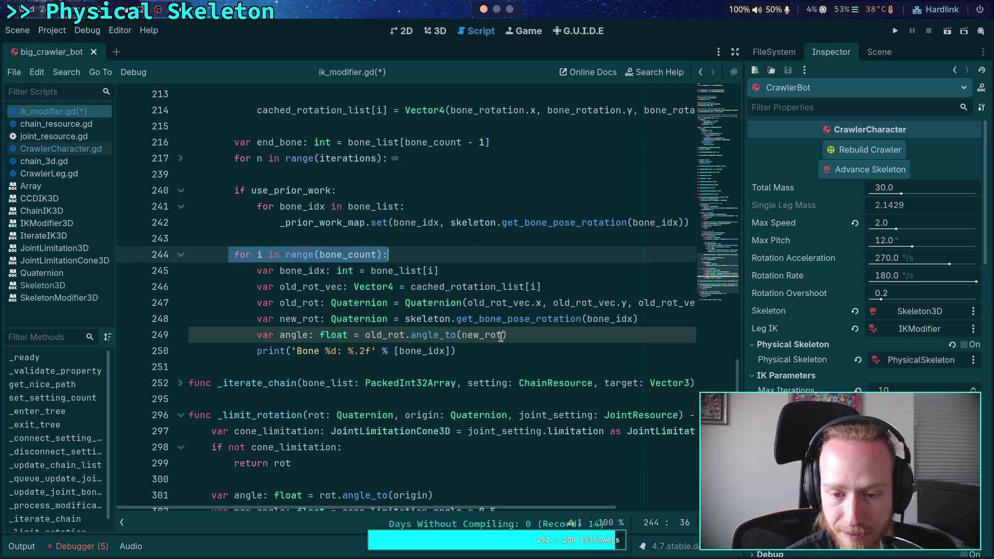
{"action": "left_click", "coordinate": [502, 335]}
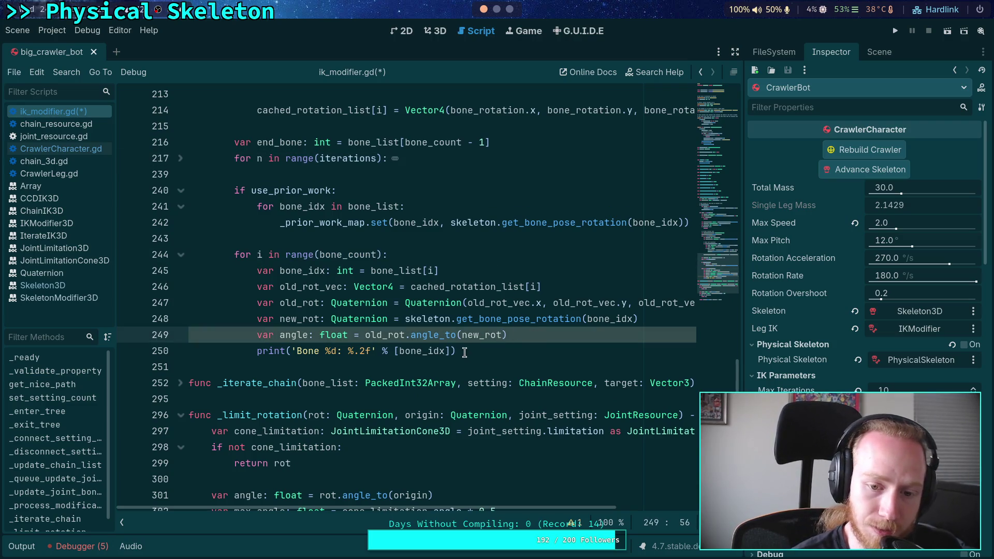
Add rad_to_deg(angle) as the print's second value, save the script, and show the Output log
{"action": "left_click", "coordinate": [448, 350]}
{"action": "type", "text": ", "}
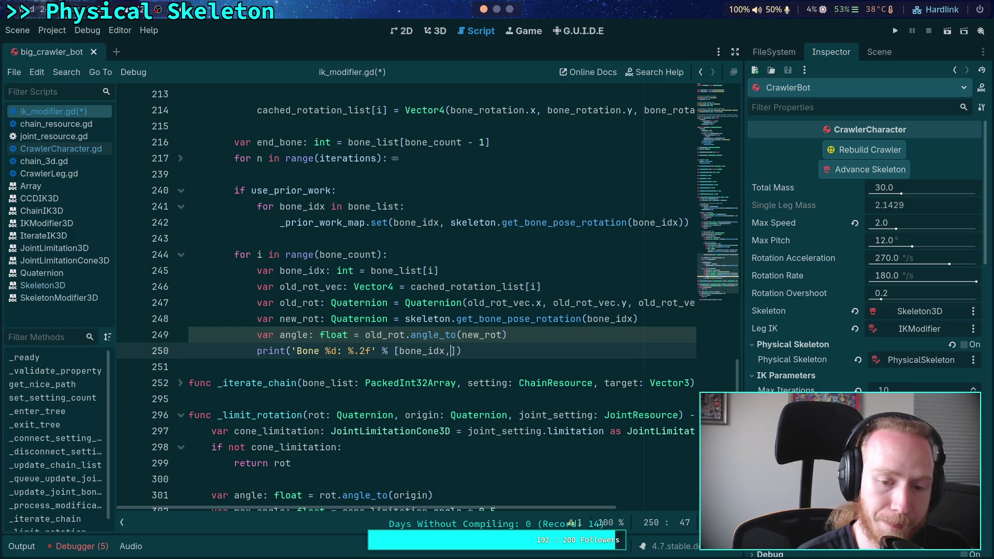
{"action": "type", "text": "lo"}
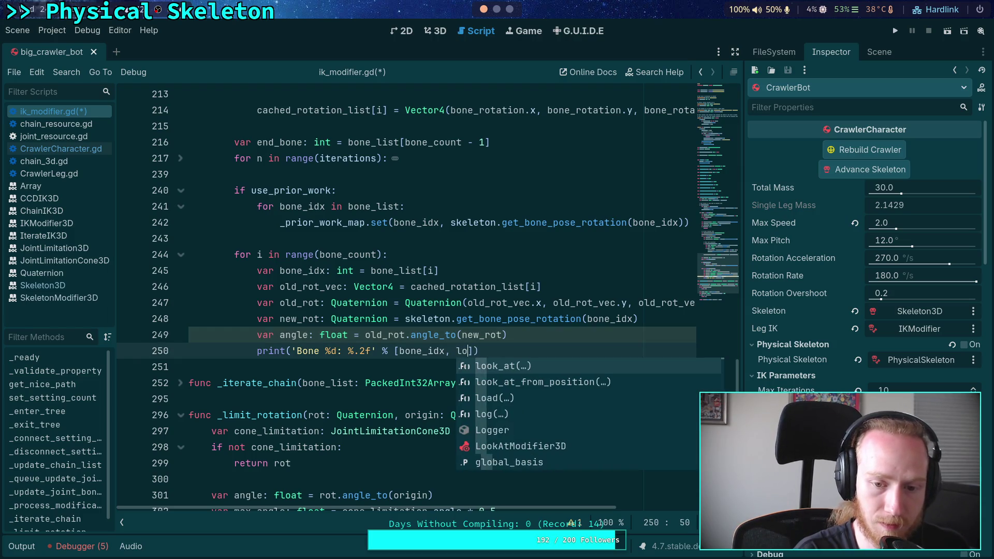
{"action": "key", "text": "BackSpace"}
{"action": "key", "text": "BackSpace"}
{"action": "type", "text": "rad"}
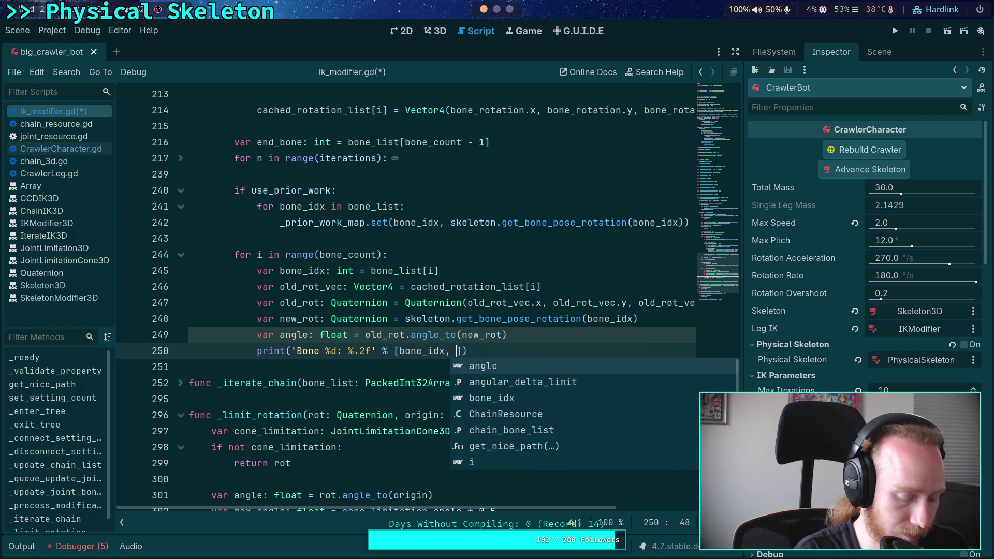
{"action": "key", "text": "Return"}
{"action": "type", "text": "angle"}
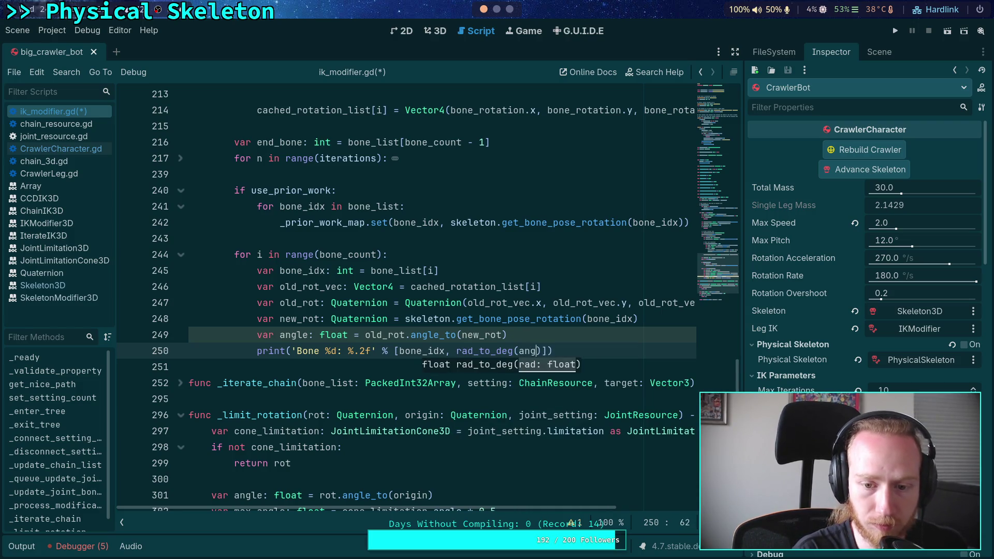
{"action": "key", "text": "ctrl+s"}
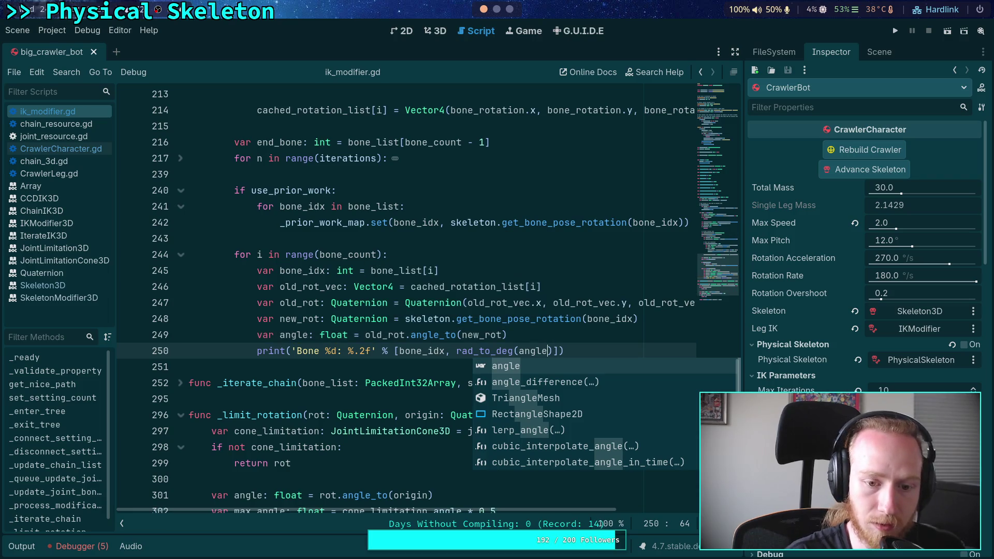
{"action": "left_click", "coordinate": [461, 302]}
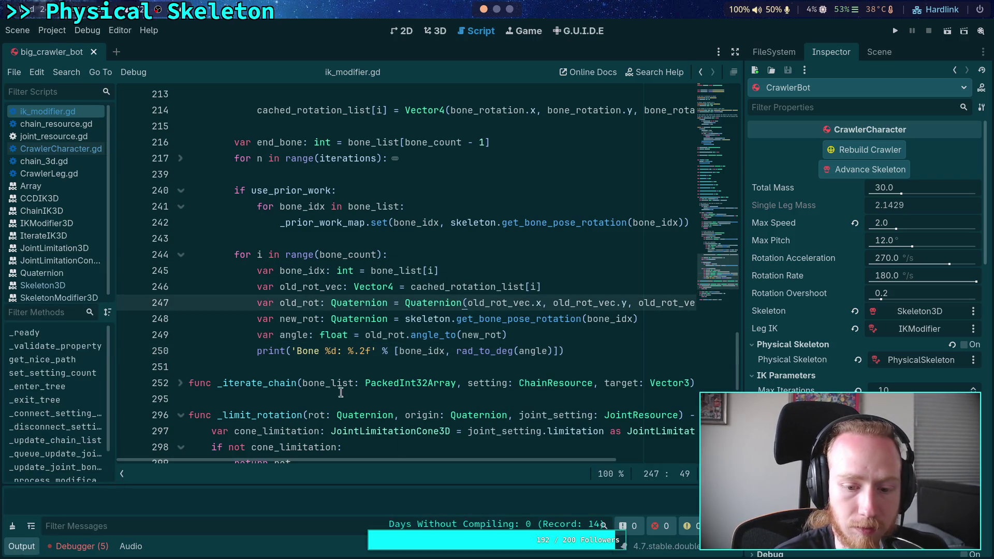
{"action": "left_click", "coordinate": [22, 546]}
Return to the 3D view, advance the skeleton once, and frame the crawler up close
{"action": "left_click", "coordinate": [424, 35]}
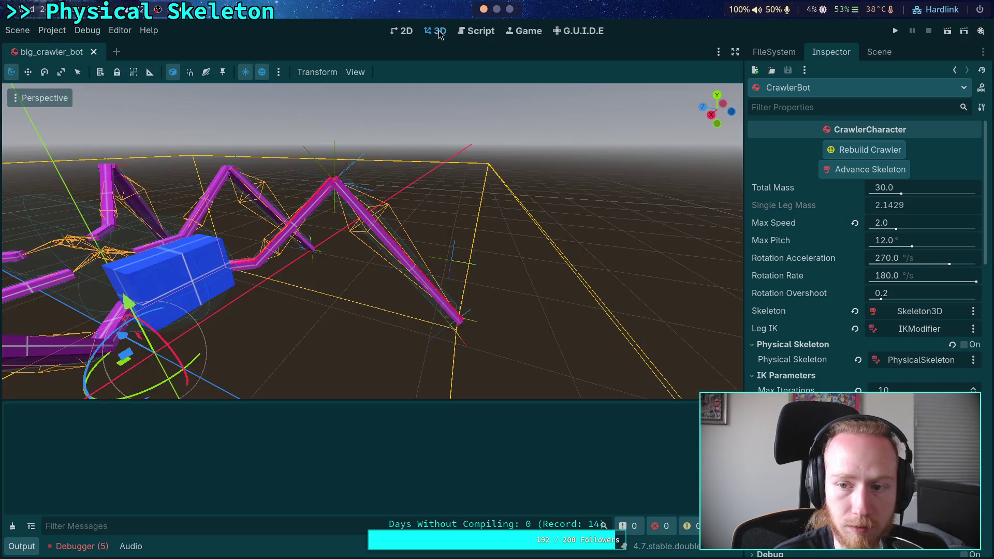
{"action": "left_click", "coordinate": [836, 170]}
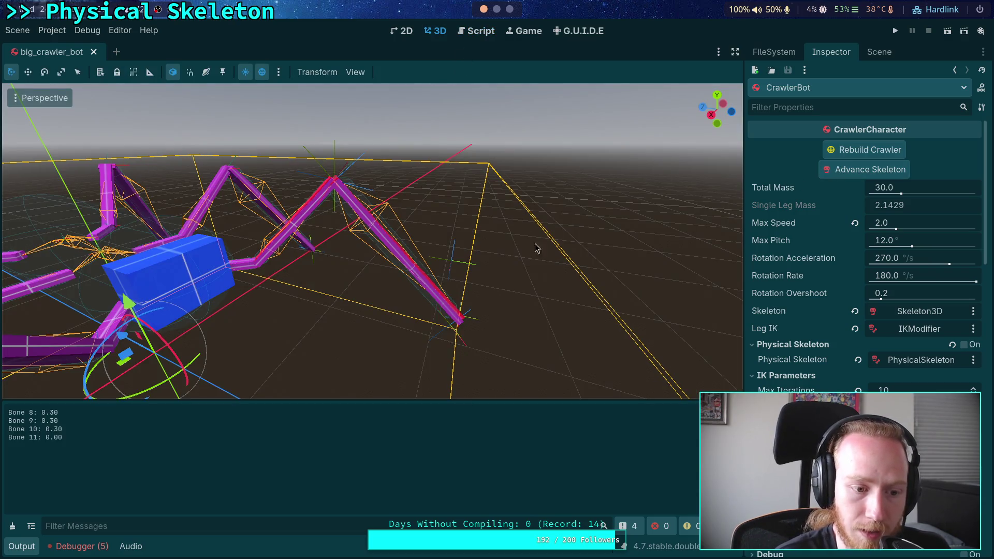
{"action": "key", "text": "w"}
{"action": "key", "text": "s"}
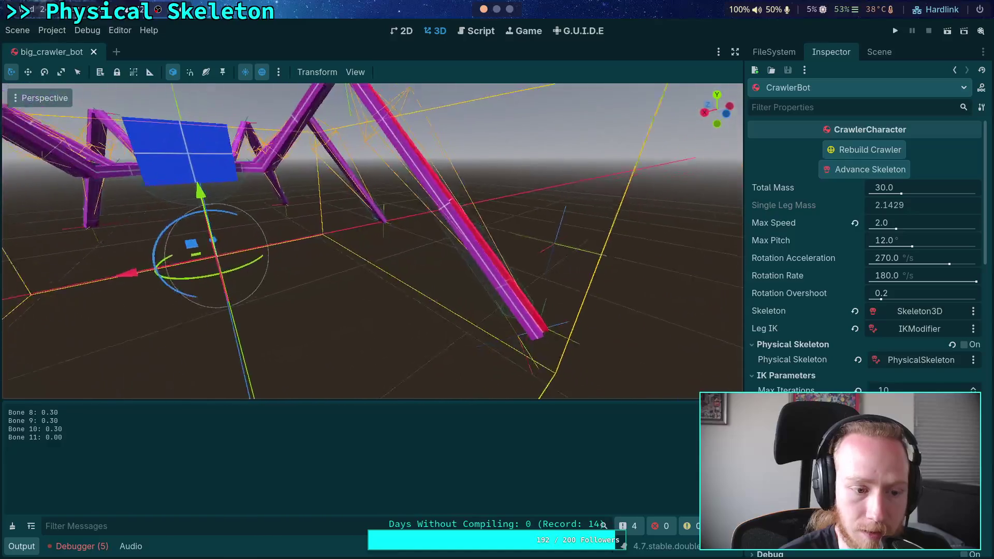
{"action": "key", "text": "w"}
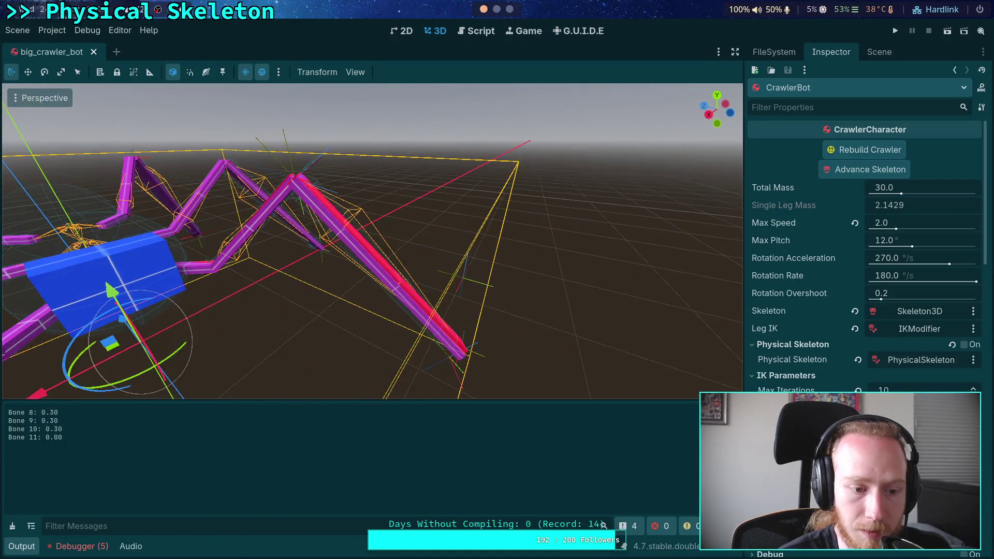
Advance the crawler skeleton 13 more times, logging each bone's angle change per step
{"action": "left_click", "coordinate": [855, 175]}
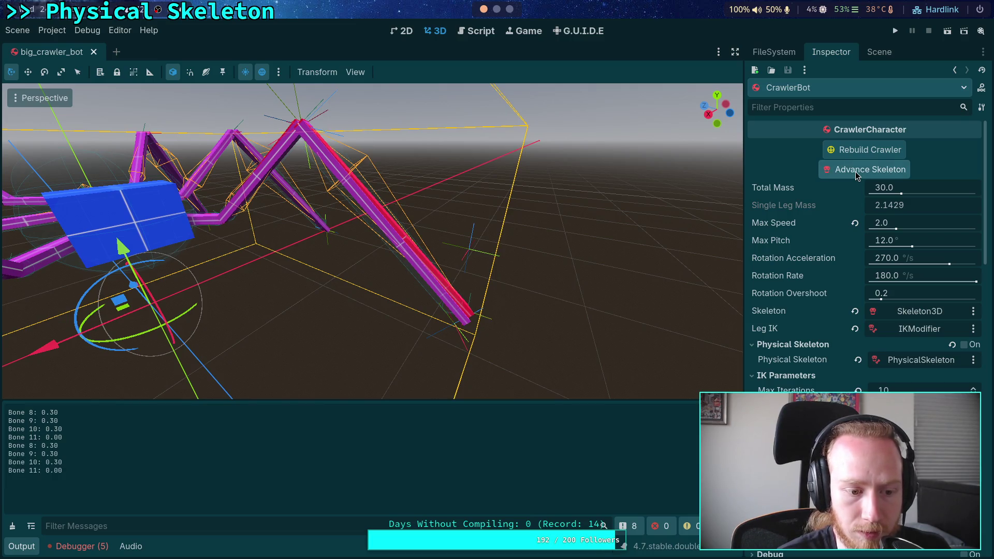
{"action": "left_click", "coordinate": [855, 175]}
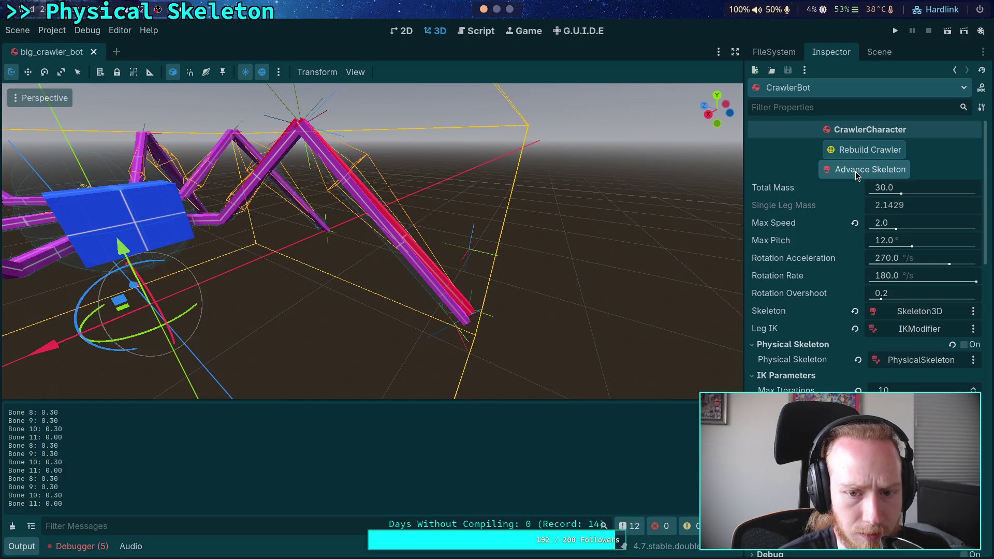
{"action": "left_click", "coordinate": [855, 172]}
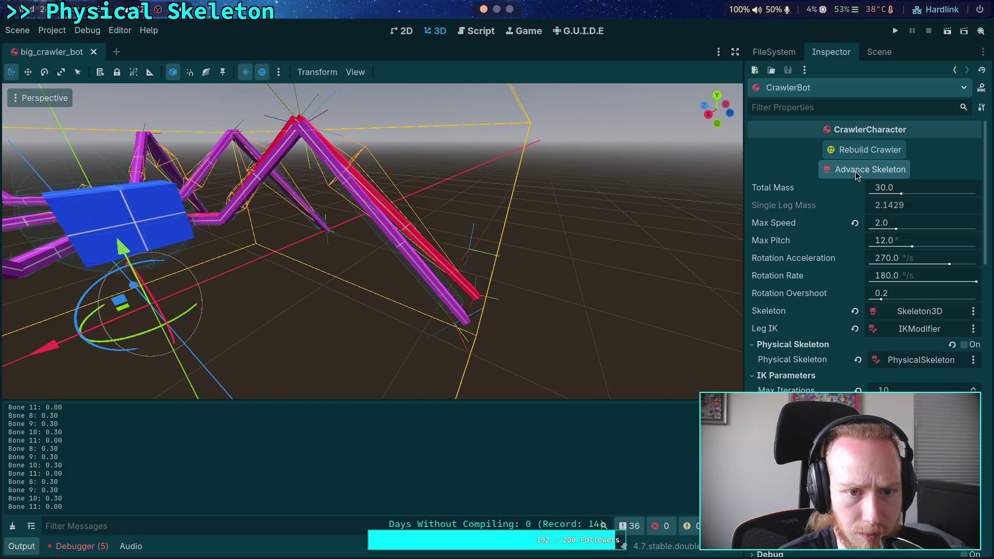
{"action": "left_click", "coordinate": [855, 172]}
{"action": "left_click", "coordinate": [855, 172]}
{"action": "left_click", "coordinate": [855, 171]}
{"action": "left_click", "coordinate": [856, 172]}
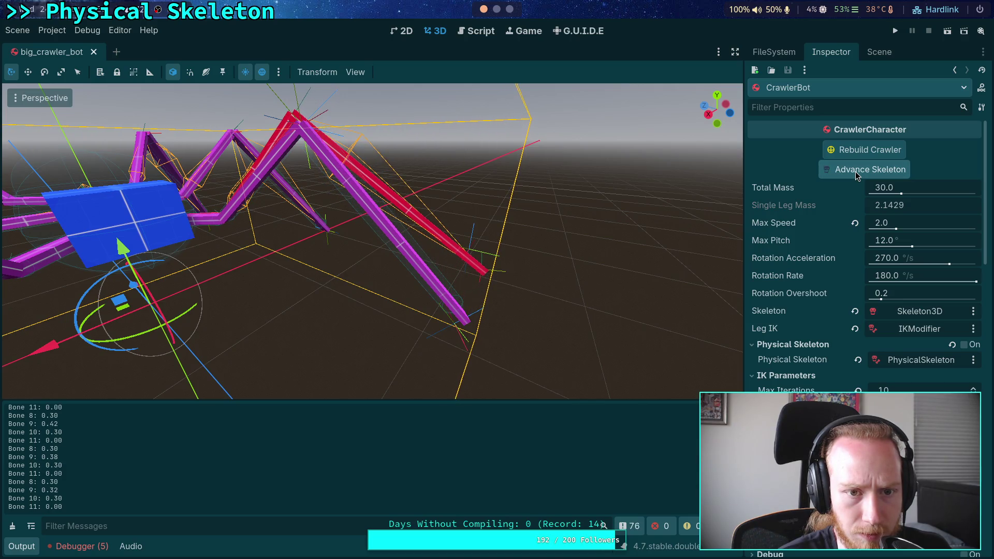
{"action": "left_click", "coordinate": [855, 172]}
{"action": "left_click", "coordinate": [855, 172]}
{"action": "left_click", "coordinate": [855, 172]}
{"action": "left_click", "coordinate": [855, 172]}
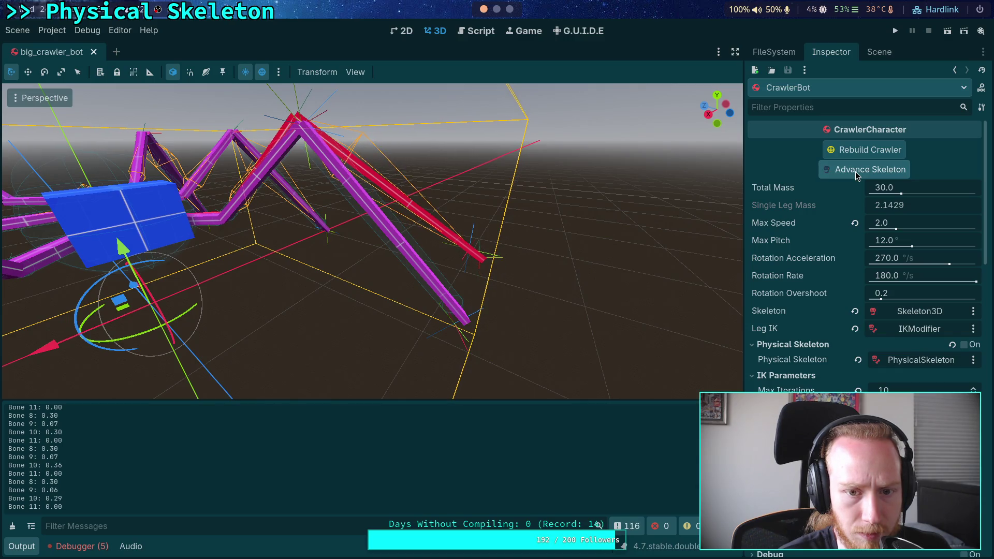
{"action": "left_click", "coordinate": [855, 172]}
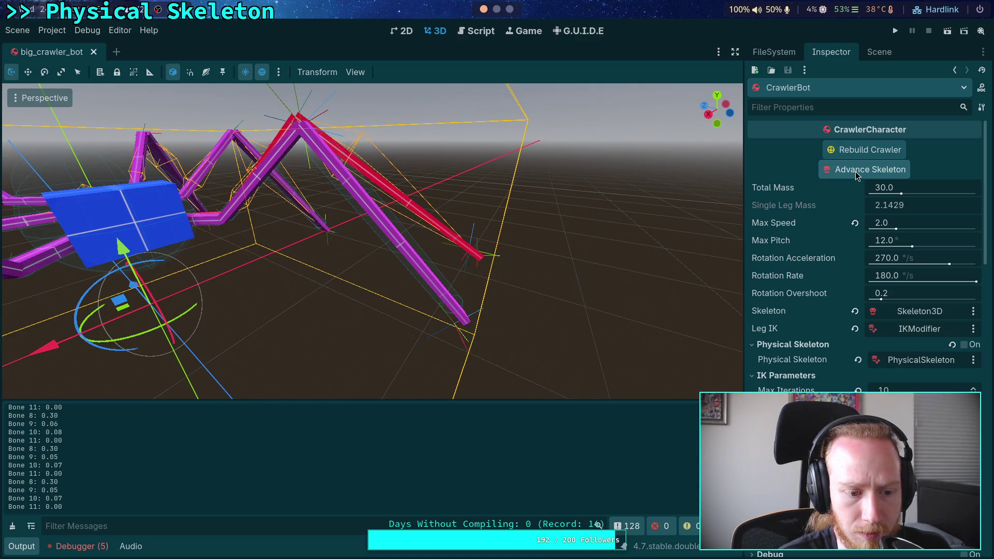
{"action": "left_click", "coordinate": [855, 172]}
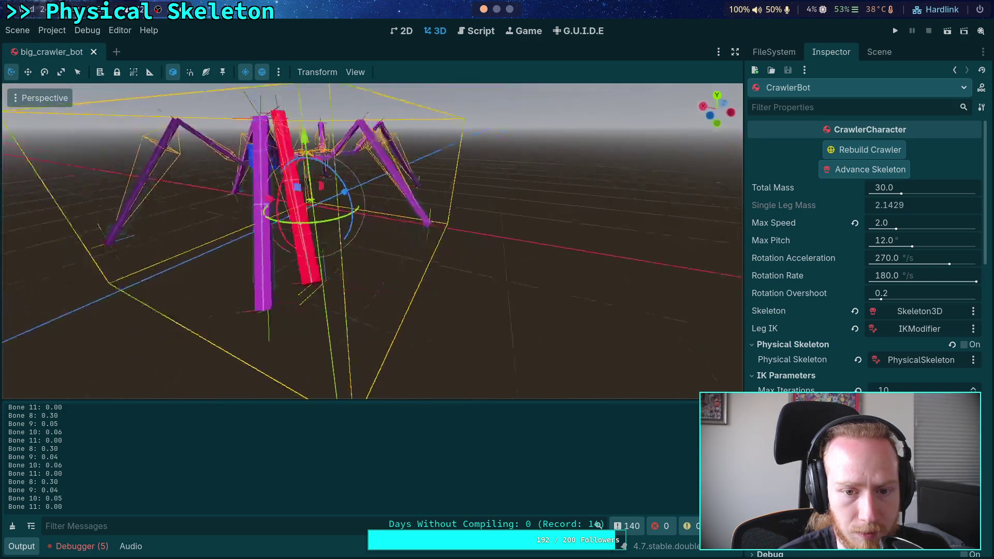
Orbit to the crawler's front while stepping five more times until bone angles reach 0.00
{"action": "left_click_drag", "start_coordinate": [363, 233], "coordinate": [446, 233]}
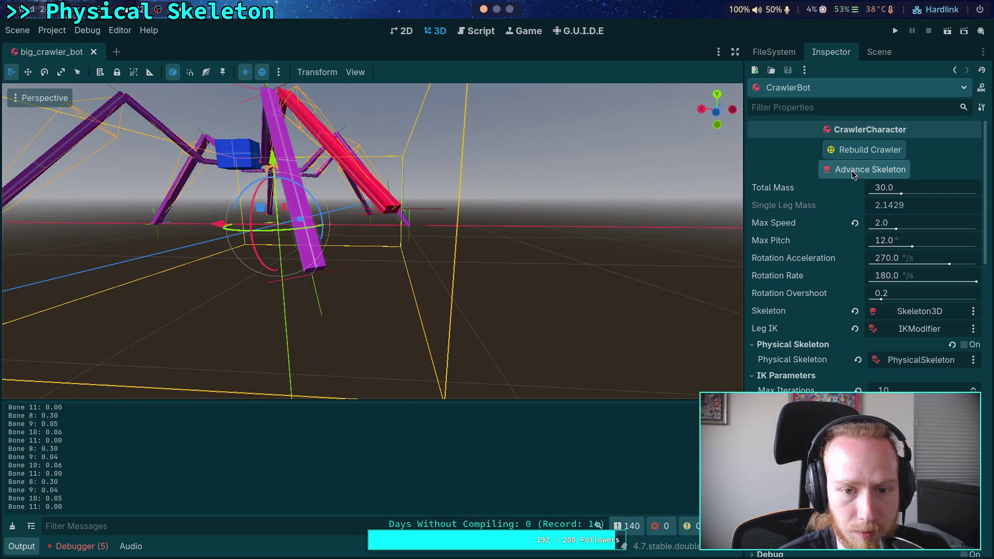
{"action": "left_click", "coordinate": [855, 171]}
{"action": "left_click", "coordinate": [854, 172]}
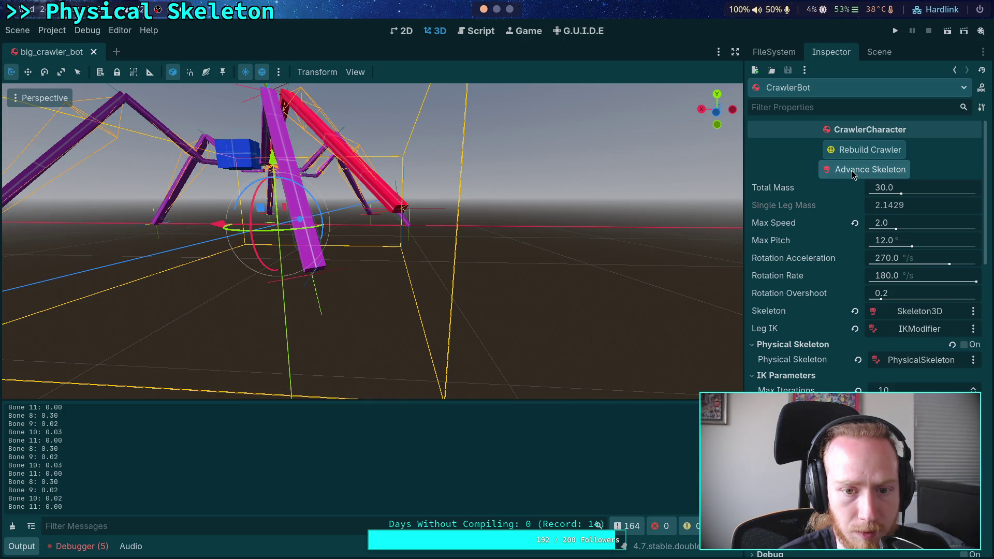
{"action": "left_click", "coordinate": [853, 173]}
{"action": "left_click", "coordinate": [853, 173]}
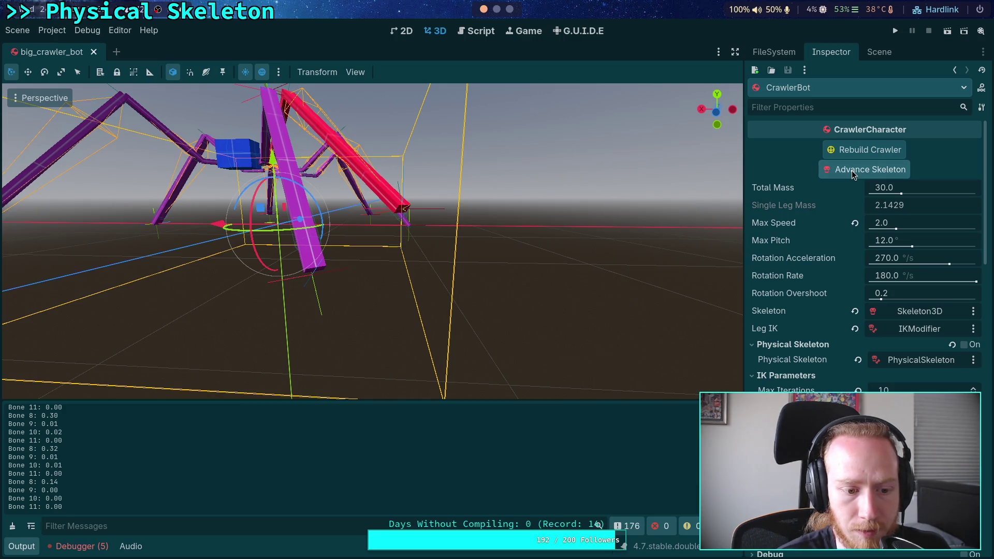
{"action": "left_click", "coordinate": [853, 174]}
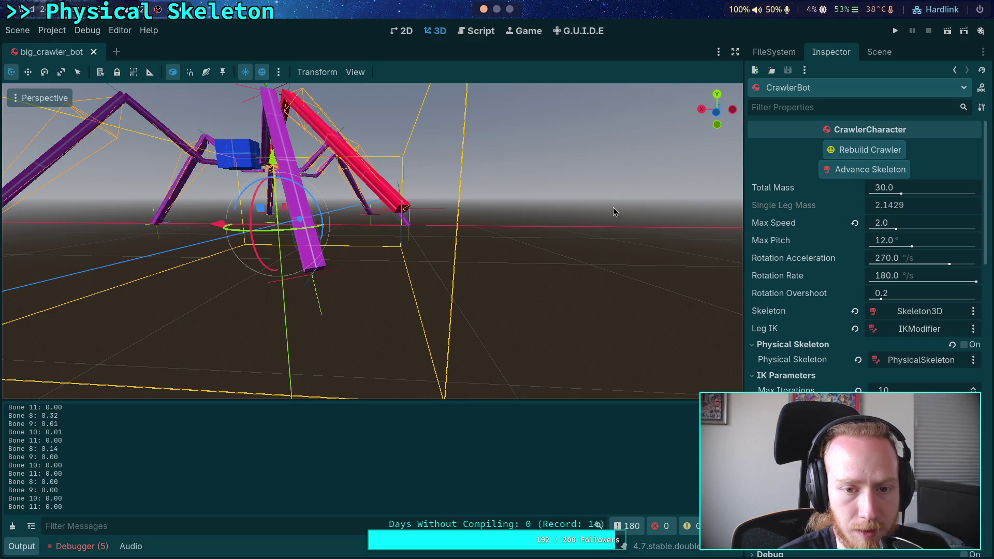
{"action": "left_click_drag", "start_coordinate": [362, 233], "coordinate": [497, 235]}
{"action": "left_click", "coordinate": [877, 54]}
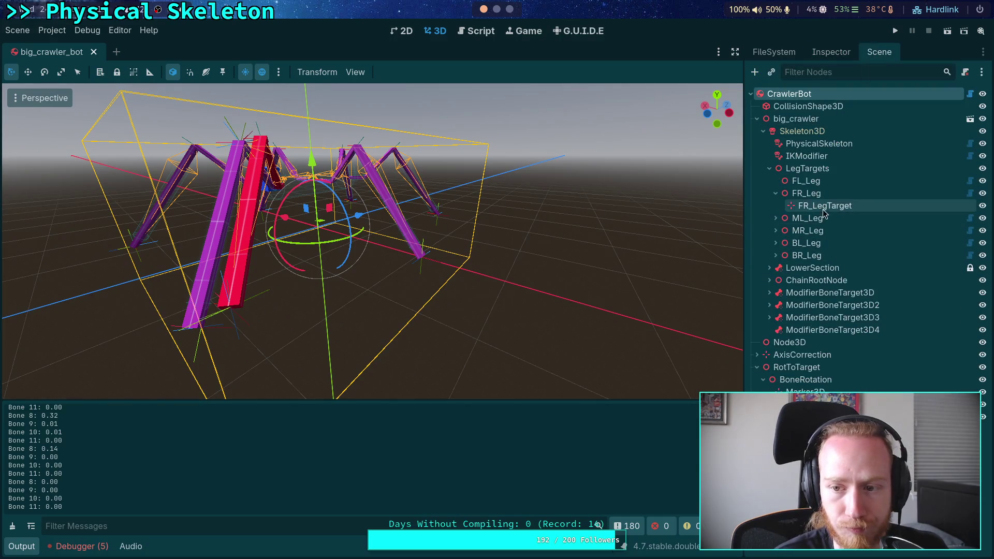
Select FL_LegTarget, frame the view on it, and reset its Position to zero
{"action": "left_click", "coordinate": [805, 390]}
{"action": "key", "text": "f"}
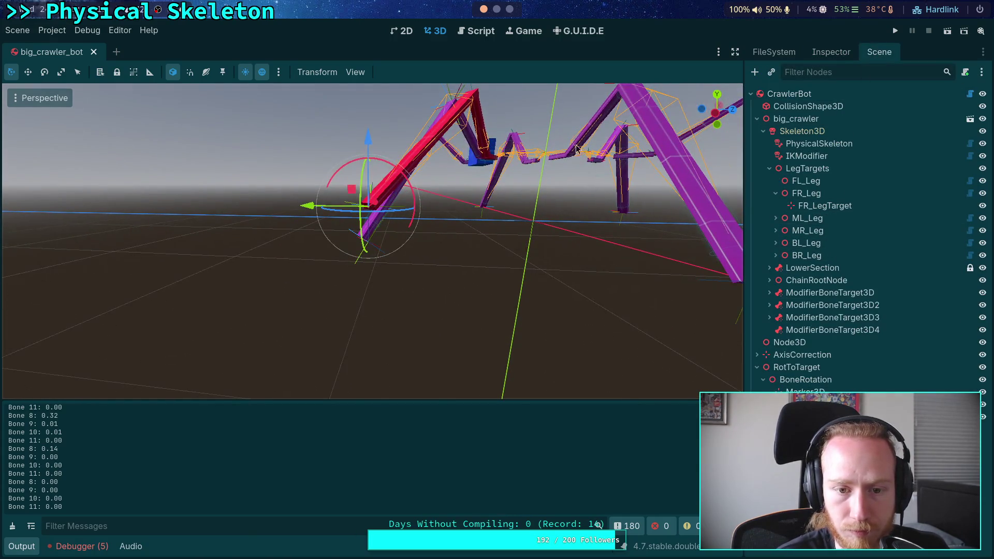
{"action": "left_click", "coordinate": [832, 53]}
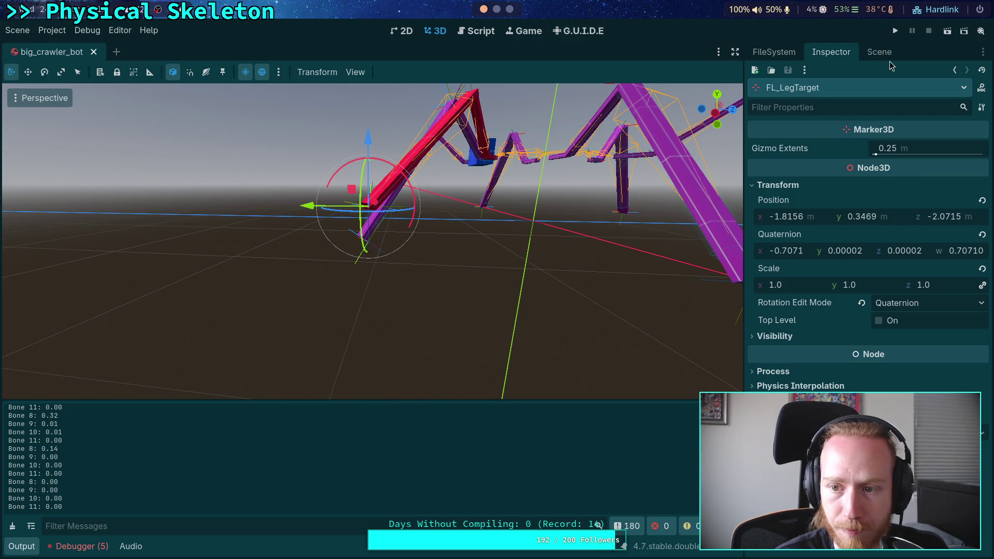
{"action": "left_click", "coordinate": [883, 218]}
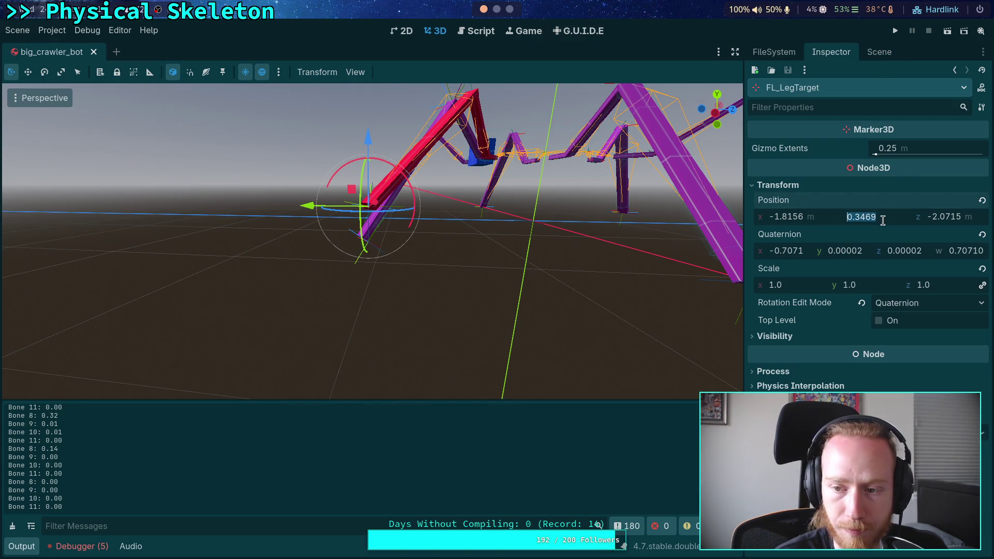
{"action": "left_click", "coordinate": [982, 200]}
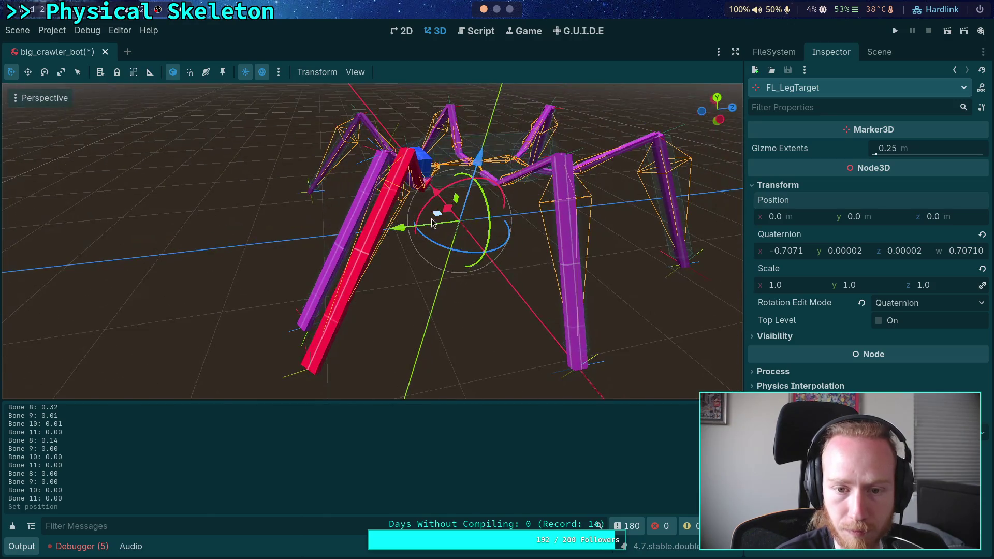
Drag FL_LegTarget across the ground to about x -0.4654, z -1.8298, undoing one move
{"action": "mouse_move", "coordinate": [433, 223]}
{"action": "left_mouse_down"}
{"action": "mouse_move", "coordinate": [379, 283]}
{"action": "mouse_move", "coordinate": [368, 324]}
{"action": "left_mouse_up"}
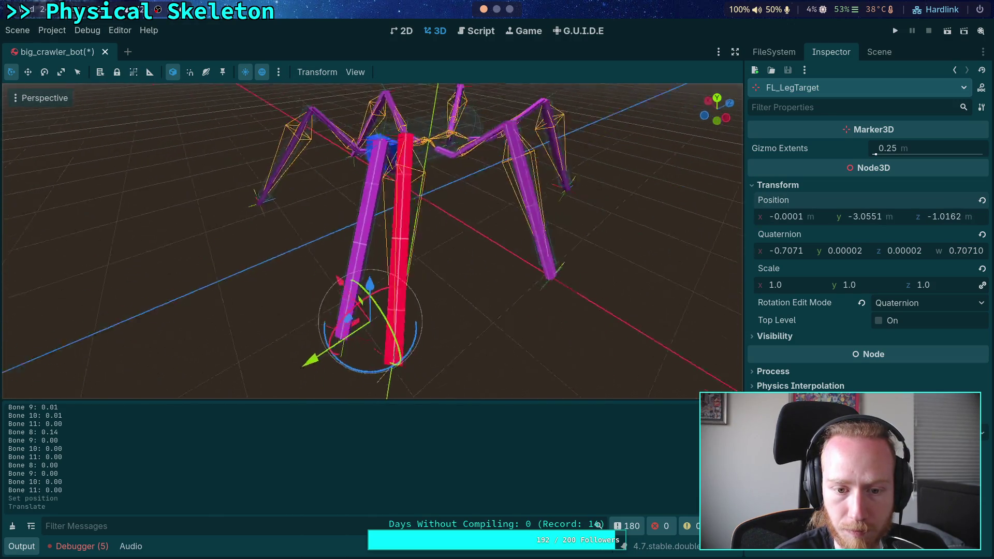
{"action": "key", "text": "ctrl+z"}
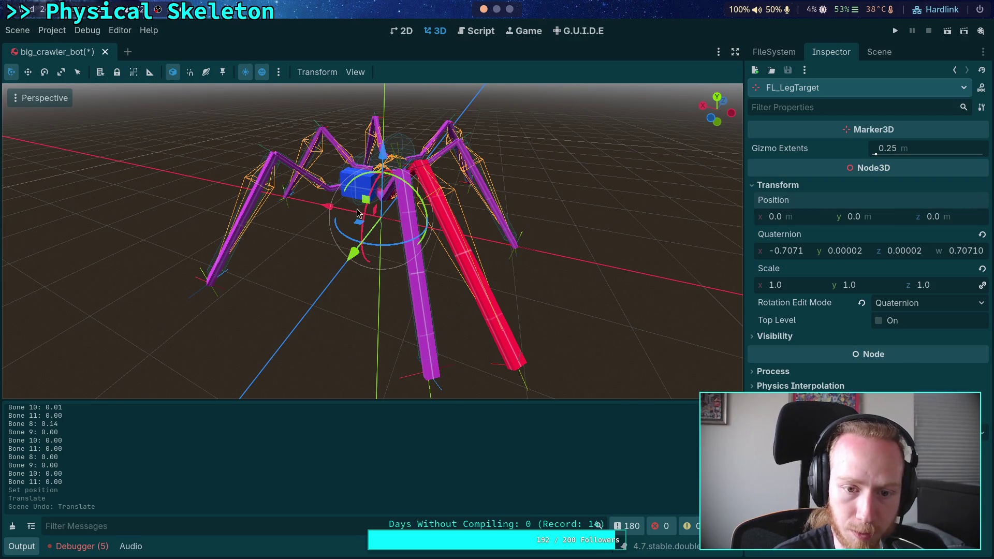
{"action": "left_click_drag", "start_coordinate": [358, 213], "coordinate": [446, 302]}
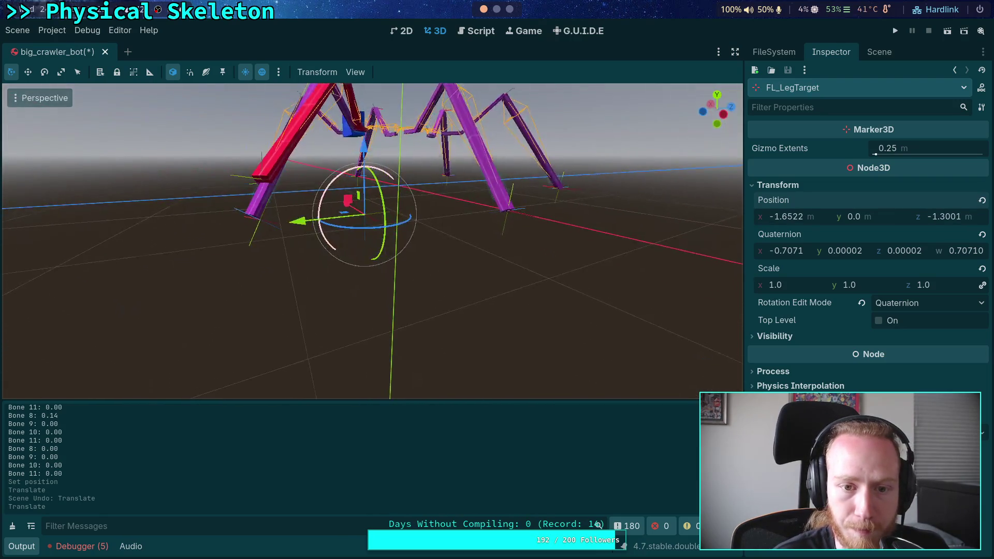
{"action": "mouse_move", "coordinate": [499, 282]}
{"action": "left_mouse_down"}
{"action": "mouse_move", "coordinate": [419, 297]}
{"action": "mouse_move", "coordinate": [403, 283]}
{"action": "mouse_move", "coordinate": [373, 285]}
{"action": "mouse_move", "coordinate": [374, 310]}
{"action": "mouse_move", "coordinate": [351, 337]}
{"action": "mouse_move", "coordinate": [387, 328]}
{"action": "left_mouse_up"}
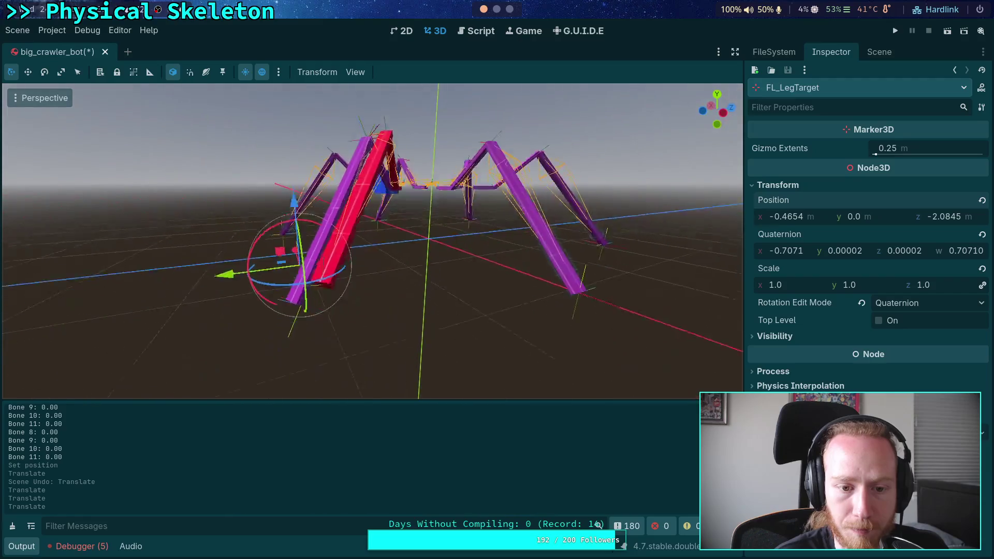
{"action": "mouse_move", "coordinate": [240, 228]}
{"action": "left_mouse_down"}
{"action": "mouse_move", "coordinate": [261, 234]}
{"action": "mouse_move", "coordinate": [362, 213]}
{"action": "left_mouse_up"}
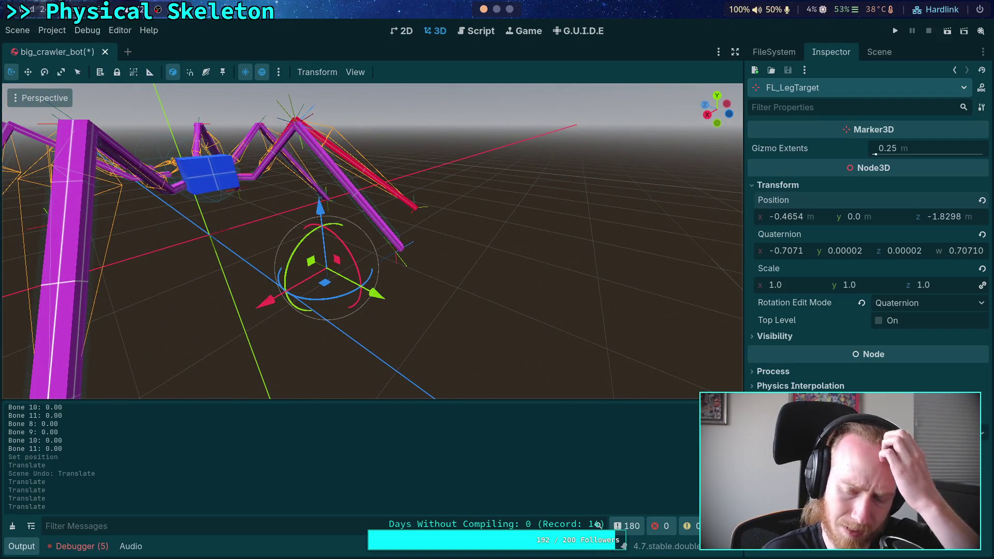
{"action": "left_click", "coordinate": [475, 30]}
Open ik_modifier.gd at the 'Bone %d: %.2f' print loop, adding then removing a line after line 250
{"action": "left_click", "coordinate": [621, 296]}
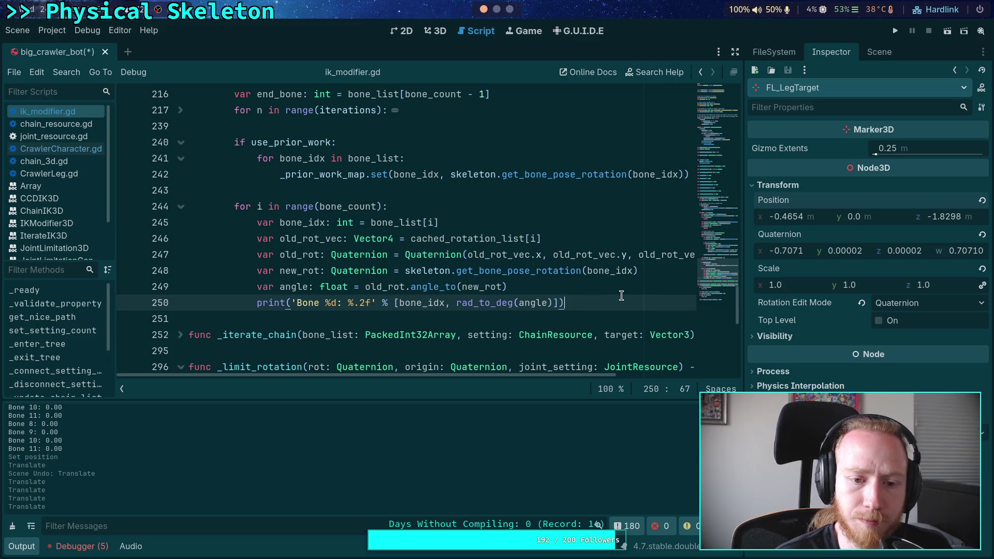
{"action": "left_click", "coordinate": [359, 190]}
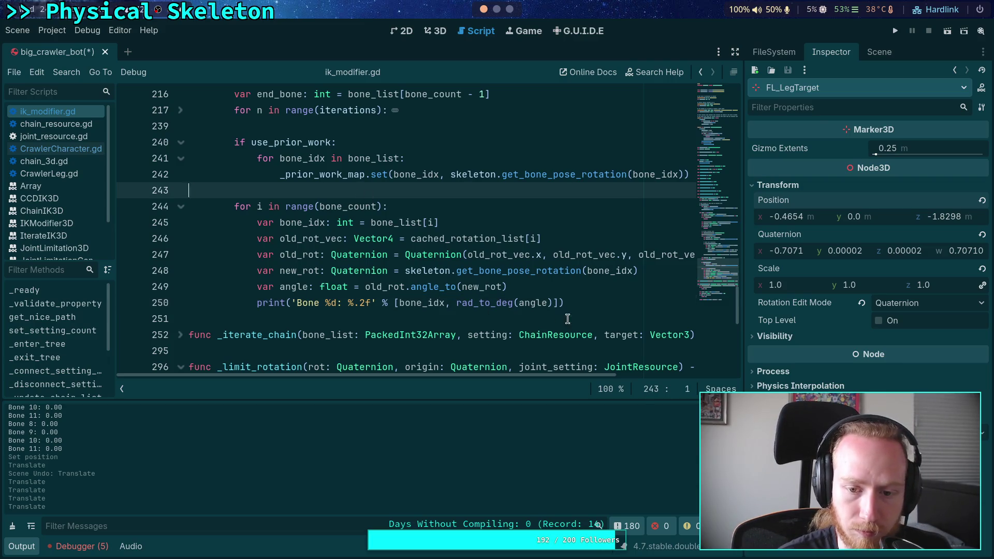
{"action": "left_click", "coordinate": [604, 301]}
{"action": "key", "text": "Return"}
{"action": "type", "text": "p"}
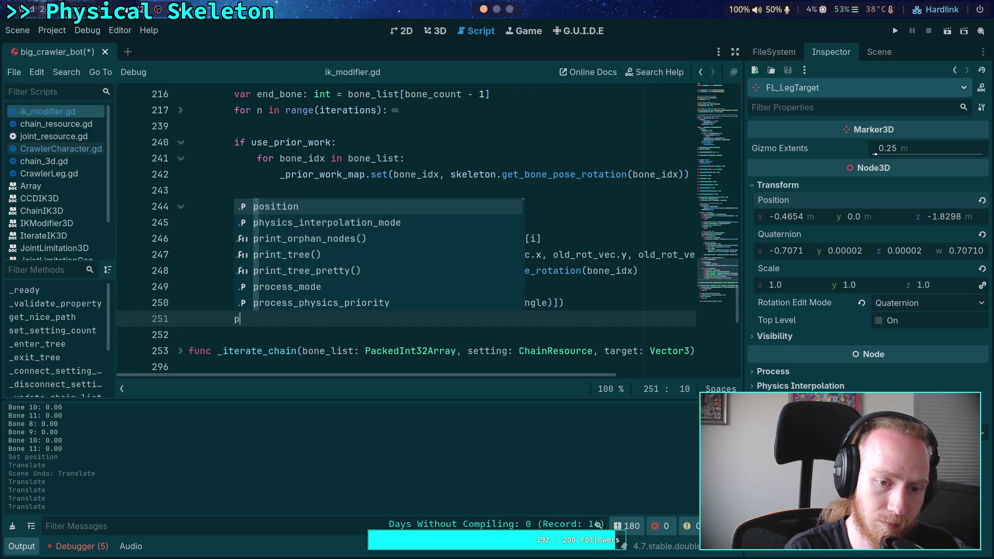
{"action": "key", "text": "BackSpace"}
{"action": "key", "text": "BackSpace"}
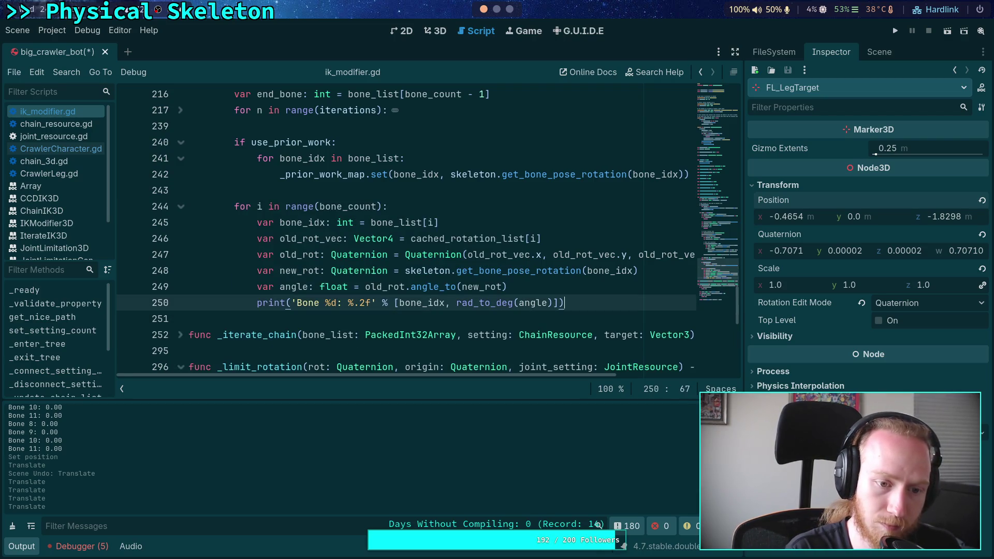
{"action": "mouse_move", "coordinate": [546, 269]}
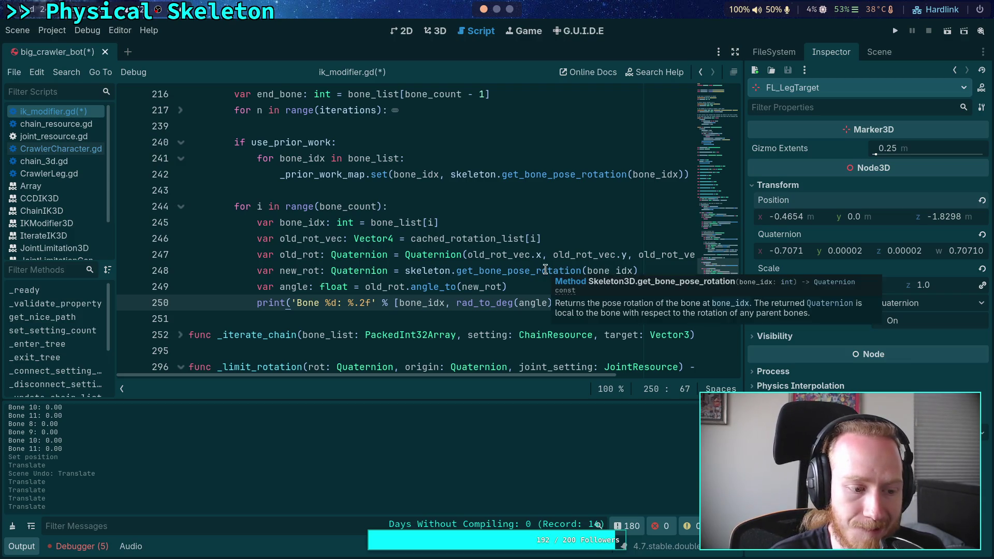
{"action": "left_click", "coordinate": [434, 190]}
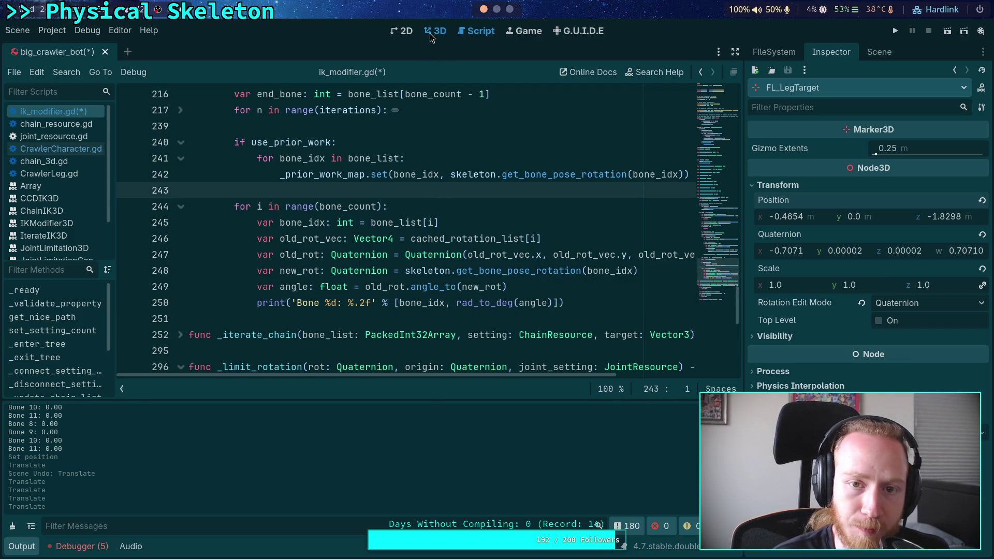
Back in the 3D view, select CrawlerBot and show its Inspector properties
{"action": "left_click", "coordinate": [431, 32]}
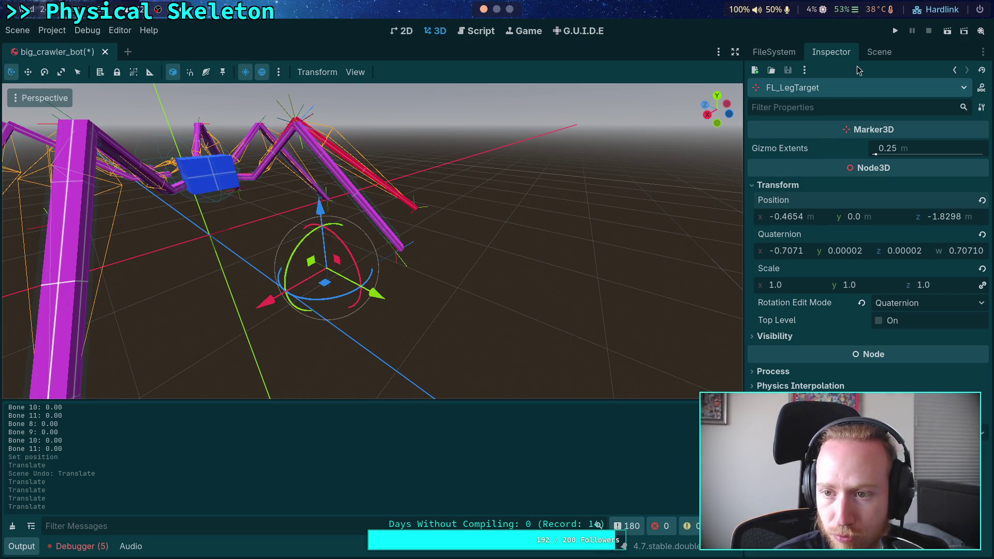
{"action": "left_click", "coordinate": [879, 52]}
{"action": "left_click", "coordinate": [787, 92]}
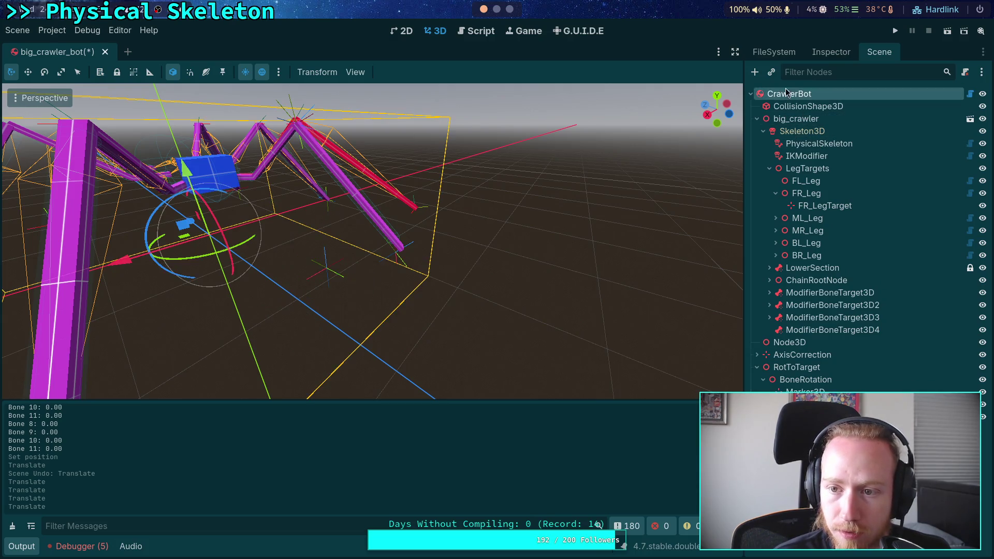
{"action": "left_click", "coordinate": [831, 51]}
Advance the skeleton six times, logging 0.30 per step for bones 8–10, and move closer to the legs
{"action": "left_click", "coordinate": [870, 171]}
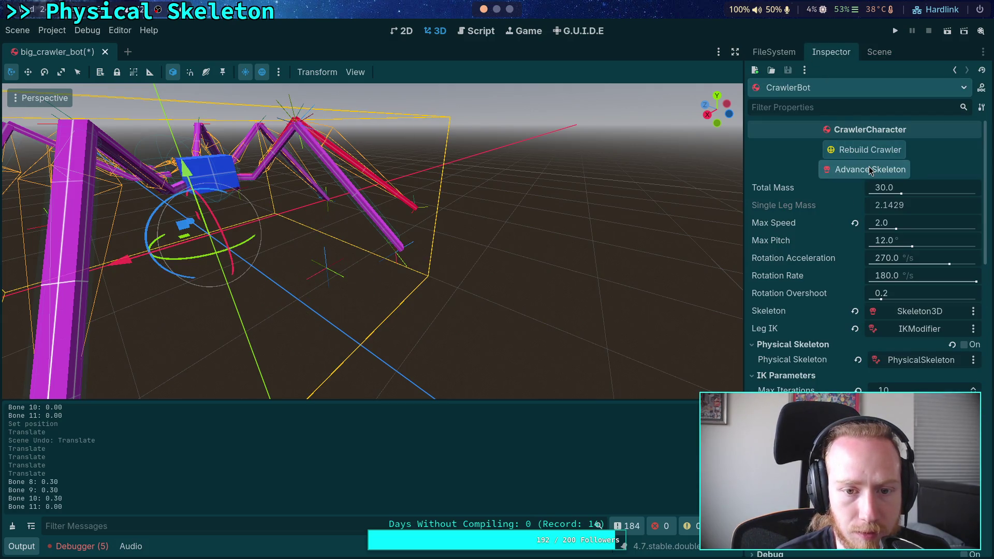
{"action": "left_click", "coordinate": [870, 171]}
{"action": "left_click", "coordinate": [870, 171]}
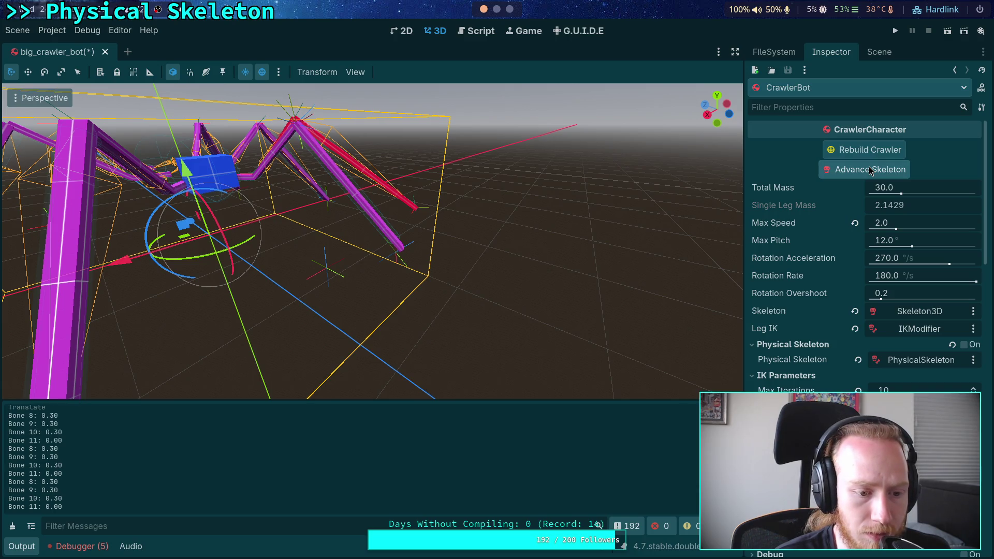
{"action": "left_click", "coordinate": [870, 171]}
{"action": "left_click", "coordinate": [870, 171]}
{"action": "left_click", "coordinate": [870, 171]}
{"action": "left_click", "coordinate": [870, 171]}
{"action": "left_click", "coordinate": [869, 170]}
{"action": "left_click", "coordinate": [870, 171]}
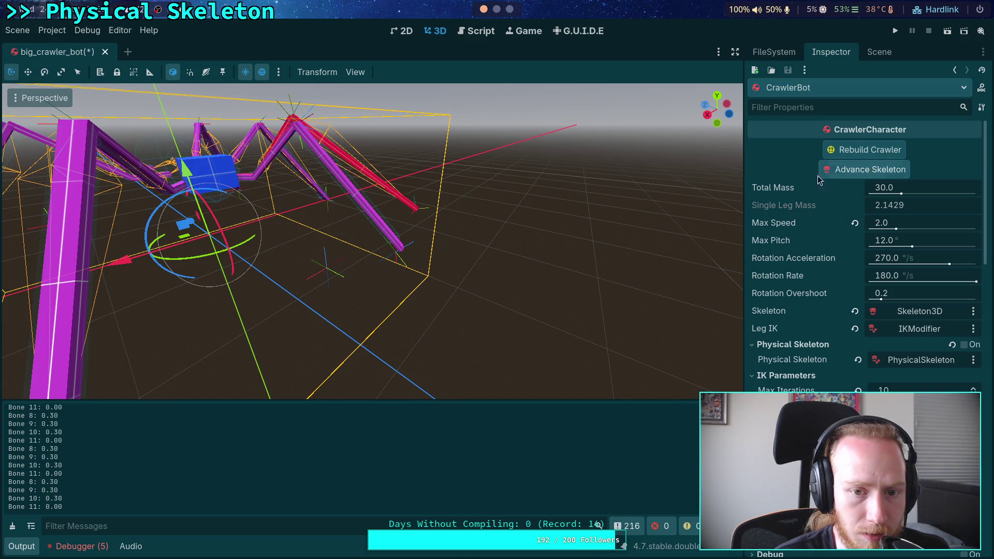
{"action": "scroll", "coordinate": [373, 240], "scroll_direction": "up", "scroll_amount": 3}
{"action": "key", "text": "w"}
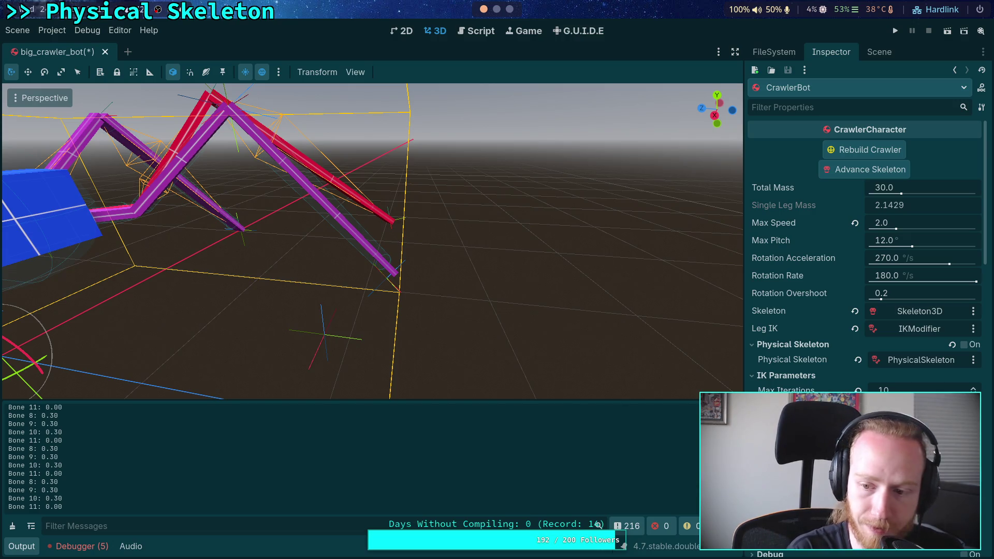
Advance the crawler skeleton repeatedly until bones 8–10 log 0.50 deltas and the red leg swings outward
{"action": "left_click", "coordinate": [856, 171]}
{"action": "left_click", "coordinate": [857, 172]}
{"action": "left_click", "coordinate": [855, 172]}
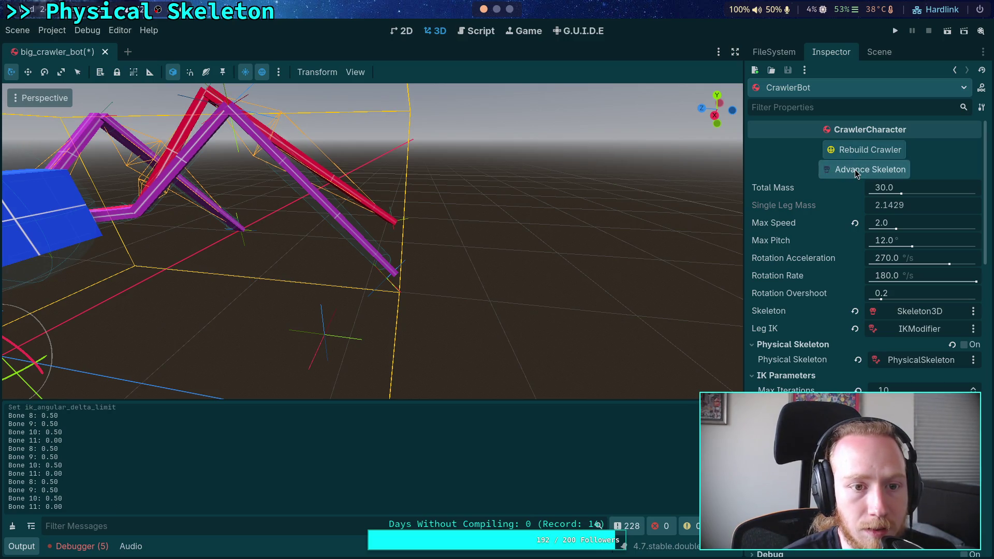
{"action": "left_click", "coordinate": [855, 172]}
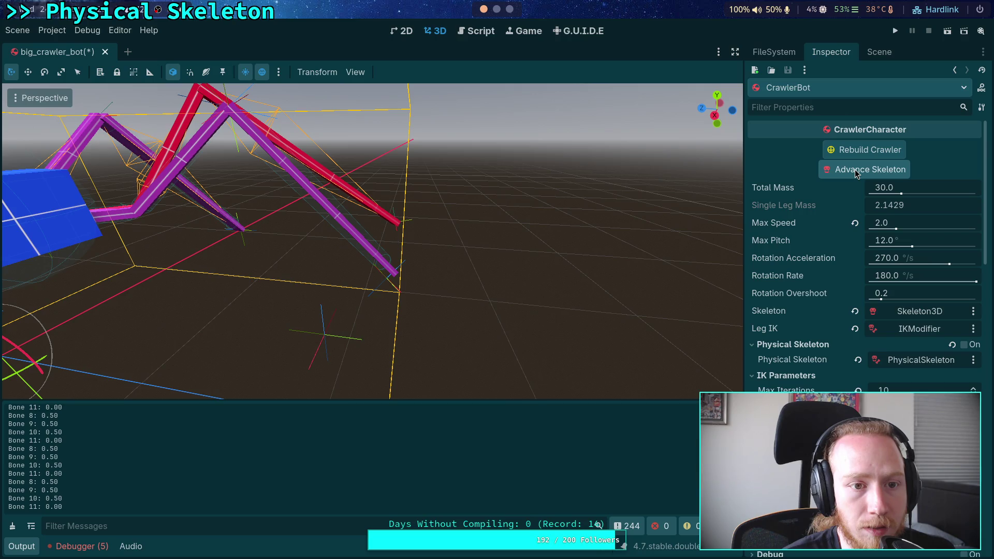
{"action": "left_click", "coordinate": [856, 173]}
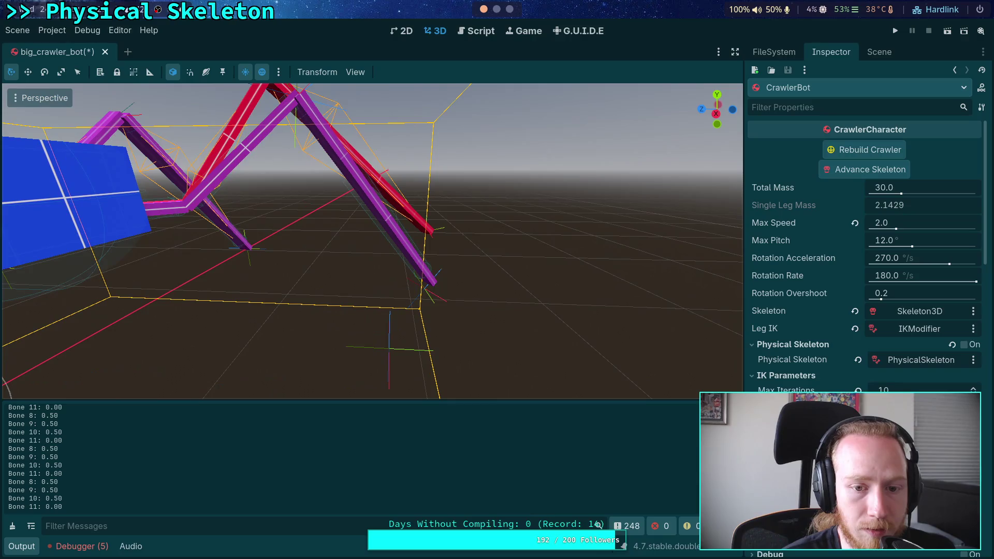
{"action": "left_click", "coordinate": [852, 176]}
{"action": "left_click", "coordinate": [853, 177]}
{"action": "left_click", "coordinate": [853, 179]}
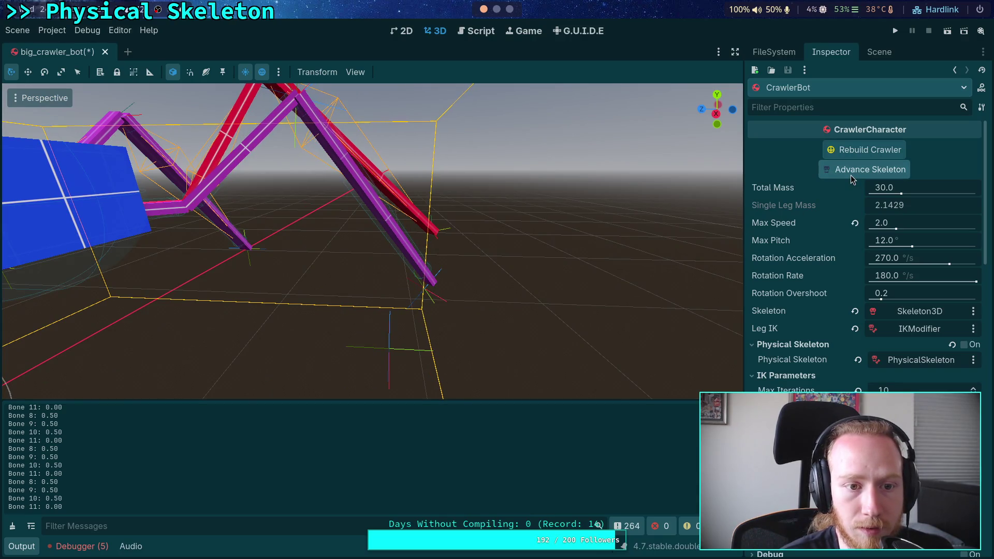
{"action": "left_click", "coordinate": [852, 179]}
{"action": "left_click", "coordinate": [853, 178]}
{"action": "left_click", "coordinate": [853, 179]}
{"action": "left_click", "coordinate": [853, 179]}
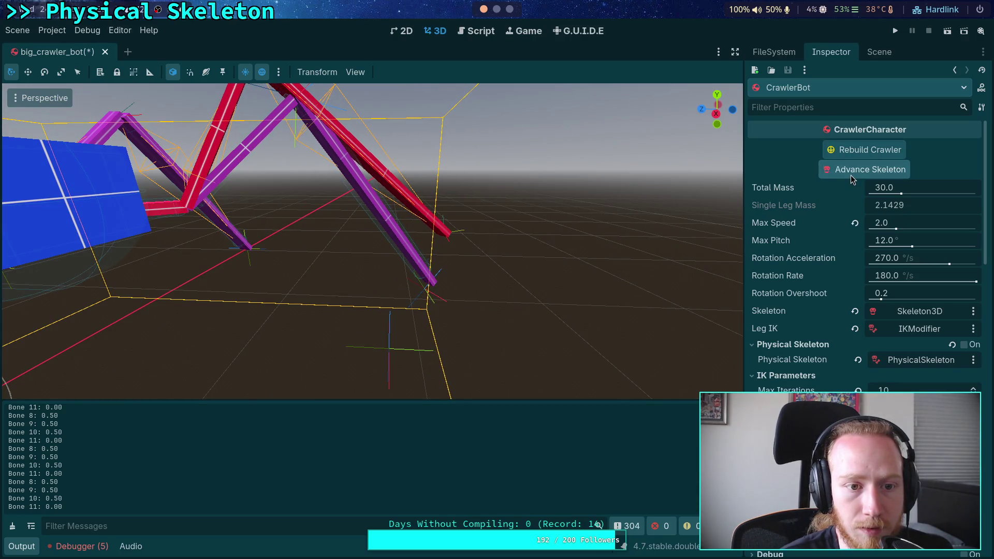
{"action": "left_click", "coordinate": [852, 179]}
{"action": "left_click", "coordinate": [853, 179]}
{"action": "left_click", "coordinate": [852, 178]}
{"action": "left_click", "coordinate": [852, 178]}
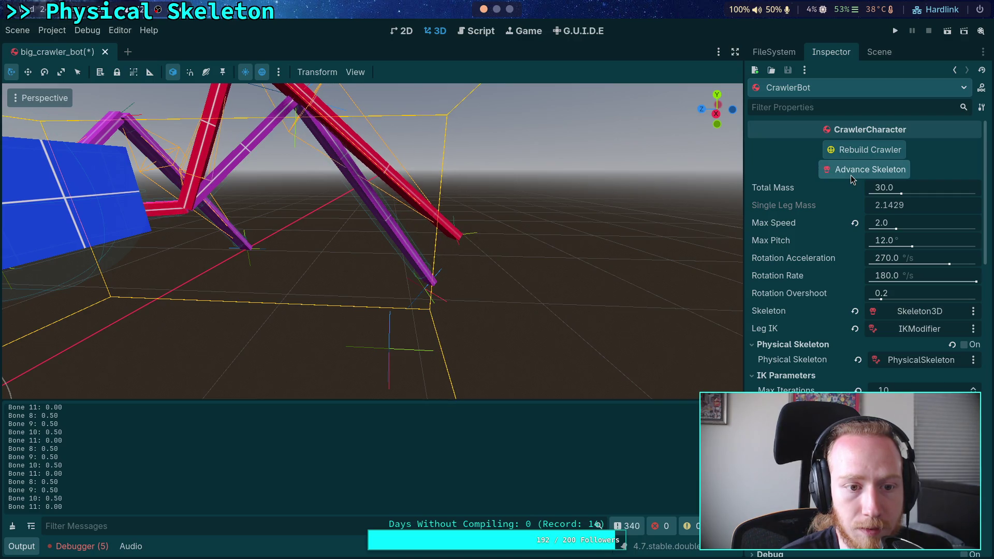
{"action": "left_click", "coordinate": [853, 178]}
{"action": "left_click", "coordinate": [853, 179]}
{"action": "left_click", "coordinate": [852, 178]}
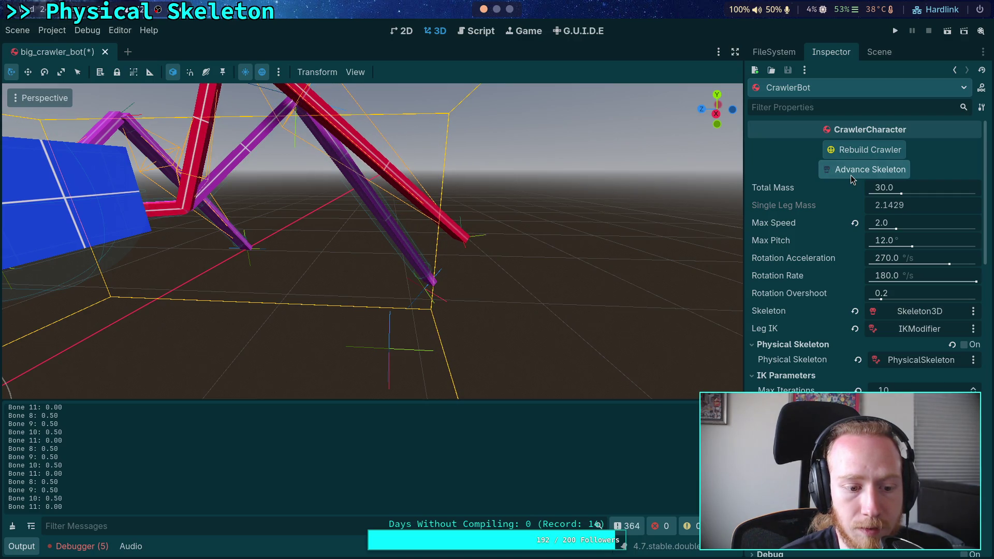
{"action": "left_click", "coordinate": [853, 179]}
{"action": "left_click", "coordinate": [853, 178]}
{"action": "left_click", "coordinate": [853, 179]}
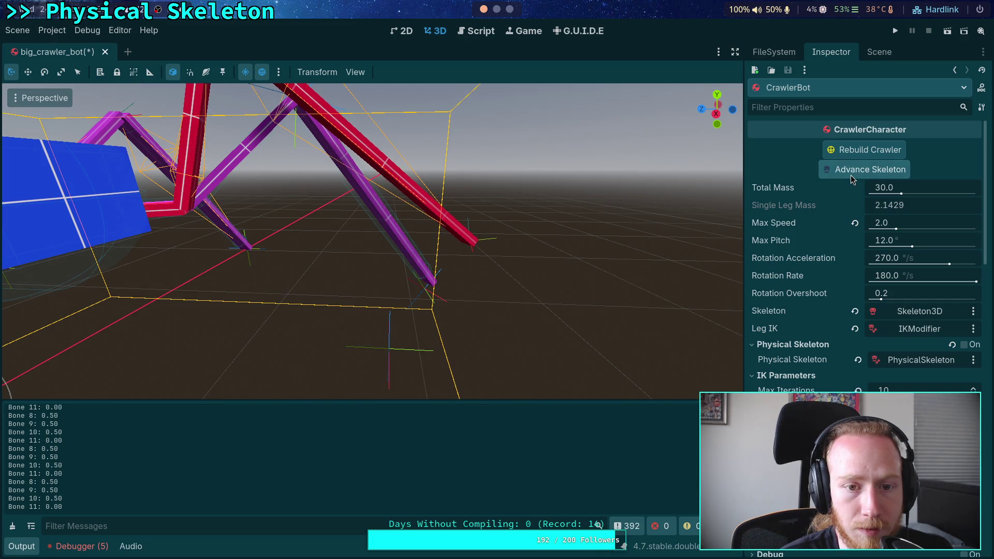
{"action": "left_click", "coordinate": [852, 179]}
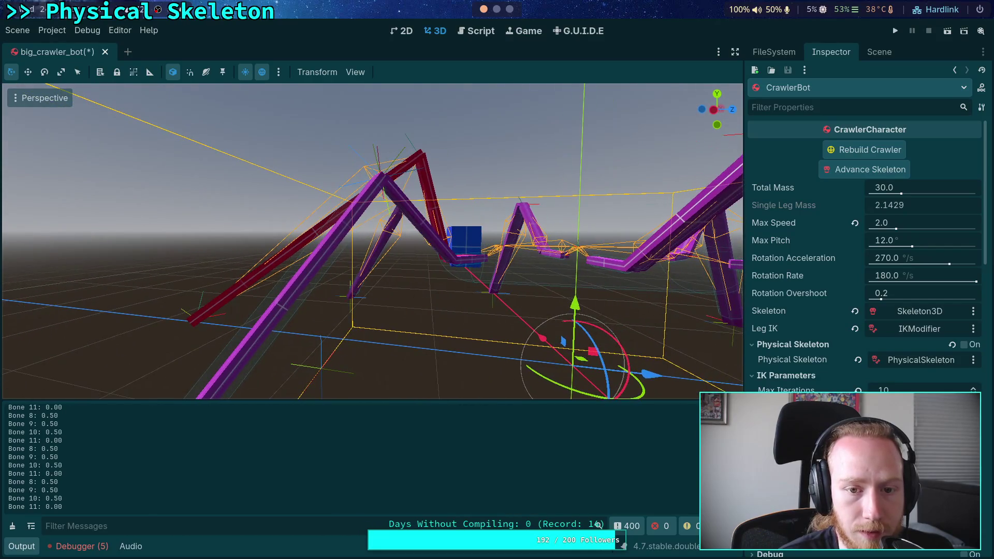
Keep advancing the skeleton until only bone 10 still changes by 0.50, then orbit to a front view
{"action": "left_click", "coordinate": [862, 175]}
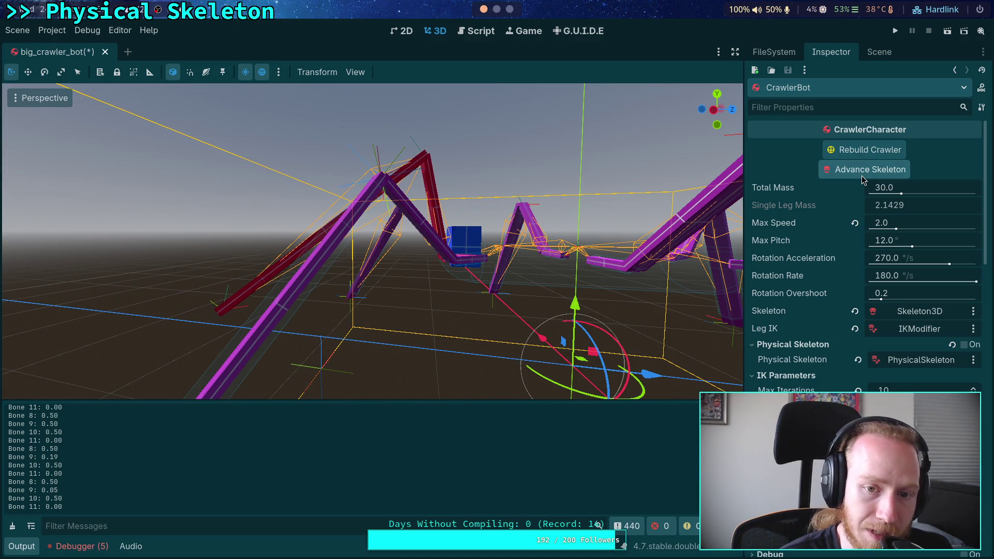
{"action": "left_click", "coordinate": [862, 175]}
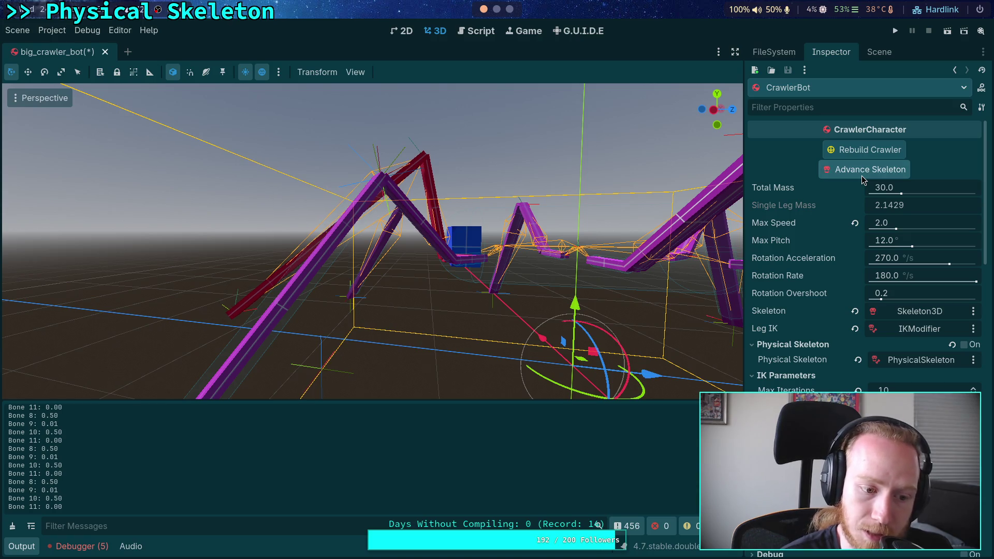
{"action": "left_click", "coordinate": [861, 175]}
{"action": "left_click", "coordinate": [862, 176]}
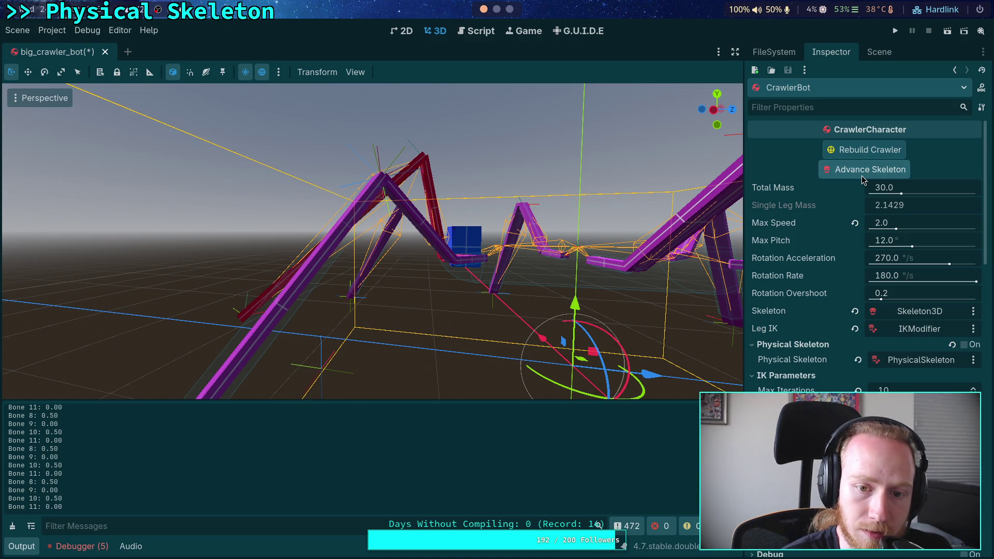
{"action": "left_click", "coordinate": [862, 176]}
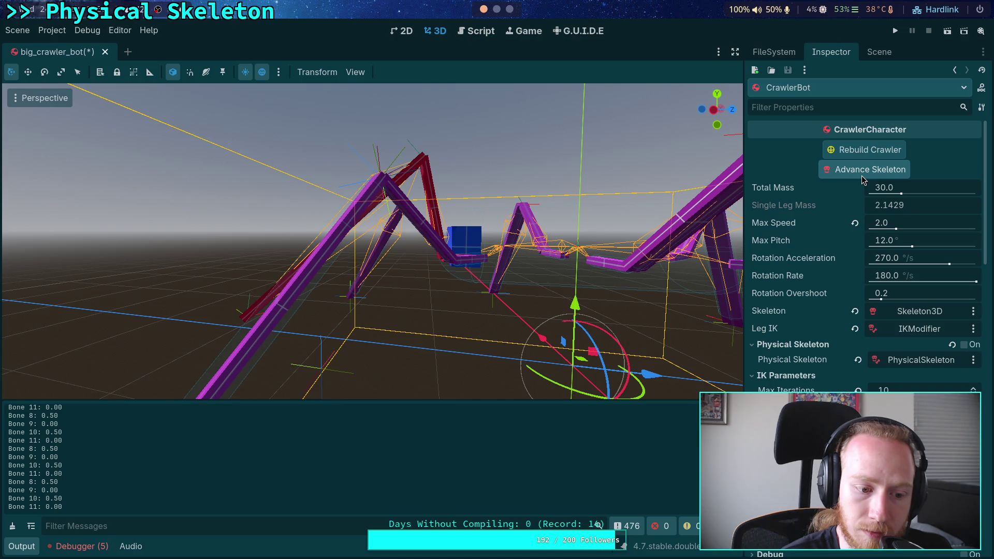
{"action": "left_click", "coordinate": [861, 176]}
{"action": "left_click", "coordinate": [861, 175]}
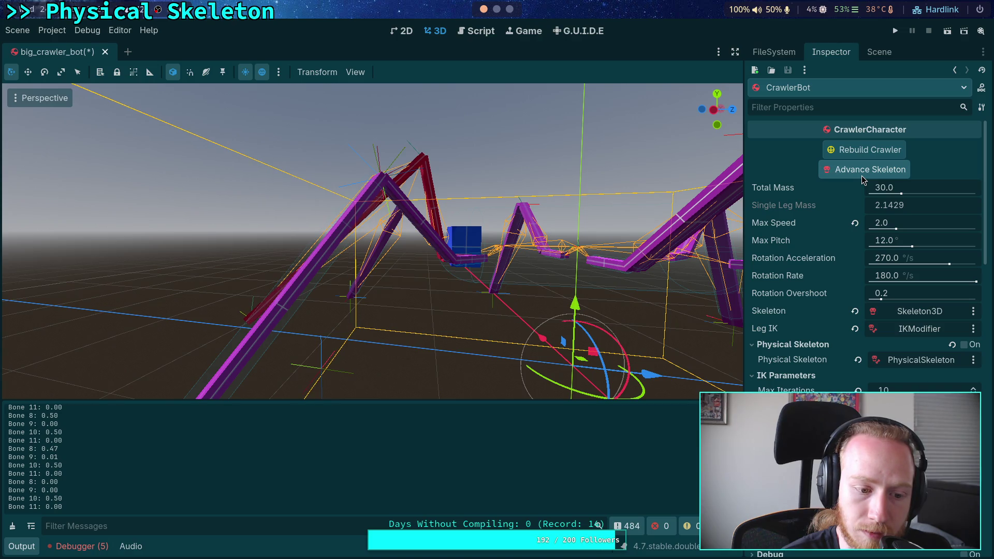
{"action": "left_click", "coordinate": [861, 175]}
{"action": "left_click", "coordinate": [861, 176]}
{"action": "left_click", "coordinate": [861, 175]}
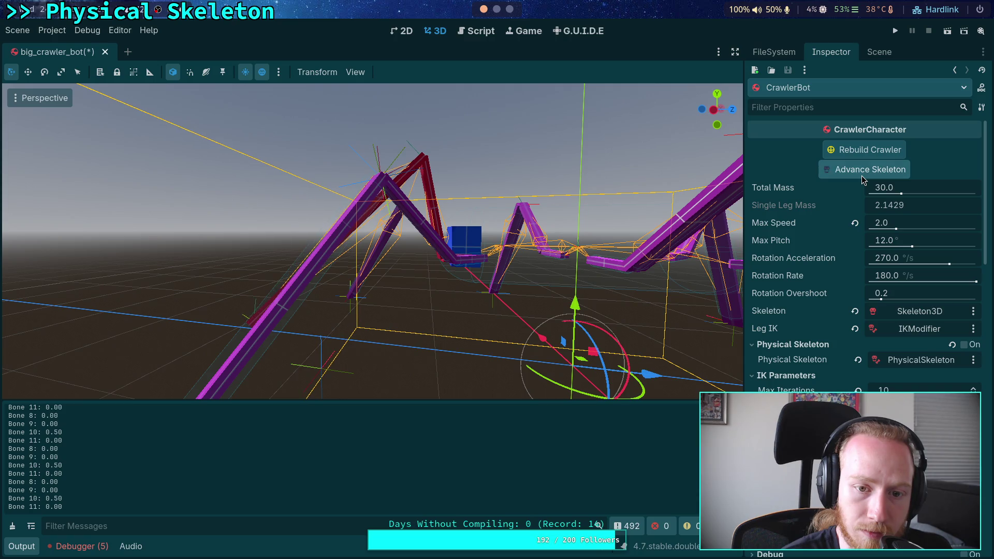
{"action": "left_click", "coordinate": [861, 175]}
{"action": "left_click", "coordinate": [862, 176]}
{"action": "left_click", "coordinate": [862, 175]}
{"action": "left_click", "coordinate": [862, 175]}
{"action": "left_click", "coordinate": [861, 175]}
{"action": "left_click", "coordinate": [862, 175]}
{"action": "left_click", "coordinate": [861, 175]}
{"action": "left_click", "coordinate": [861, 175]}
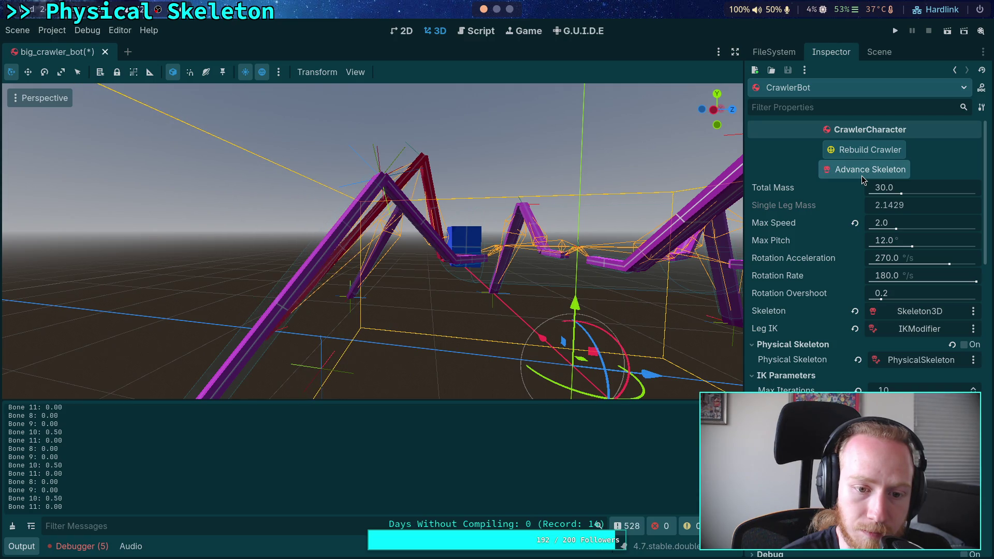
{"action": "left_click", "coordinate": [861, 176]}
{"action": "left_click", "coordinate": [861, 176]}
{"action": "left_click", "coordinate": [861, 175]}
{"action": "left_click", "coordinate": [861, 176]}
{"action": "left_click", "coordinate": [861, 176]}
{"action": "left_click", "coordinate": [861, 176]}
{"action": "left_click", "coordinate": [862, 176]}
{"action": "left_click", "coordinate": [862, 176]}
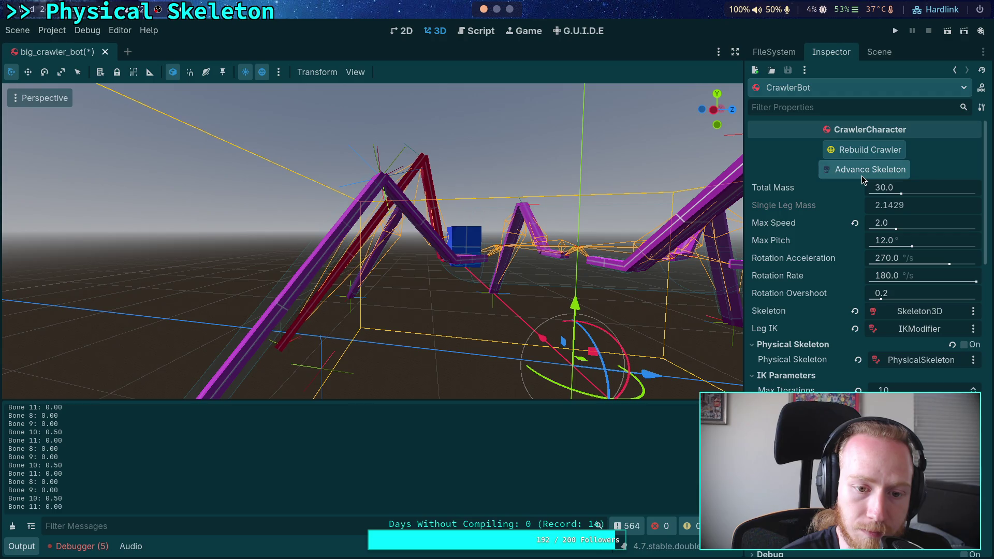
{"action": "left_click", "coordinate": [861, 175]}
{"action": "left_click", "coordinate": [861, 175]}
{"action": "left_click", "coordinate": [862, 176]}
{"action": "left_click", "coordinate": [862, 175]}
{"action": "left_click_drag", "start_coordinate": [585, 219], "coordinate": [582, 222]}
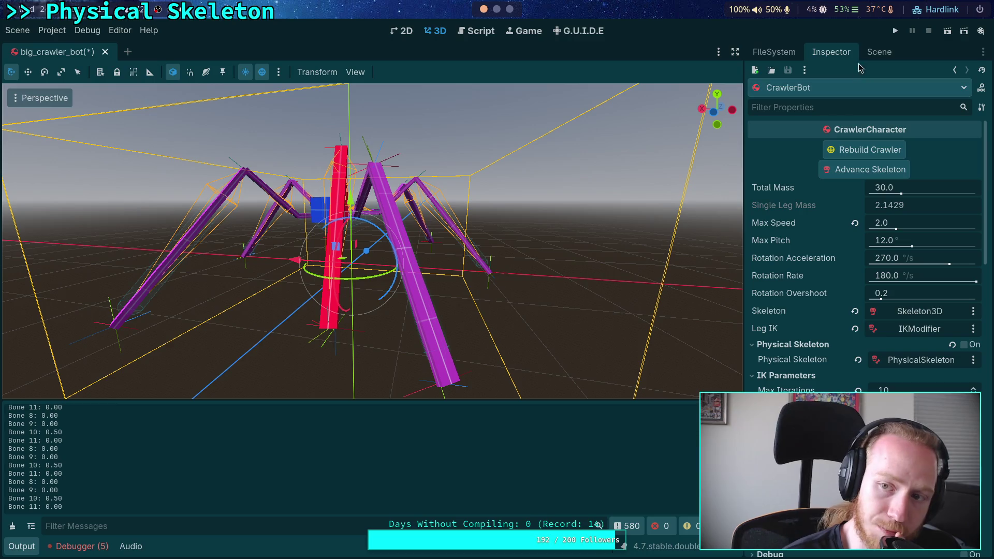
Expand the IKModifier's ChainResource 0 (FrontLeftFemur to FL_LegTarget) and save big_crawler_bot
{"action": "left_click", "coordinate": [879, 51]}
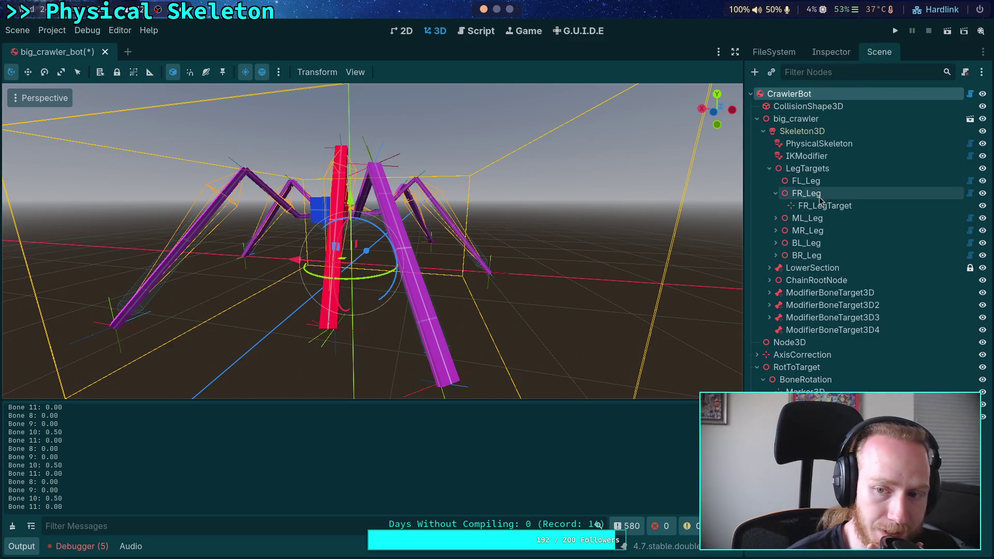
{"action": "left_click", "coordinate": [807, 155]}
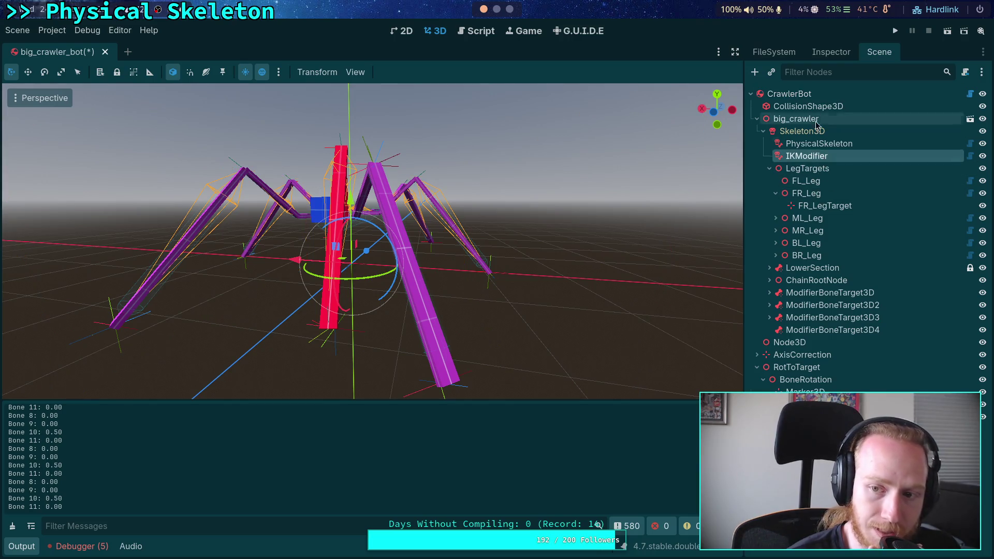
{"action": "left_click", "coordinate": [831, 52]}
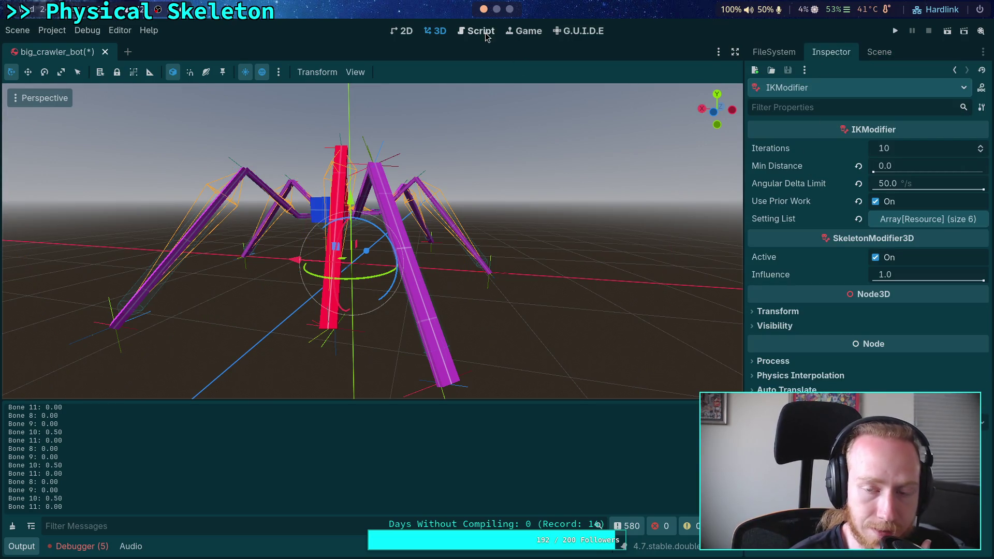
{"action": "left_click", "coordinate": [900, 224]}
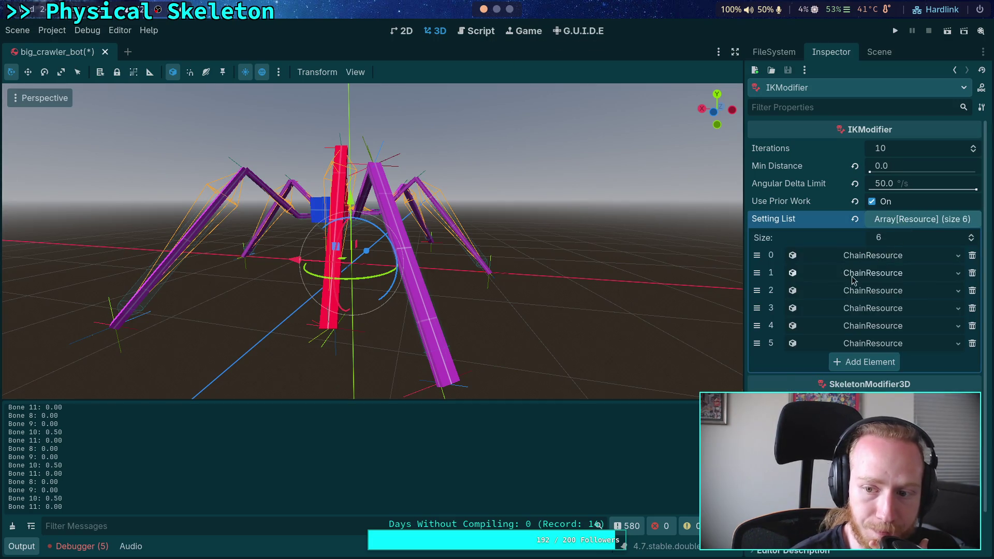
{"action": "left_click", "coordinate": [870, 259]}
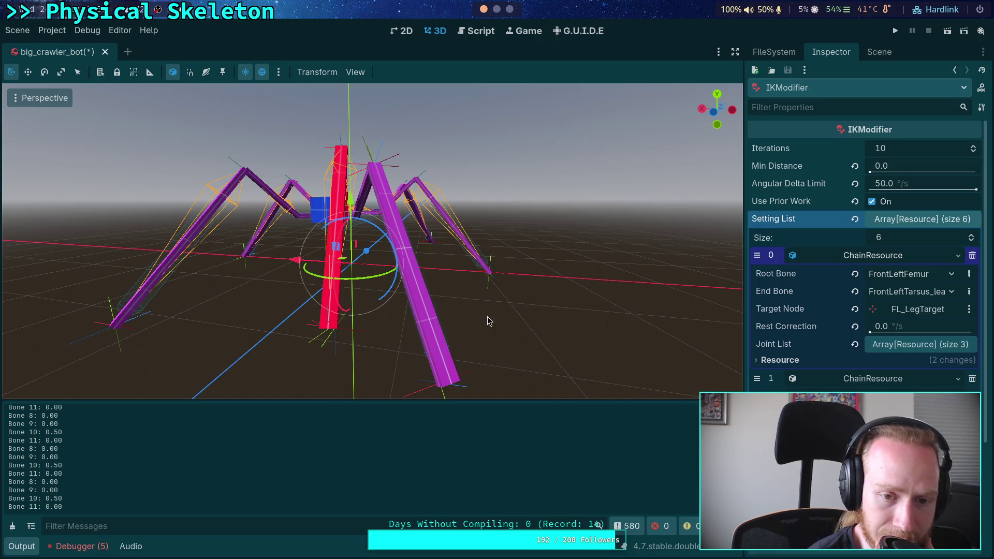
{"action": "key", "text": "ctrl+s"}
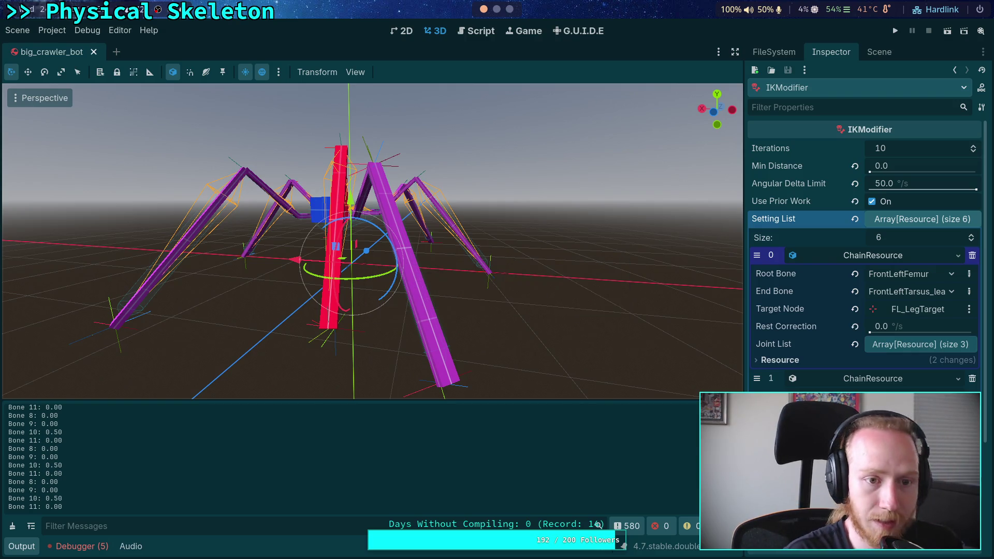
Advance the CrawlerBot skeleton once, then drag FL_LegTarget out to about x −1.77, z −1.78
{"action": "key", "text": "w"}
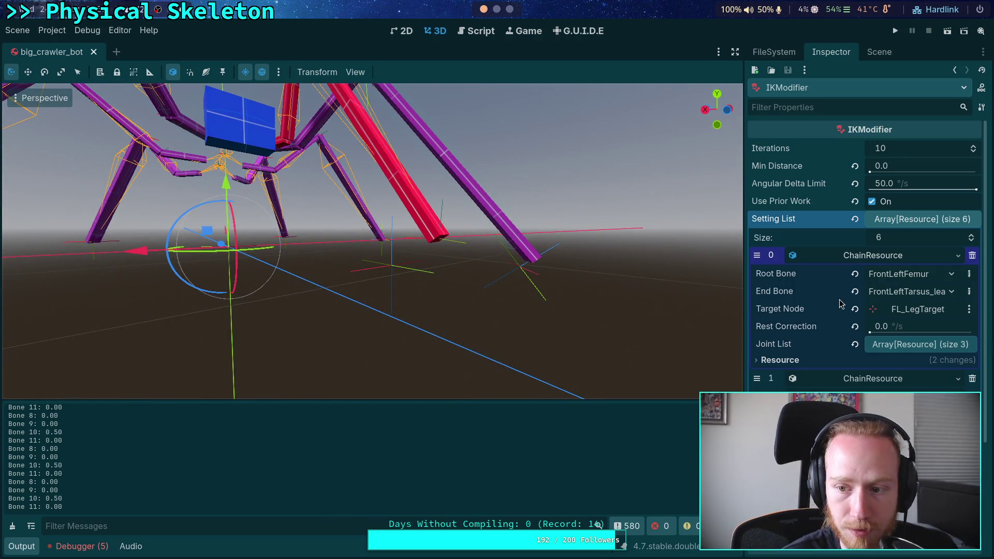
{"action": "left_click", "coordinate": [879, 52]}
{"action": "left_click", "coordinate": [808, 94]}
{"action": "left_click", "coordinate": [831, 51]}
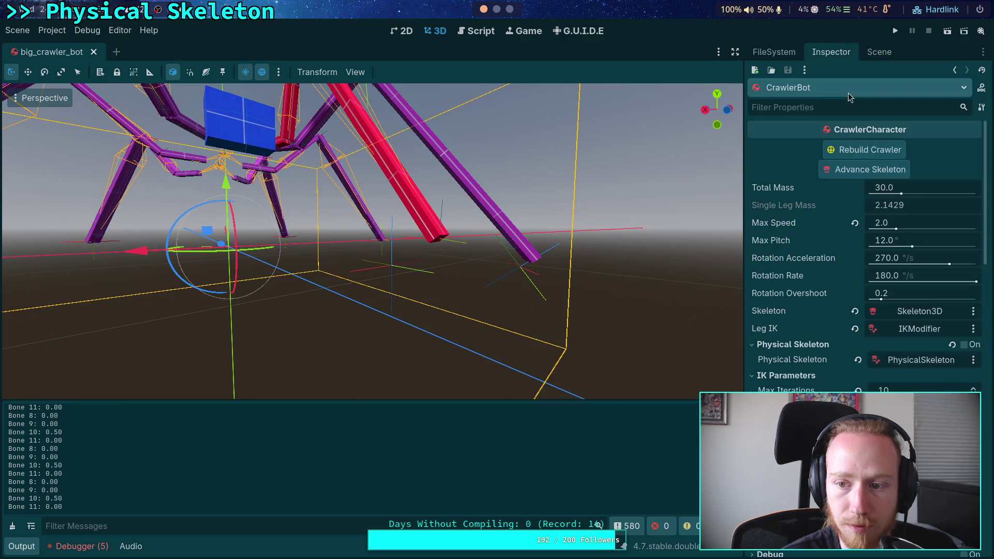
{"action": "left_click", "coordinate": [868, 171]}
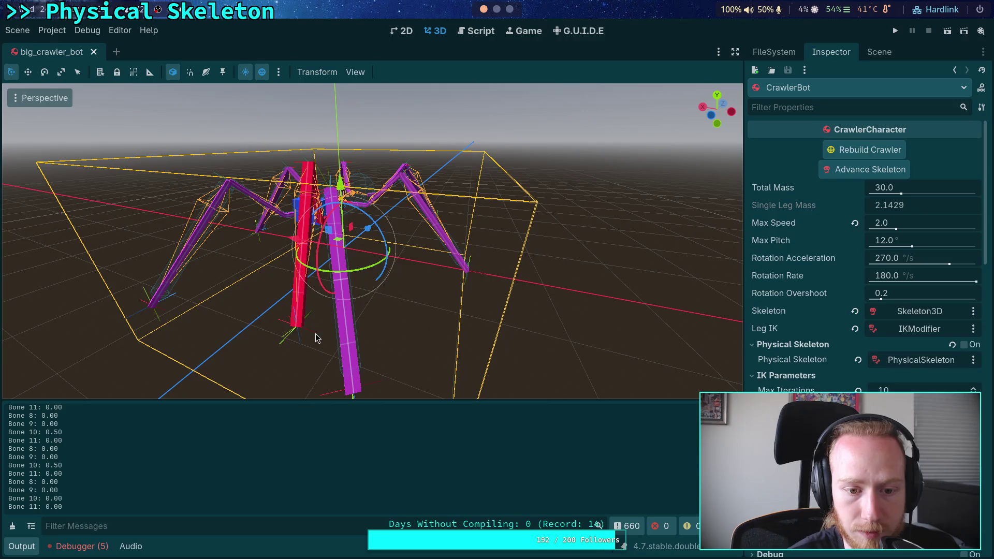
{"action": "left_click", "coordinate": [301, 336]}
{"action": "left_click_drag", "start_coordinate": [277, 336], "coordinate": [395, 374]}
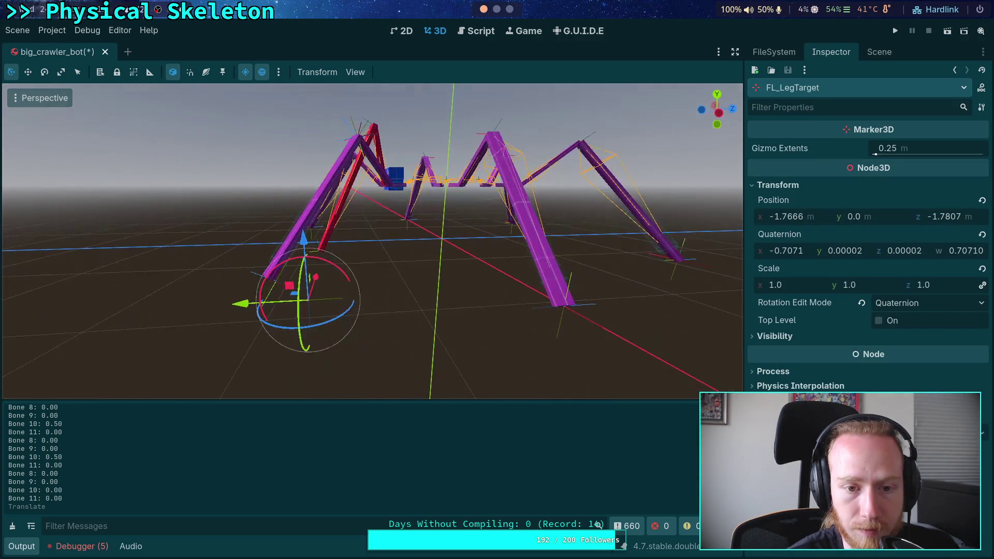
Select IKModifier and bring up the explanation of its Angular Delta Limit property
{"action": "left_click", "coordinate": [879, 52]}
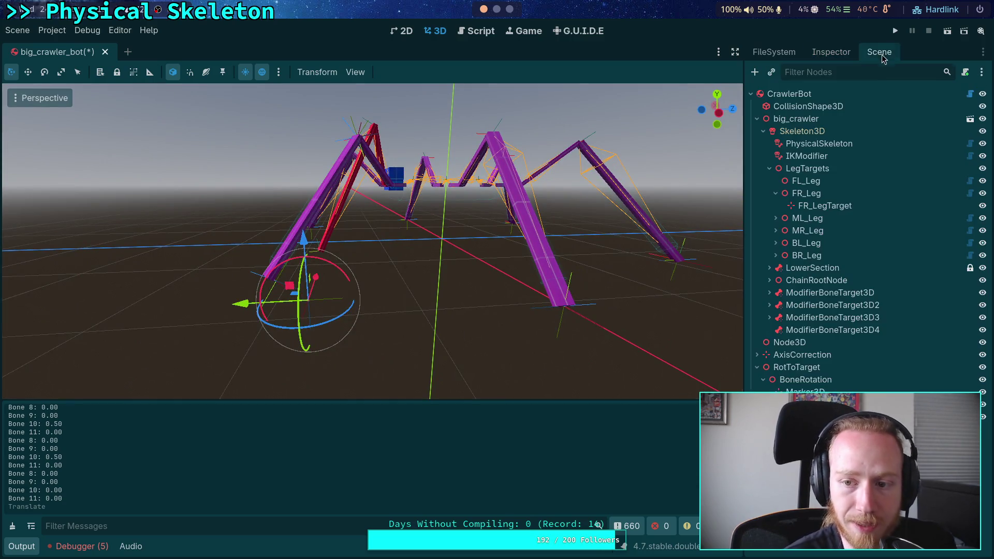
{"action": "left_click", "coordinate": [827, 158]}
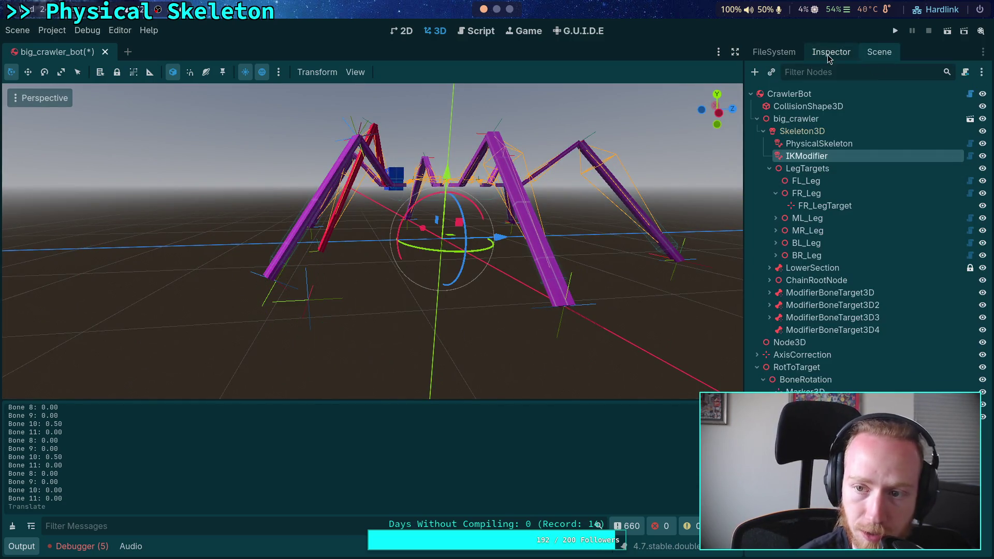
{"action": "left_click", "coordinate": [829, 56]}
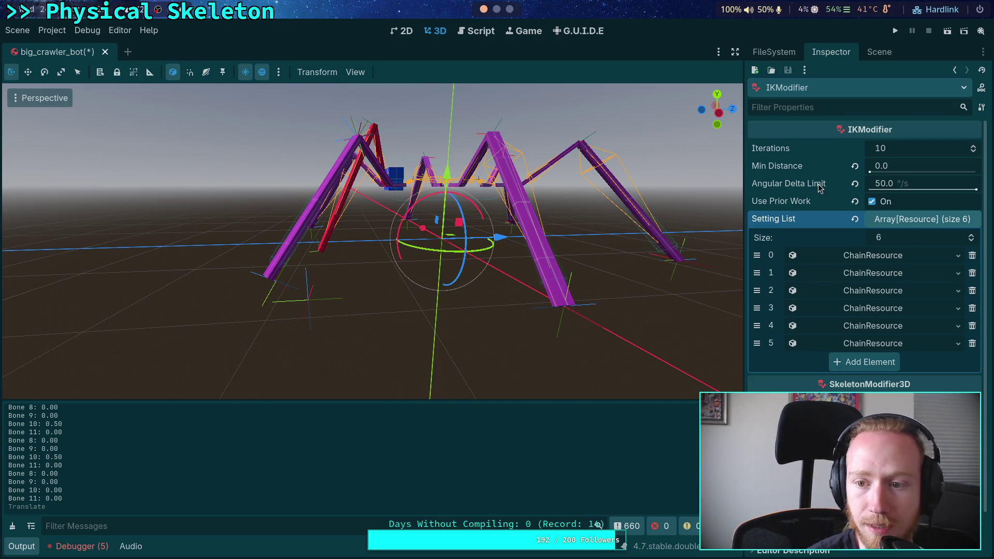
{"action": "mouse_move", "coordinate": [820, 187]}
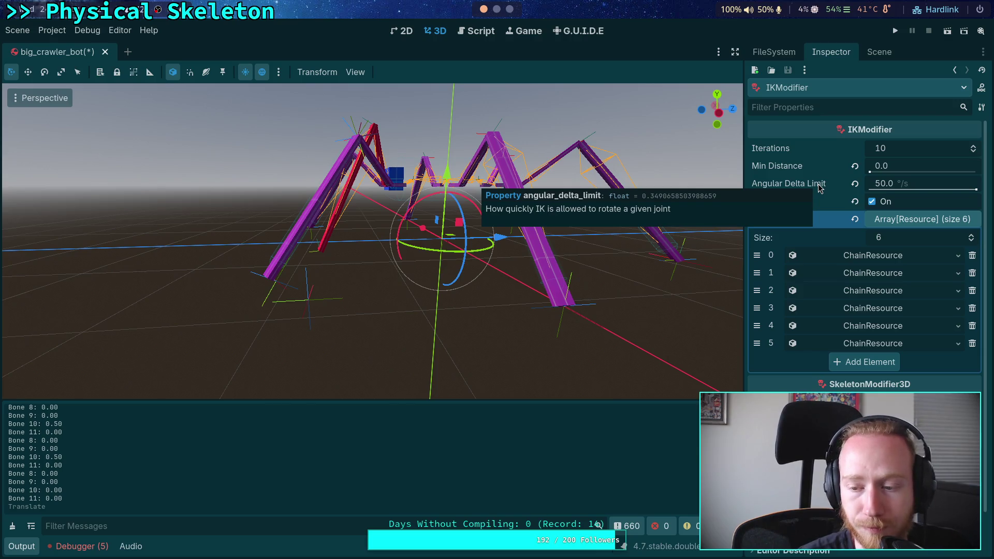
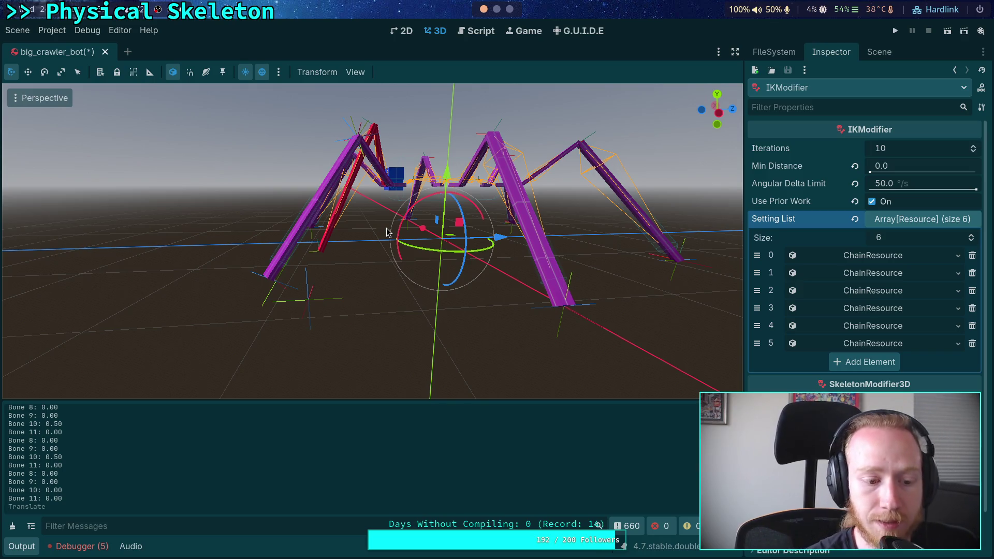
Open ik_modifier.gd in the script editor and hide the Output panel
{"action": "left_click", "coordinate": [469, 34]}
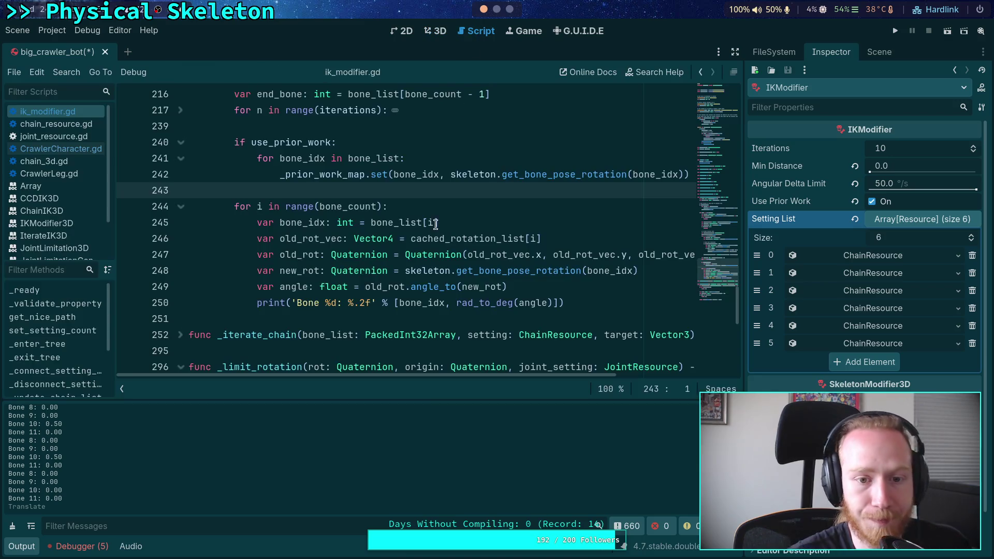
{"action": "left_click", "coordinate": [23, 548]}
{"action": "scroll", "coordinate": [380, 357], "scroll_direction": "up", "scroll_amount": 2}
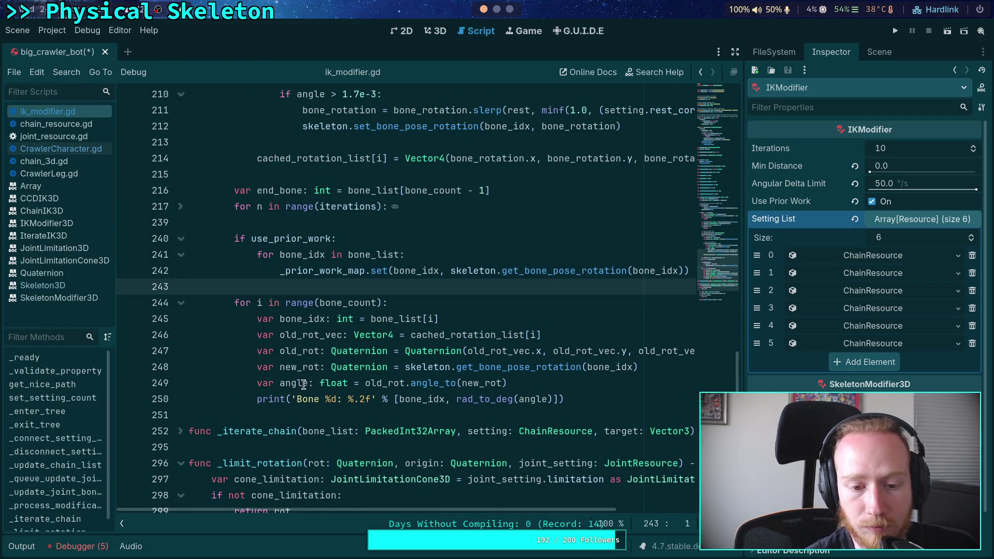
{"action": "scroll", "coordinate": [297, 379], "scroll_direction": "up", "scroll_amount": 4}
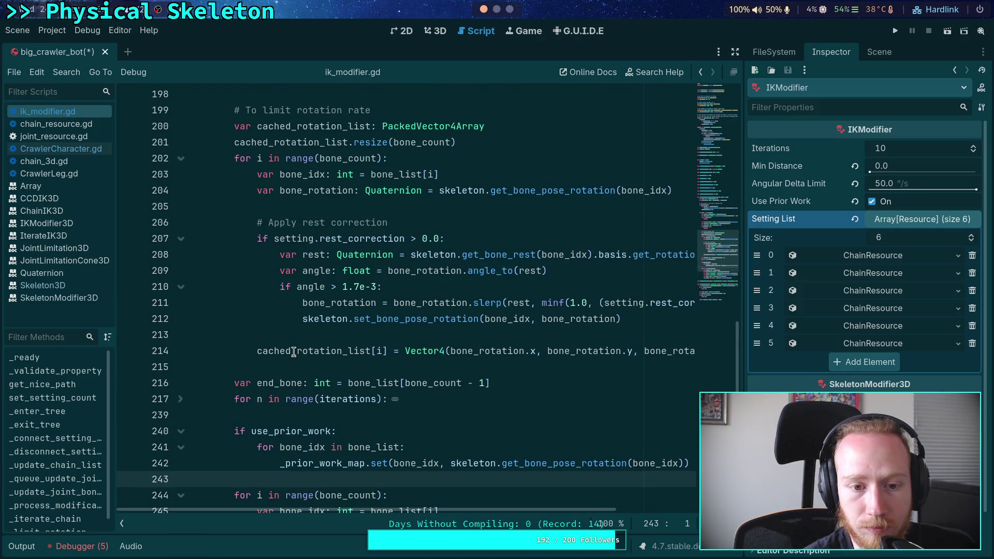
{"action": "scroll", "coordinate": [293, 352], "scroll_direction": "up", "scroll_amount": 1}
Append 'using normalized delta,' to the rest-correction comment
{"action": "left_click", "coordinate": [494, 271]}
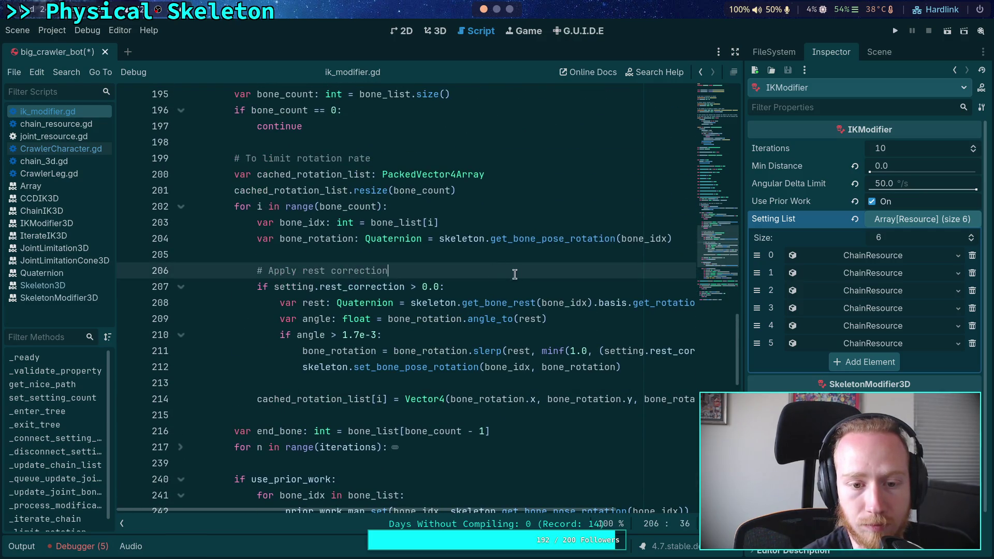
{"action": "type", "text": " us"}
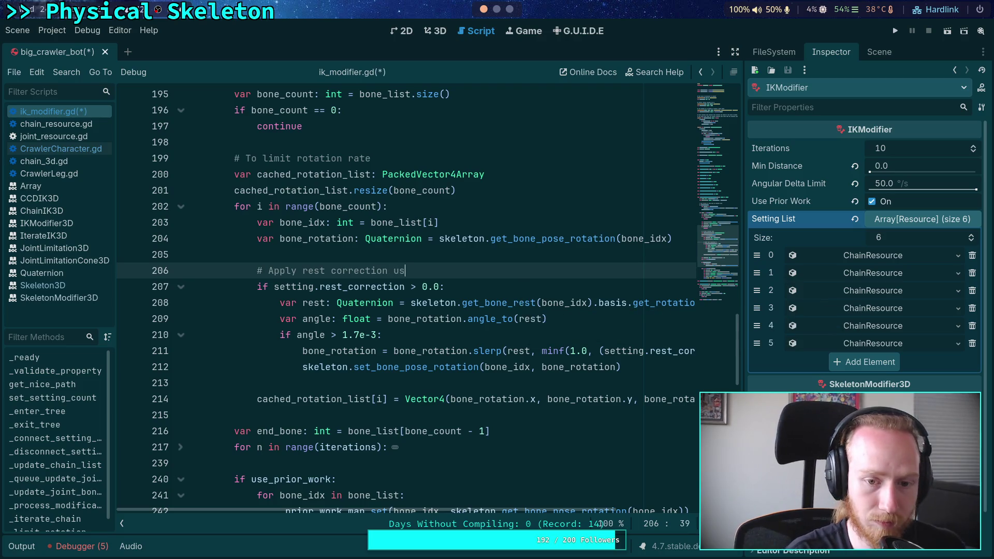
{"action": "type", "text": "ing normalize"}
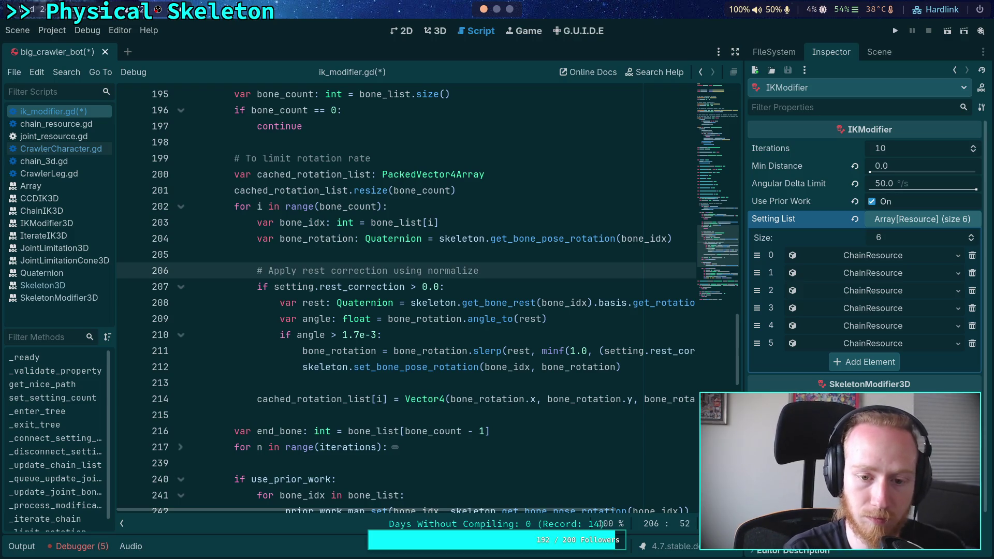
{"action": "type", "text": "d "}
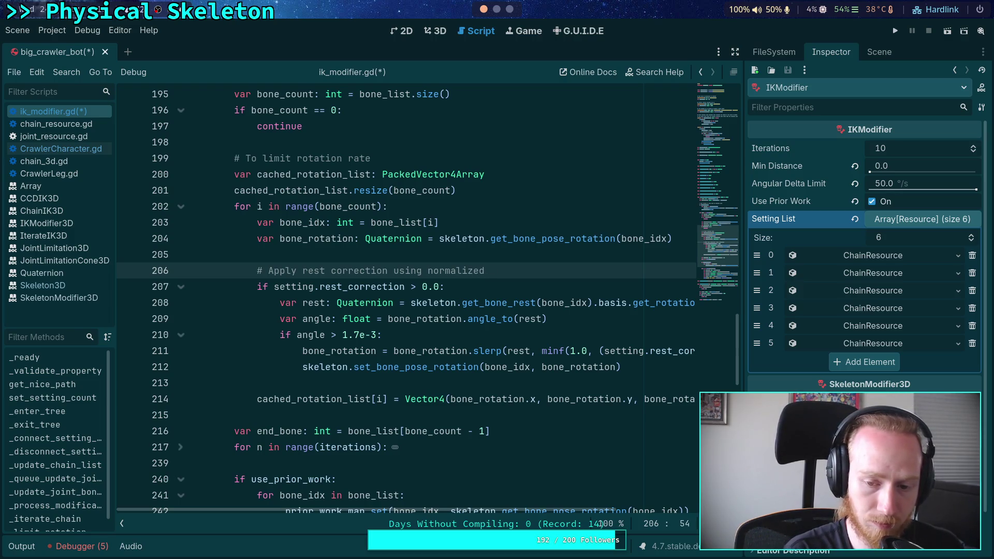
{"action": "type", "text": "delta"}
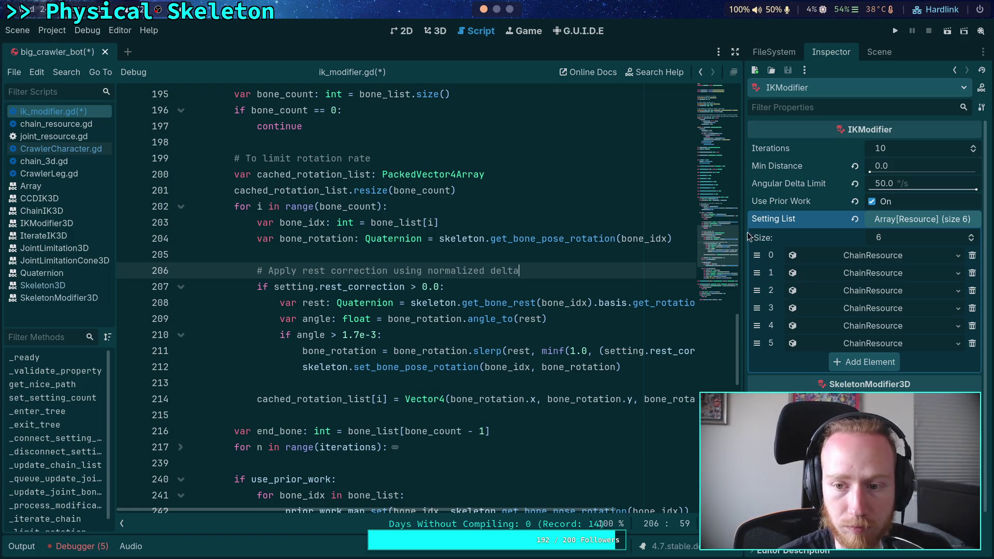
{"action": "type", "text": ","}
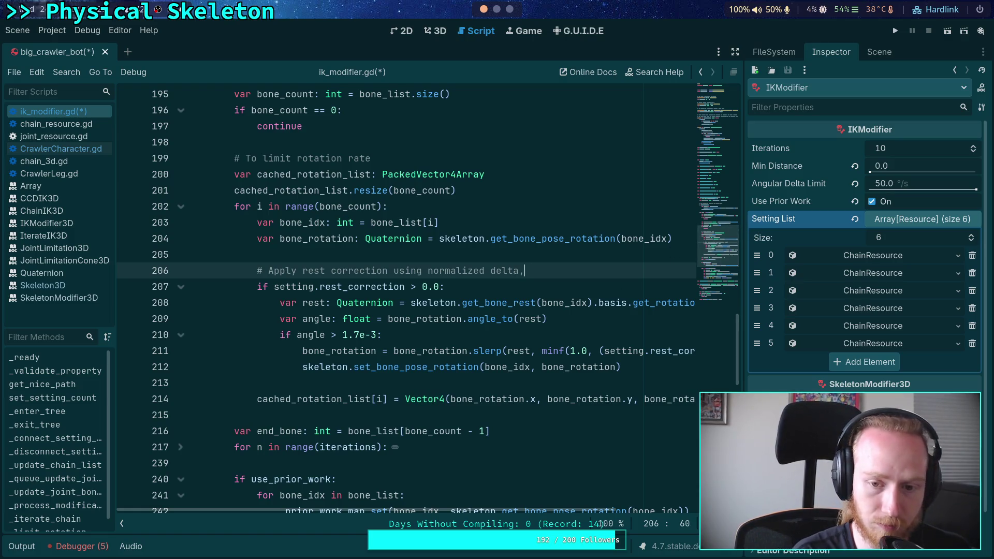
Hide the script and method lists and check where bone_rotation is used
{"action": "left_click", "coordinate": [125, 527]}
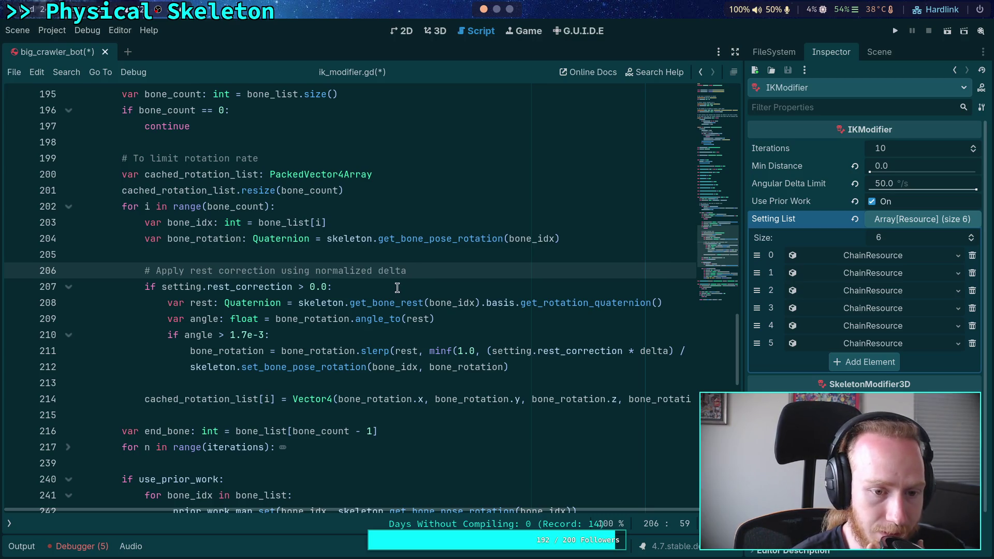
{"action": "mouse_move", "coordinate": [374, 296]}
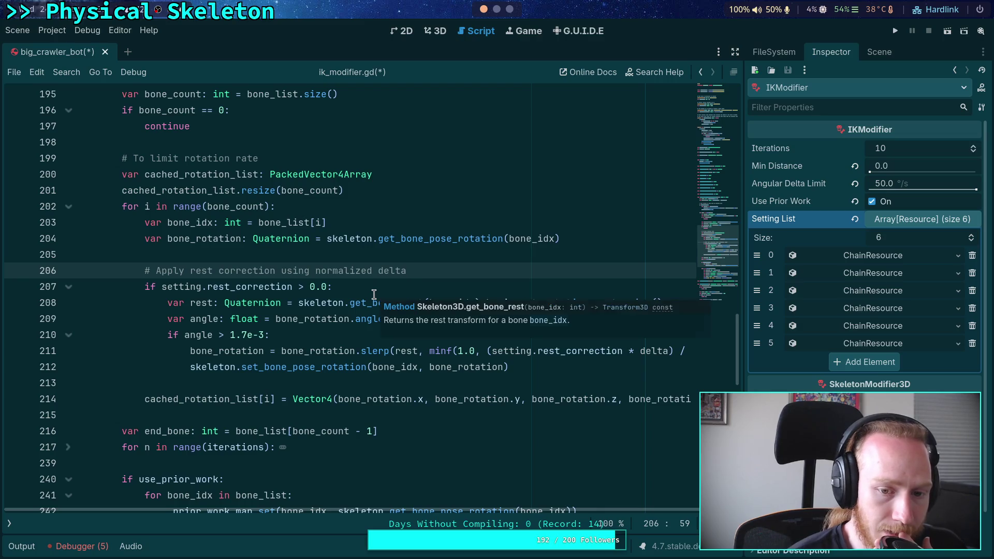
{"action": "double_click", "coordinate": [204, 242]}
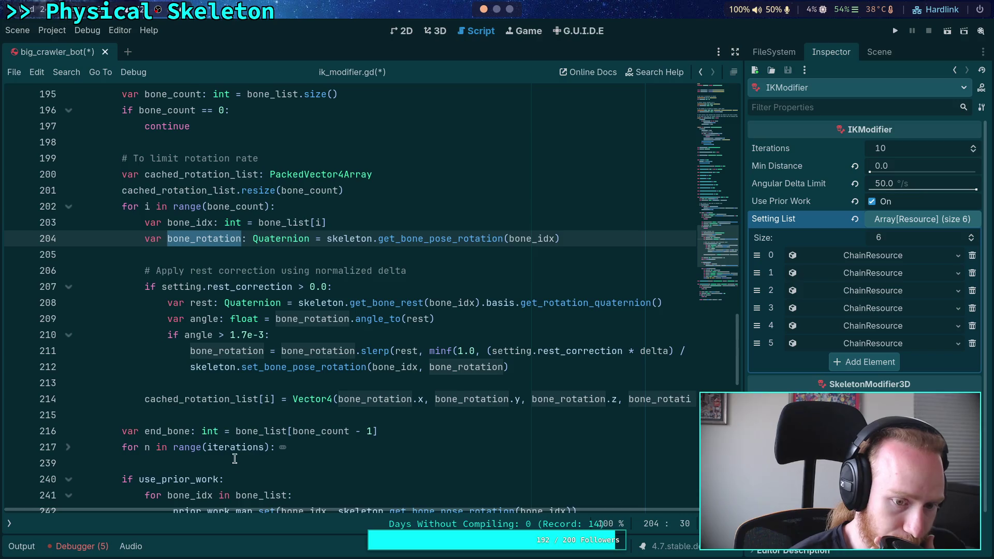
{"action": "left_click", "coordinate": [228, 414]}
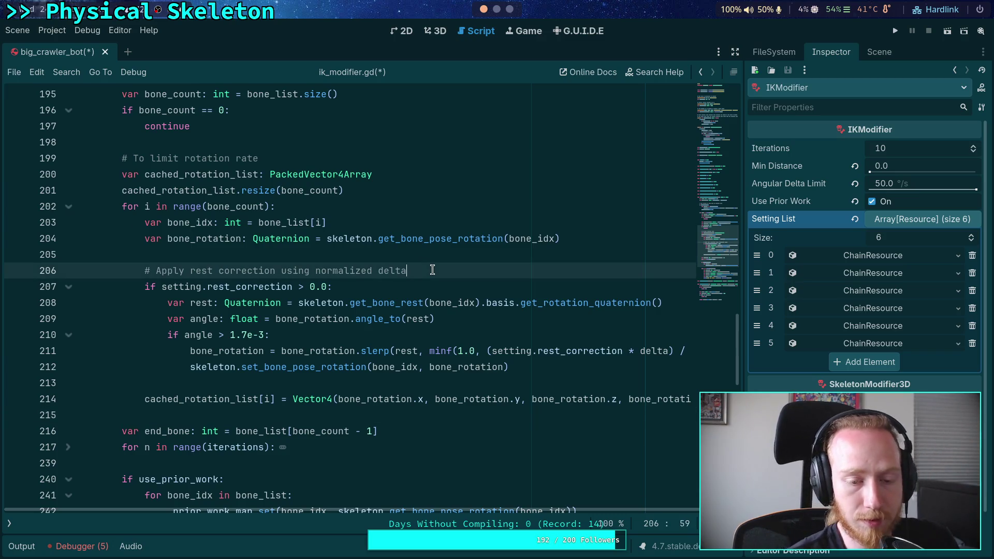
Remove the added words from the comment and fold the rest-correction loop at line 202
{"action": "left_click_drag", "start_coordinate": [430, 269], "coordinate": [276, 269]}
{"action": "key", "text": "BackSpace"}
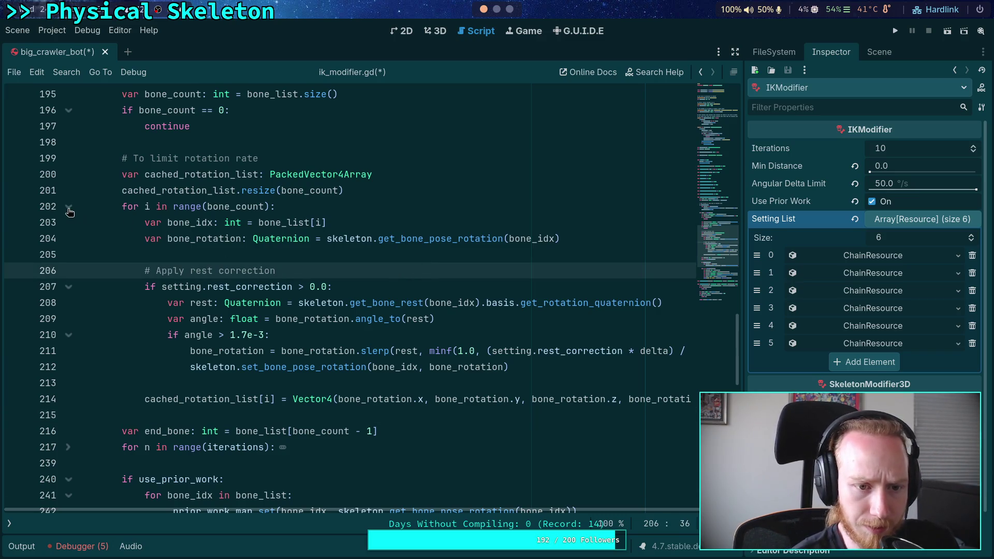
{"action": "left_click", "coordinate": [68, 206]}
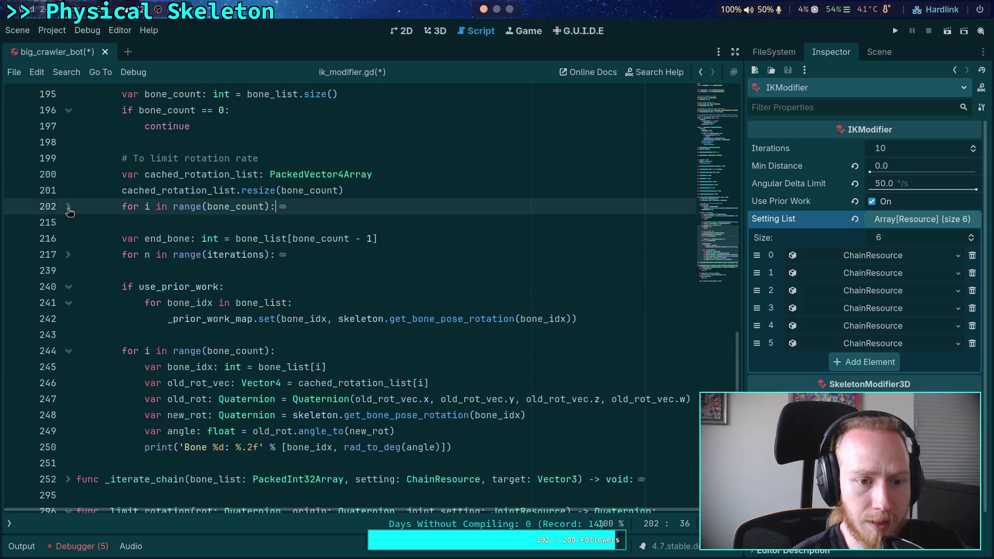
Unfold the iterations loop and add 'with normalized' after 'in here' in its comment
{"action": "left_click", "coordinate": [68, 254]}
{"action": "scroll", "coordinate": [212, 288], "scroll_direction": "down", "scroll_amount": 3}
{"action": "scroll", "coordinate": [381, 303], "scroll_direction": "down", "scroll_amount": 1}
{"action": "scroll", "coordinate": [381, 303], "scroll_direction": "up", "scroll_amount": 1}
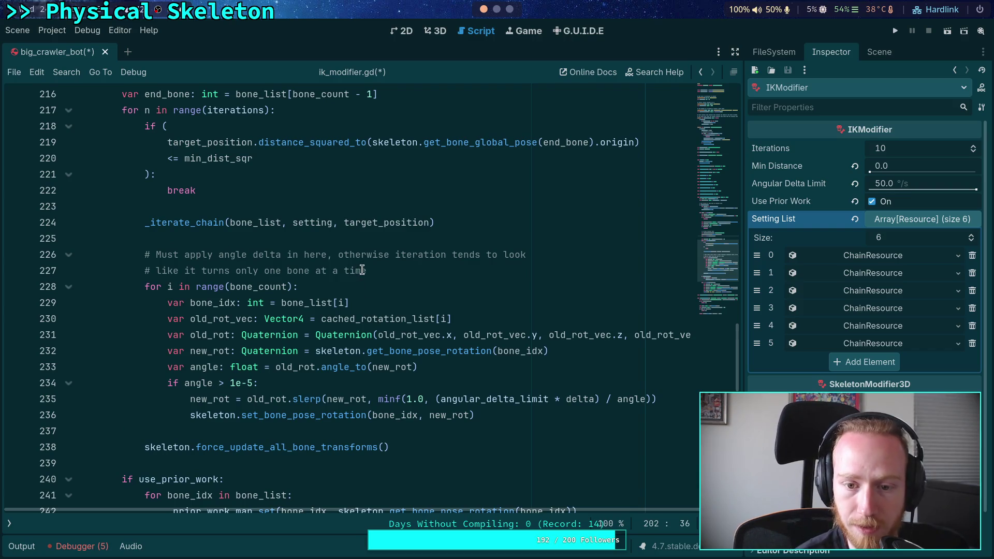
{"action": "left_click", "coordinate": [323, 256]}
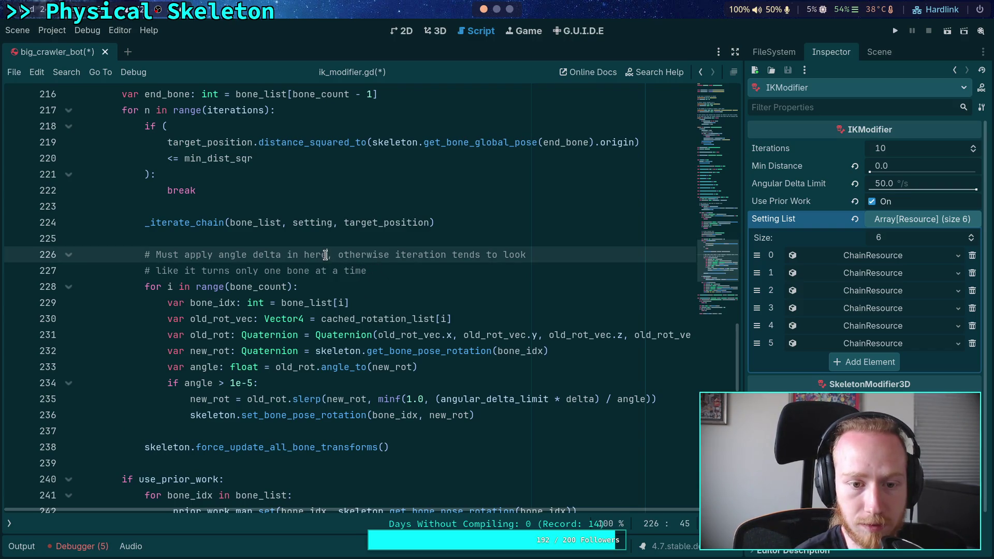
{"action": "type", "text": "w"}
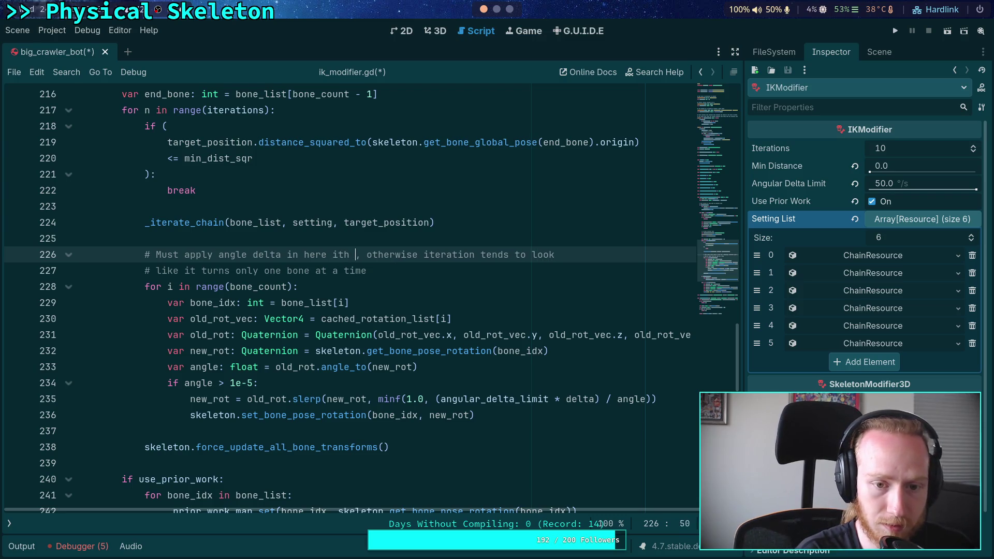
{"action": "type", "text": "hi"}
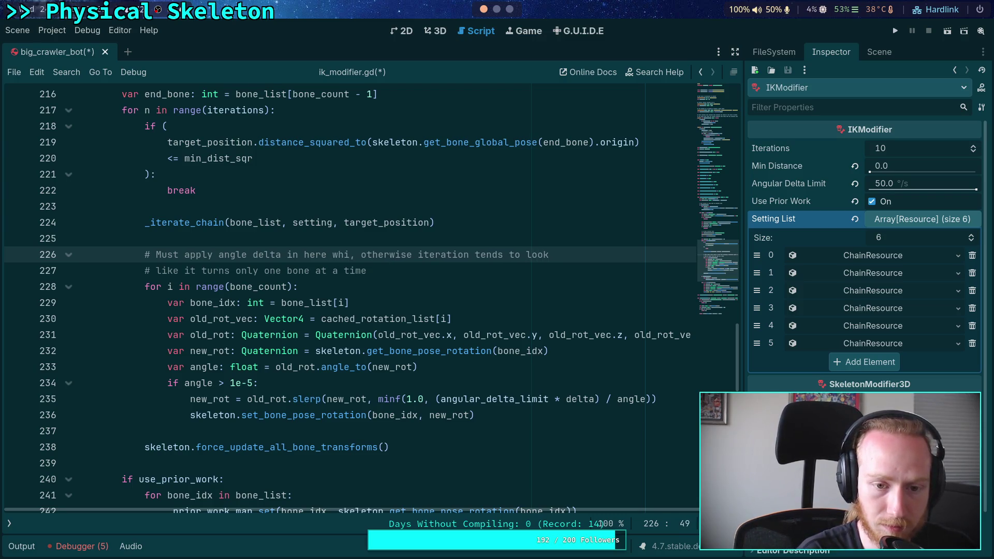
{"action": "key", "text": "BackSpace"}
{"action": "key", "text": "BackSpace"}
{"action": "type", "text": "ith normalize"}
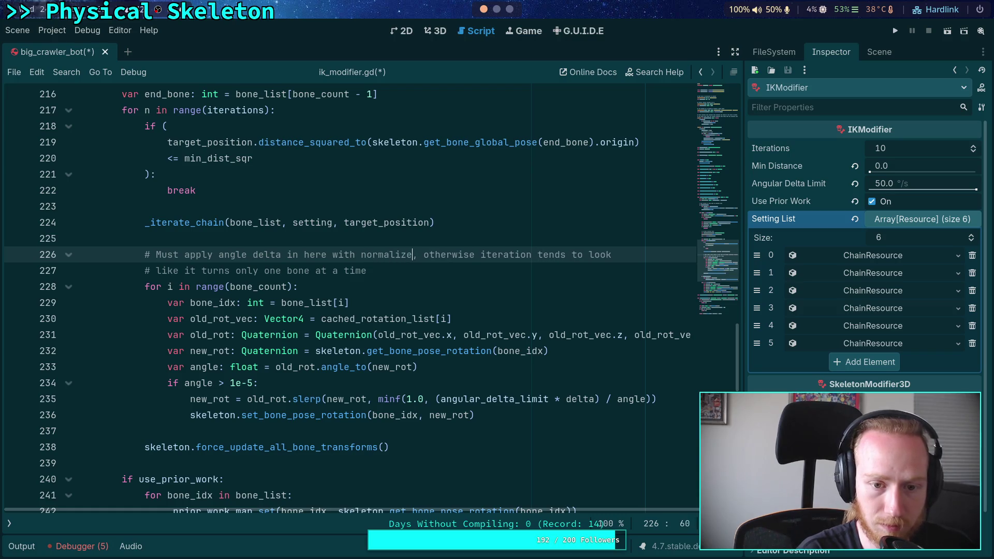
{"action": "type", "text": "d"}
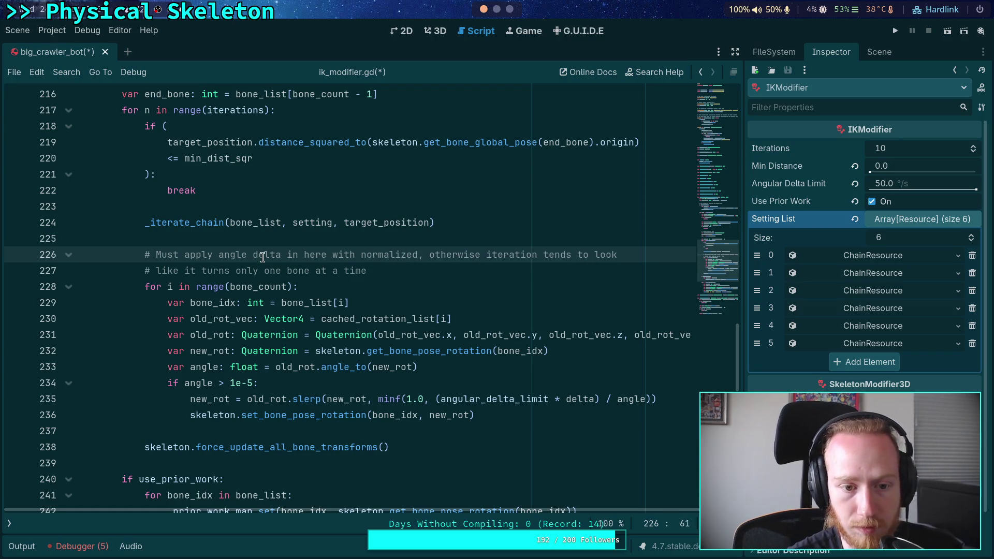
Reword the comment to read 'rate limit with scaled delta'
{"action": "double_click", "coordinate": [262, 254]}
{"action": "type", "text": "rate limit"}
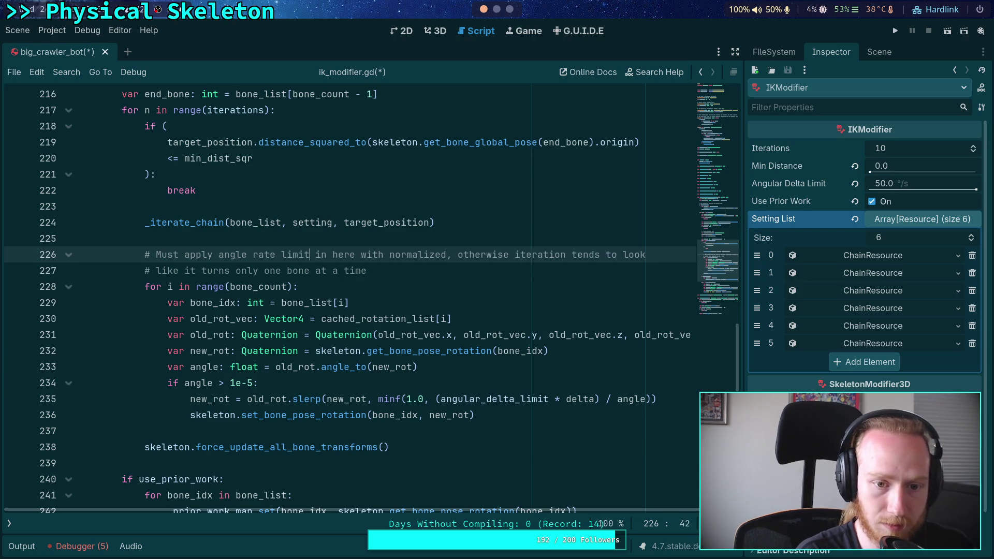
{"action": "left_click", "coordinate": [434, 255]}
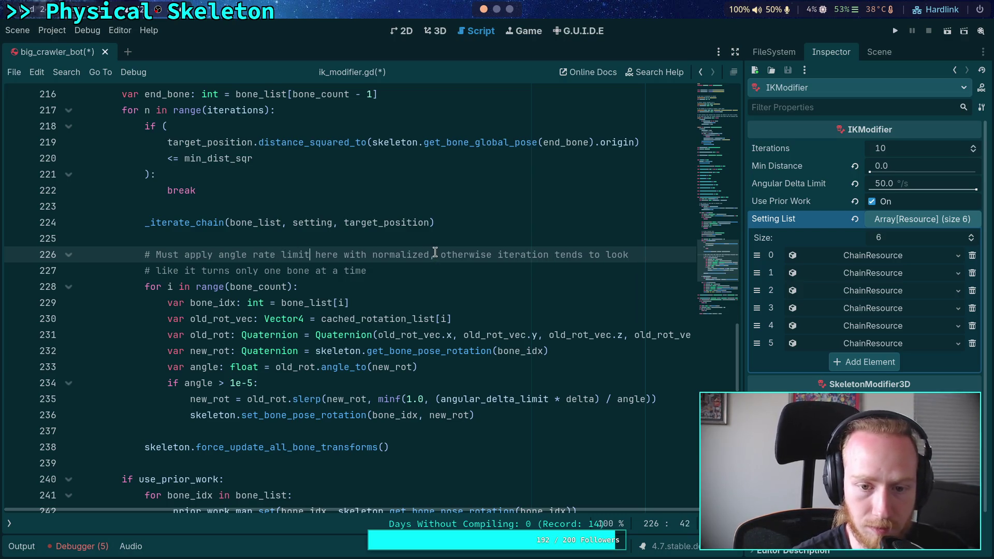
{"action": "type", "text": "delta"}
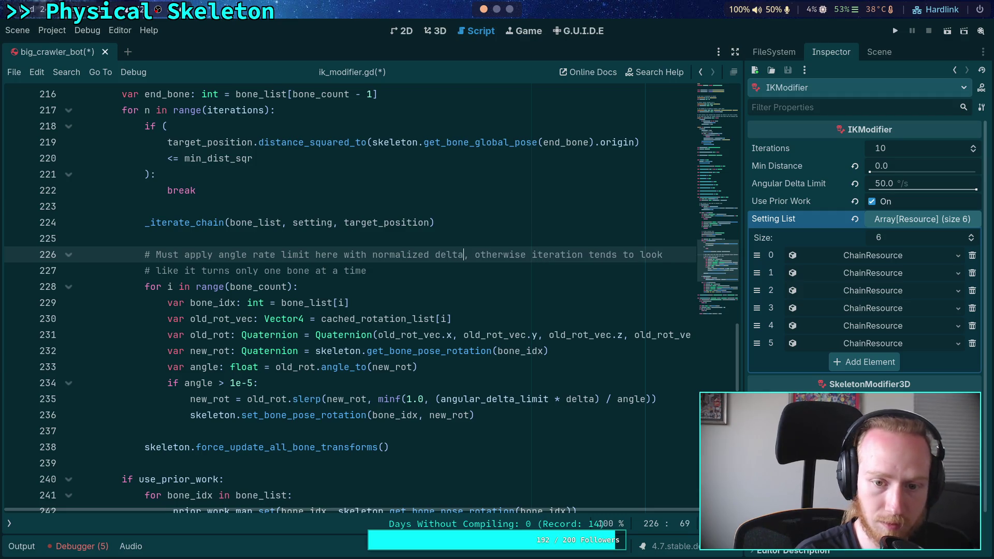
{"action": "left_click", "coordinate": [532, 254]}
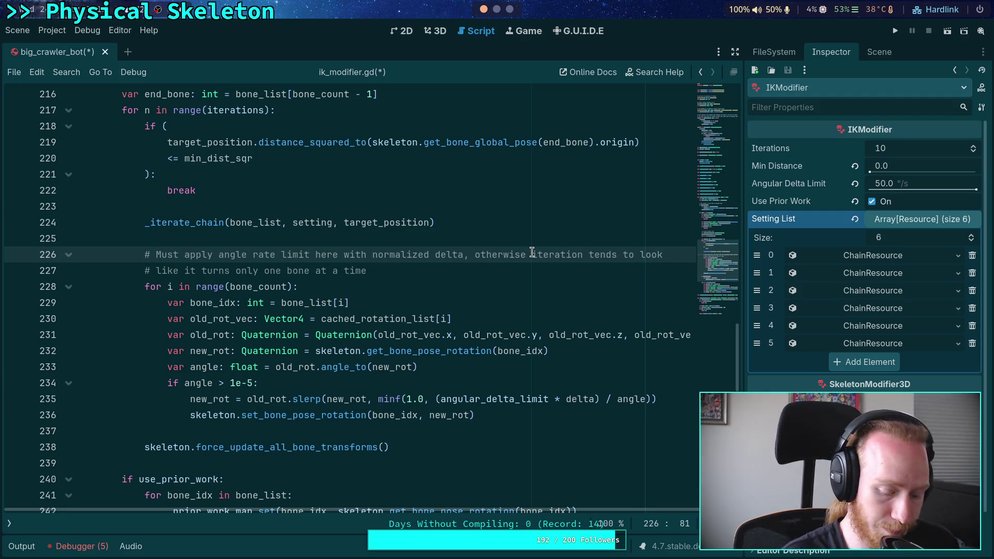
{"action": "double_click", "coordinate": [414, 254]}
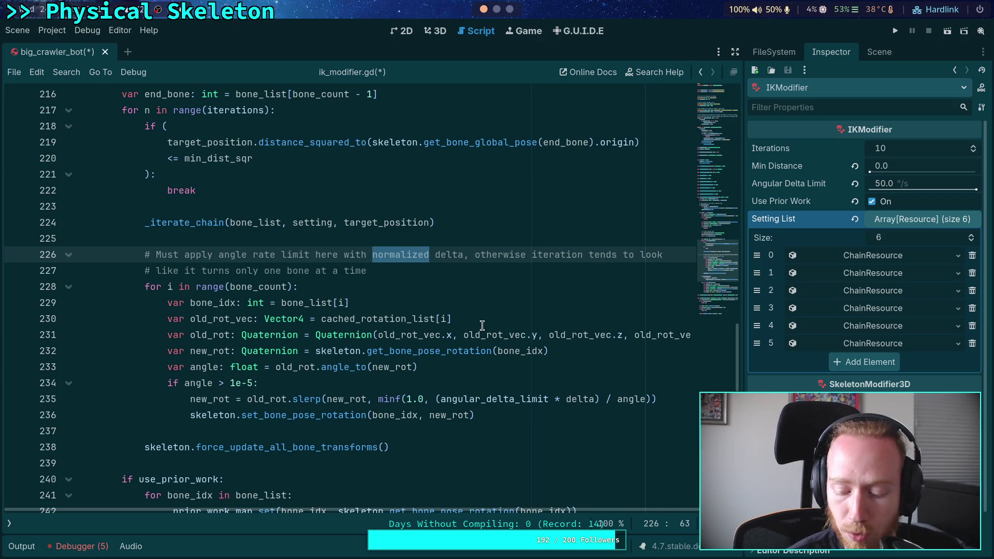
{"action": "type", "text": "scale"}
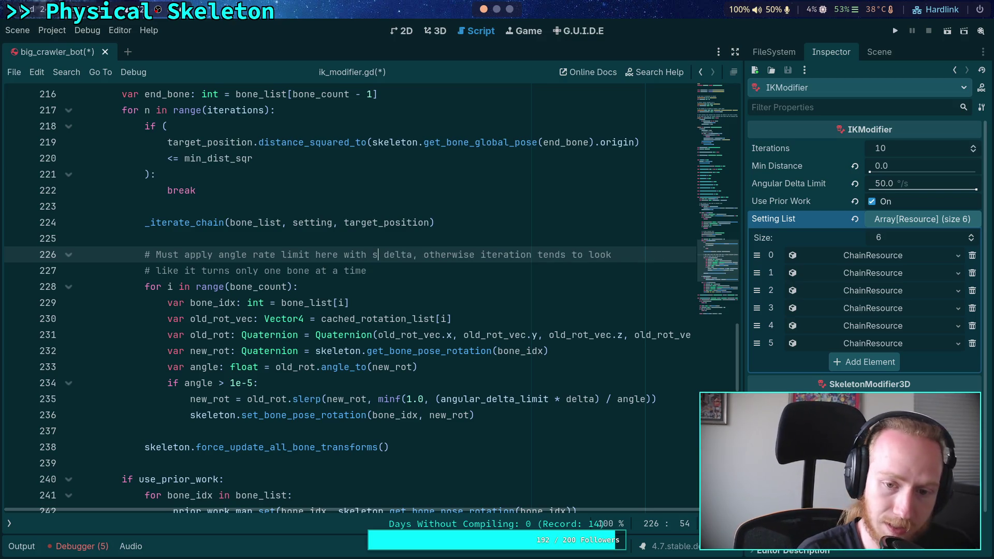
{"action": "type", "text": "d"}
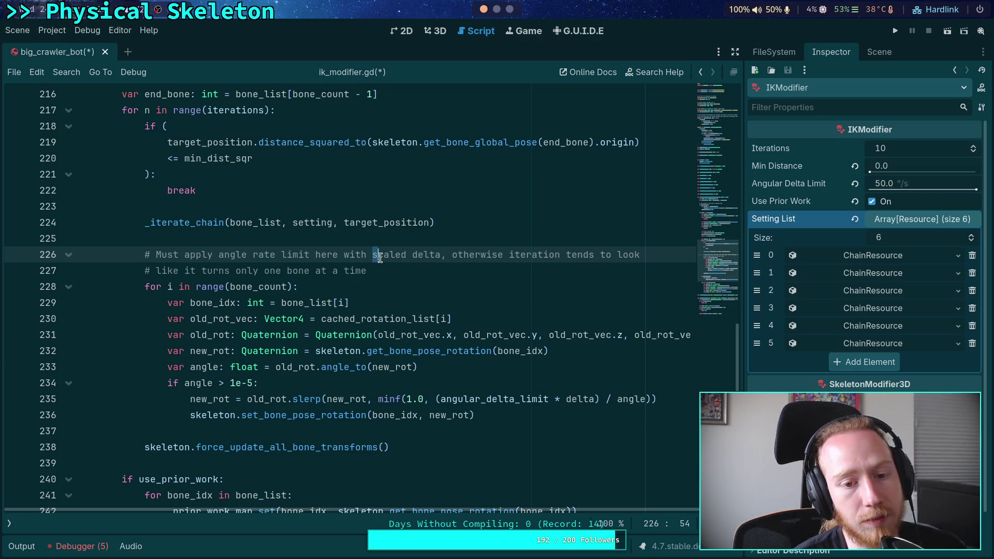
Break the long comment after 'otherwise' onto a new '#' line
{"action": "left_click_drag", "start_coordinate": [373, 254], "coordinate": [442, 256]}
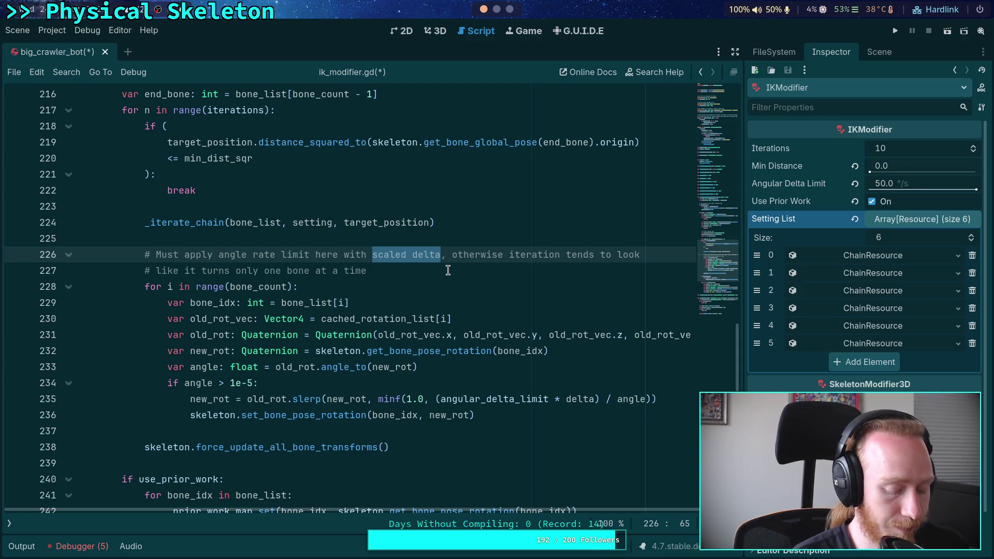
{"action": "key", "text": "Right"}
{"action": "key", "text": "ctrl+shift+Left"}
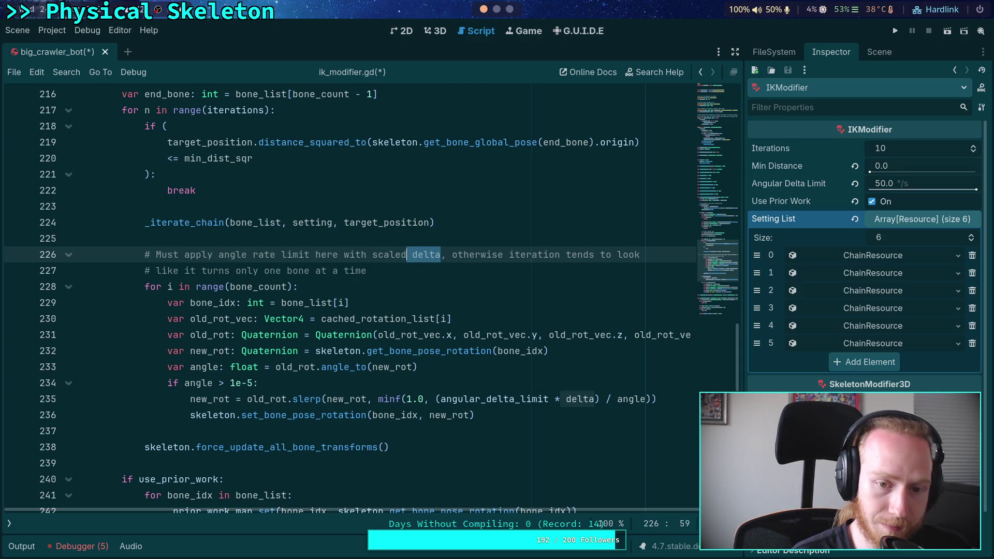
{"action": "key", "text": "shift+Right"}
{"action": "key", "text": "ctrl+Right"}
{"action": "key", "text": "ctrl+Right"}
{"action": "key", "text": "Right"}
{"action": "key", "text": "Return"}
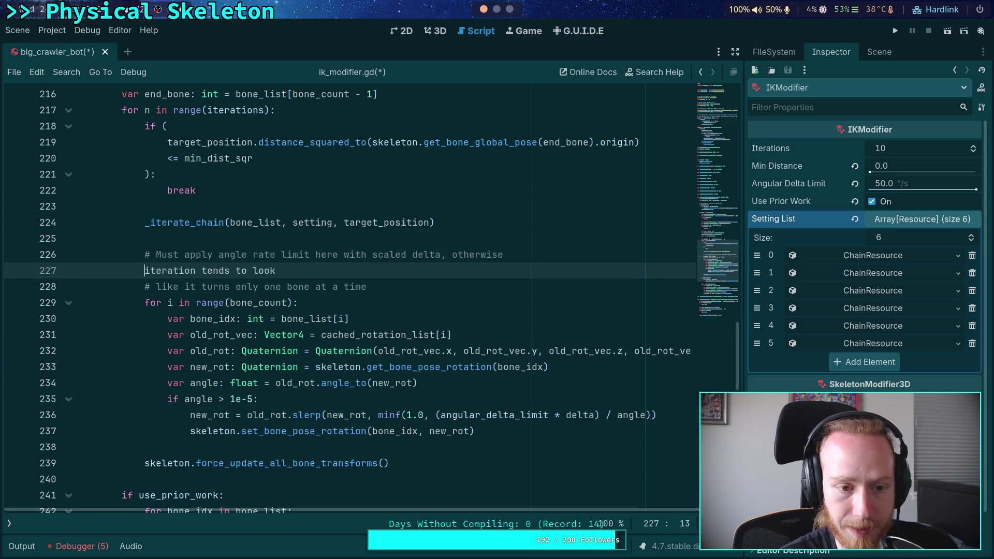
{"action": "type", "text": "#"}
Rejoin the comment lines and settle on 'iteration tends to look like it turns only one bone at a time'
{"action": "left_click_drag", "start_coordinate": [156, 286], "coordinate": [315, 270]}
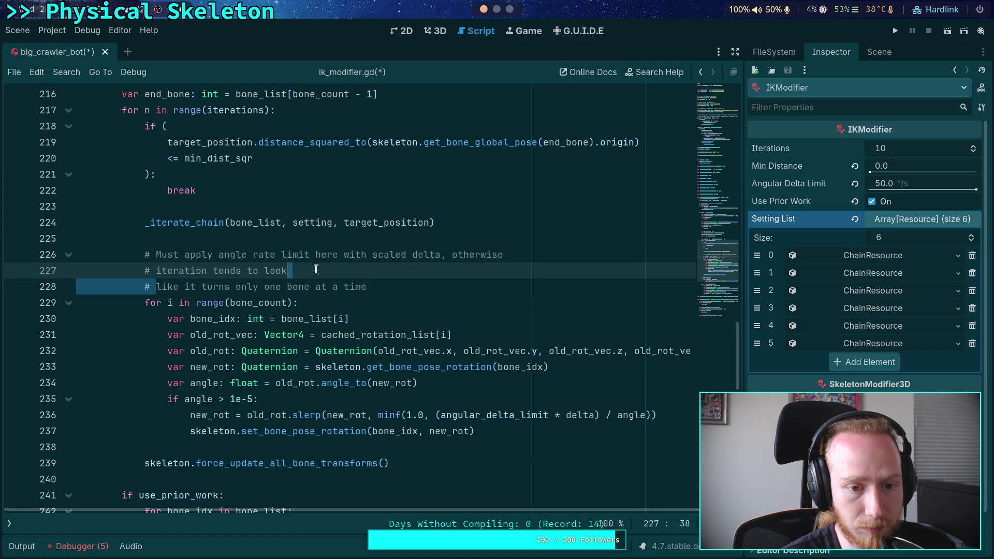
{"action": "left_click_drag", "start_coordinate": [213, 271], "coordinate": [265, 271]}
{"action": "key", "text": "BackSpace"}
{"action": "key", "text": "ctrl+Right"}
{"action": "type", "text": "s"}
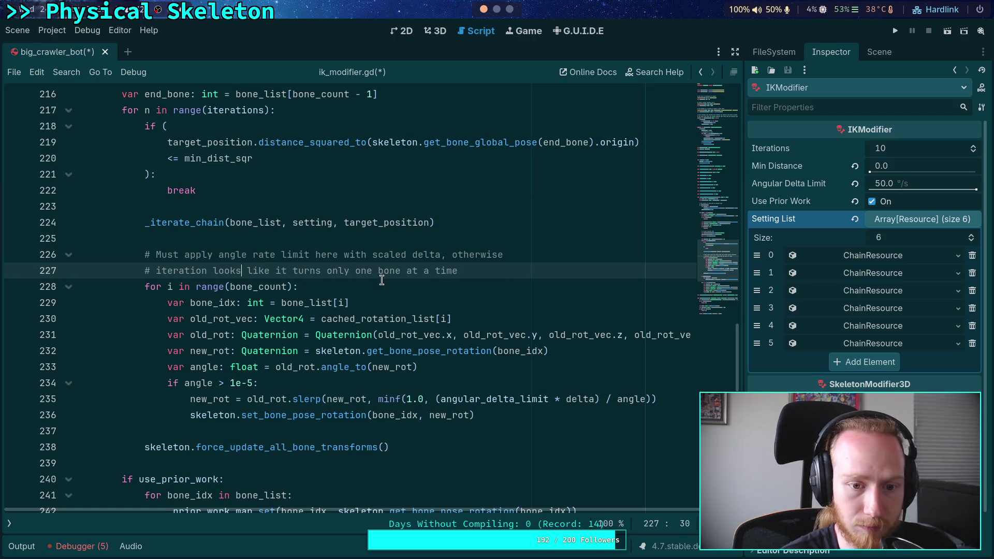
{"action": "left_click", "coordinate": [505, 278]}
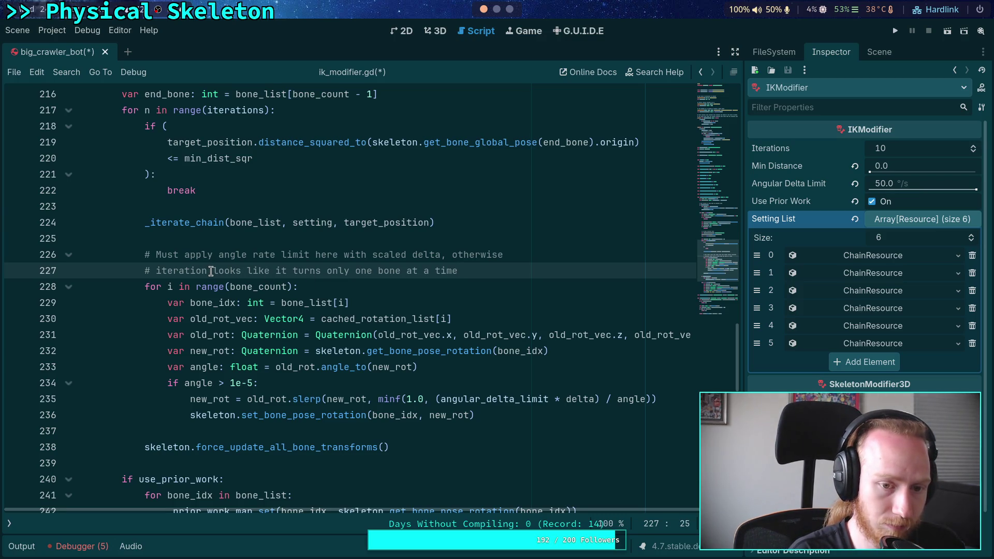
{"action": "type", "text": "tends to"}
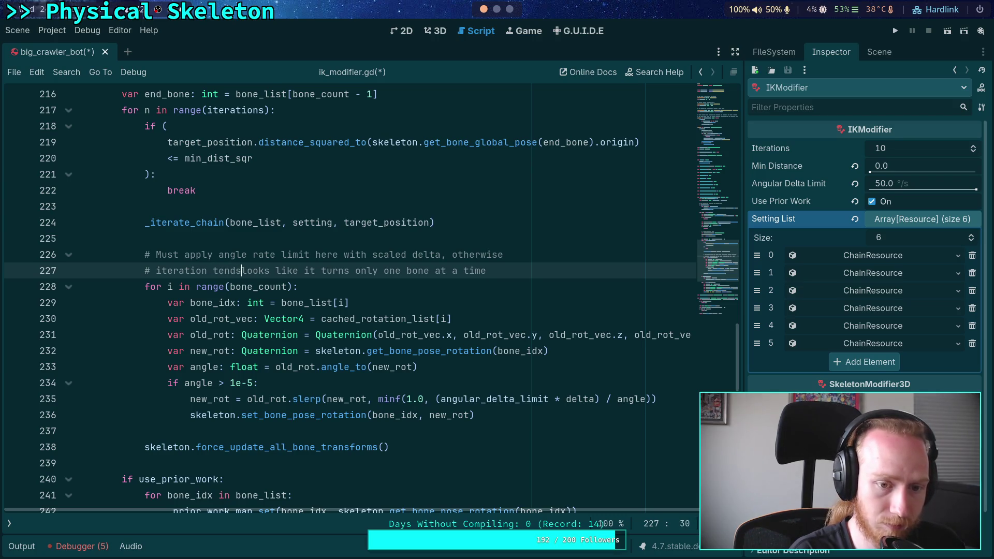
{"action": "key", "text": "Right"}
{"action": "key", "text": "Right"}
{"action": "key", "text": "Right"}
{"action": "key", "text": "Delete"}
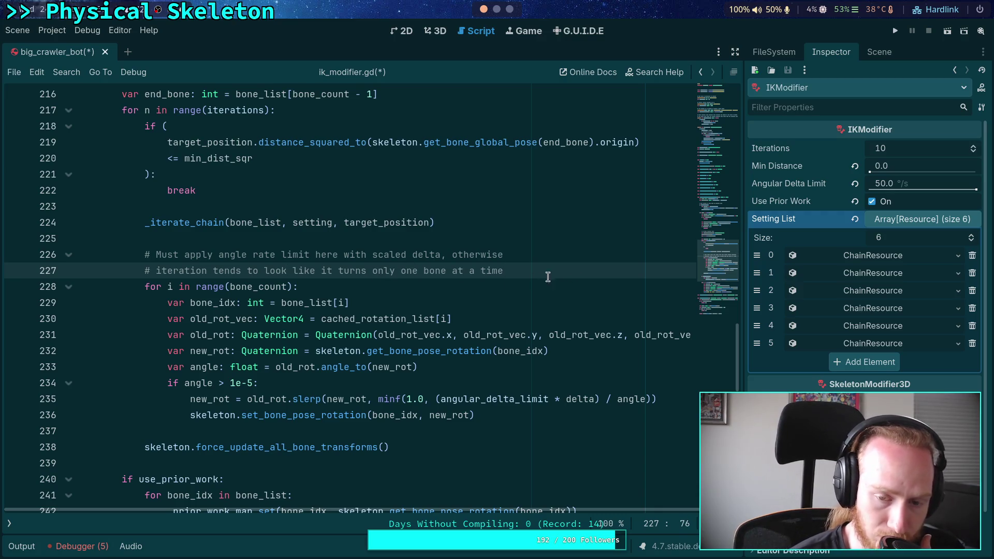
{"action": "left_click", "coordinate": [399, 286]}
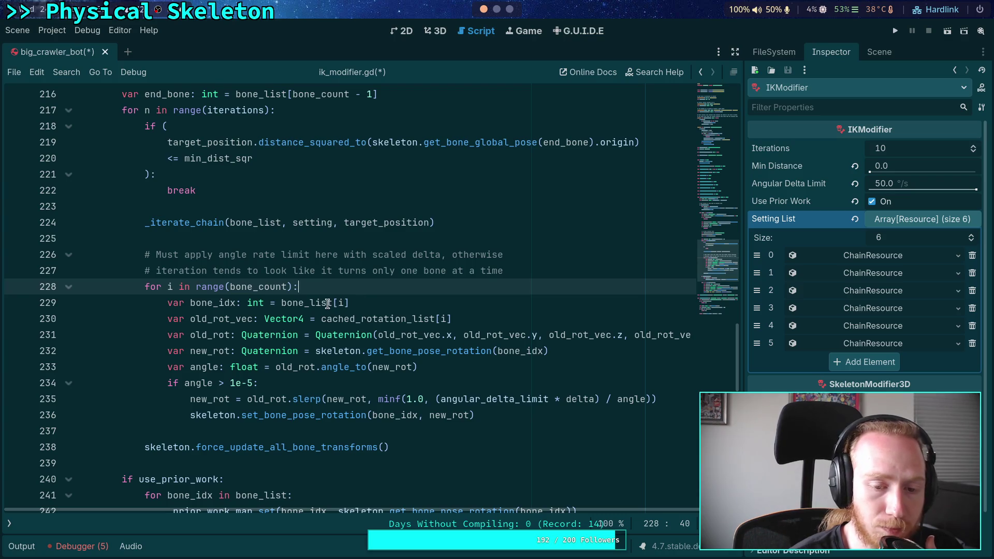
{"action": "mouse_move", "coordinate": [333, 305]}
{"action": "key", "text": "Up"}
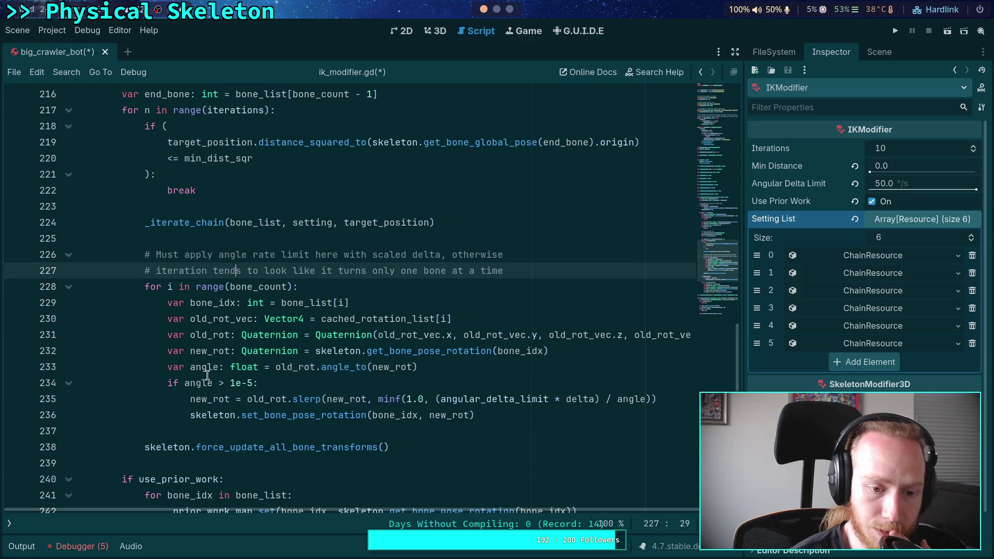
{"action": "double_click", "coordinate": [204, 367]}
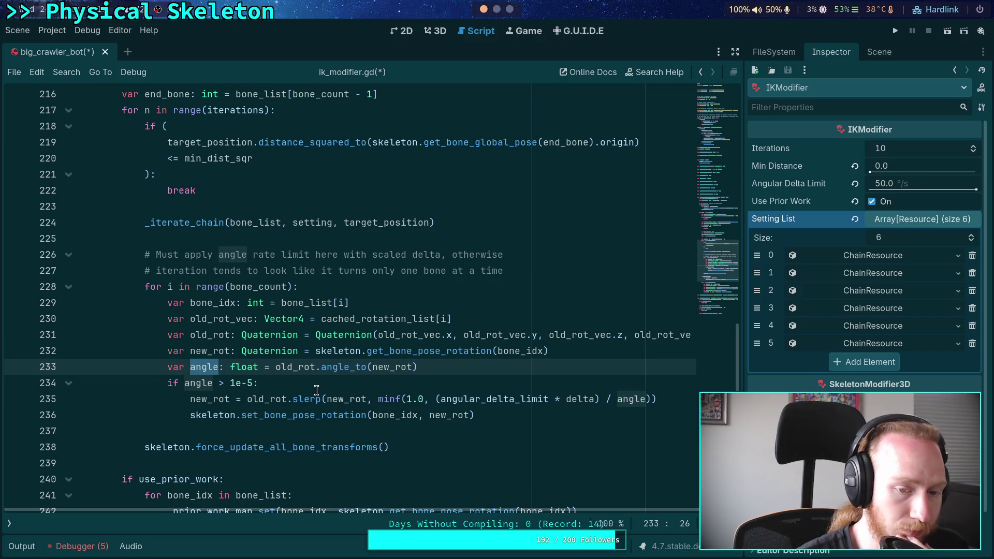
{"action": "left_click", "coordinate": [548, 273]}
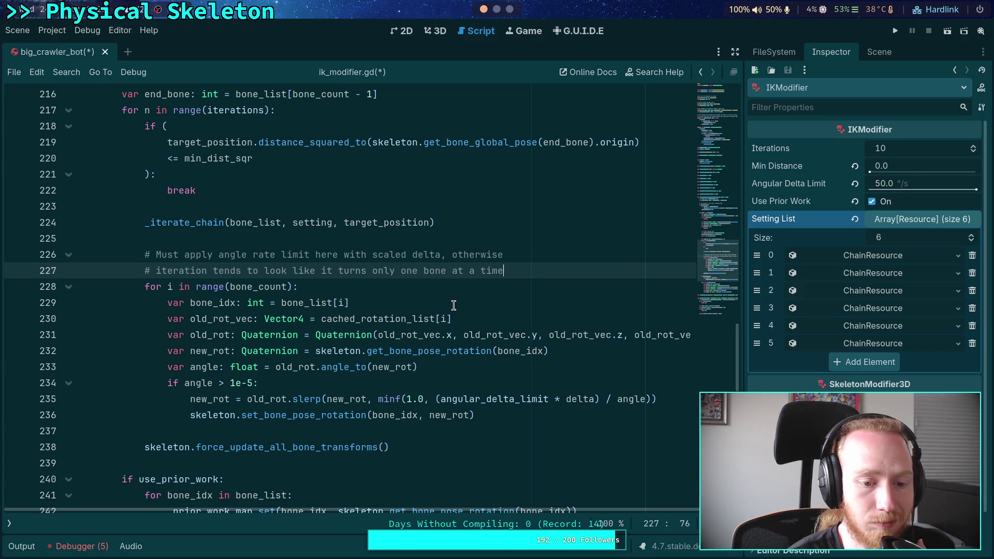
Add 'var max_angle: float = 0.0' on a new line above the bone rate-limit loop
{"action": "key", "text": "Return"}
{"action": "type", "text": "v"}
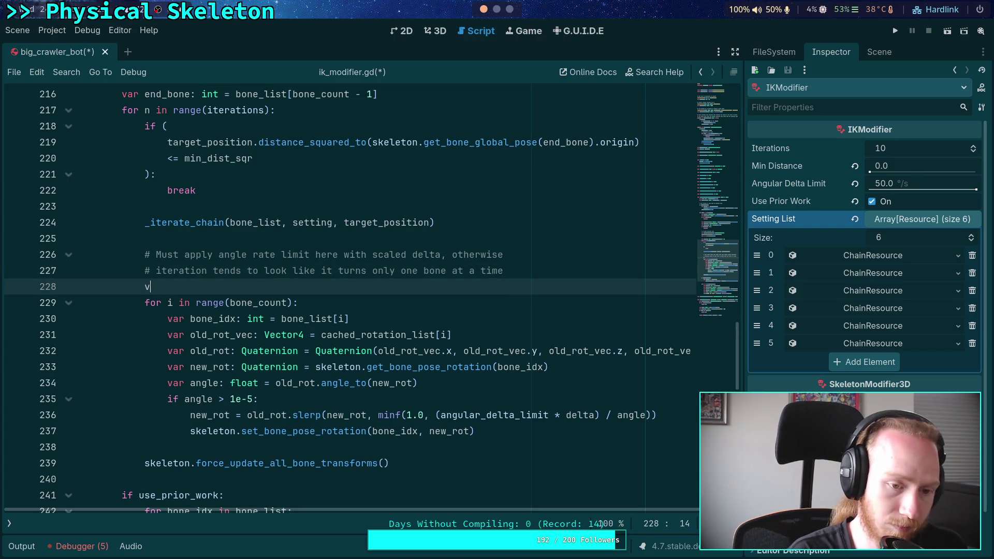
{"action": "type", "text": "ar max_angle"}
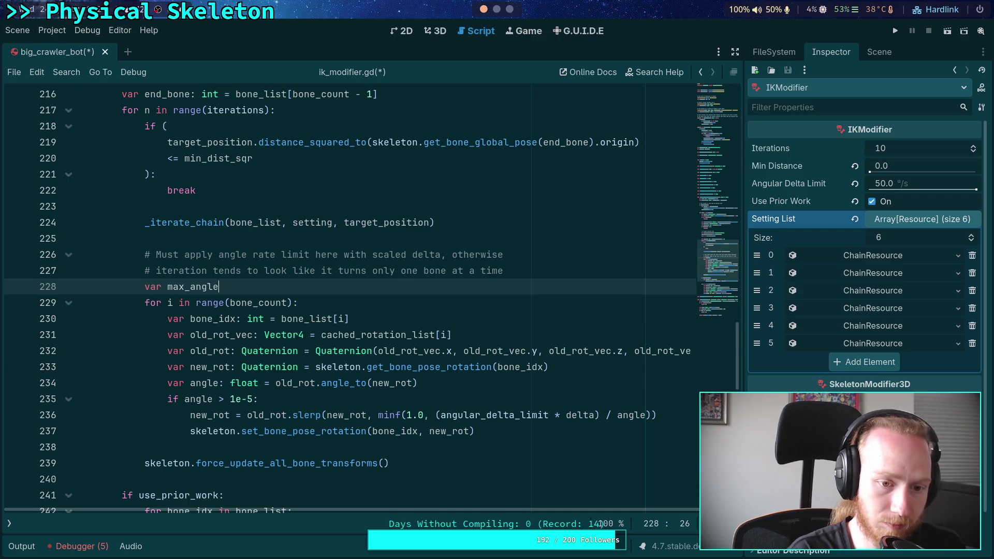
{"action": "type", "text": ": float = 0.0"}
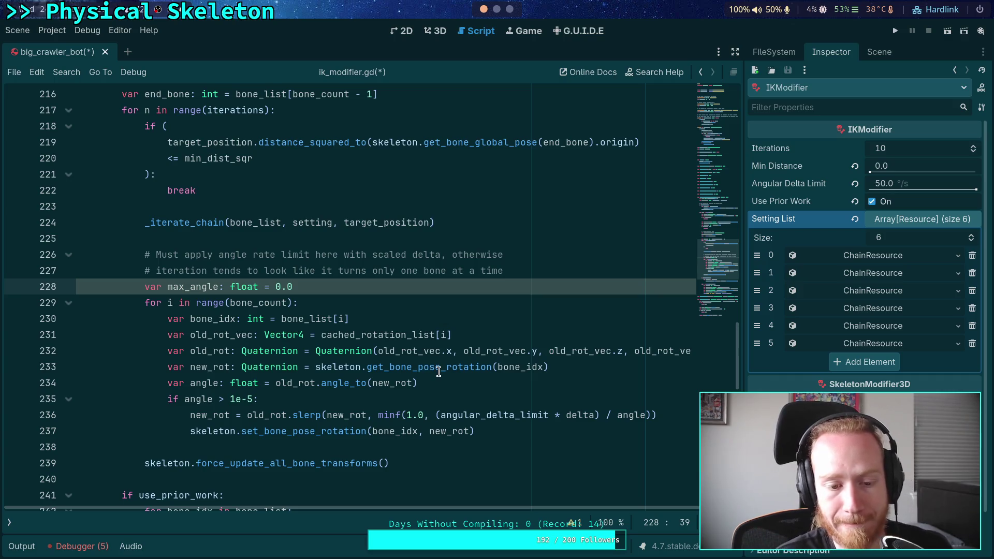
{"action": "mouse_move", "coordinate": [438, 372]}
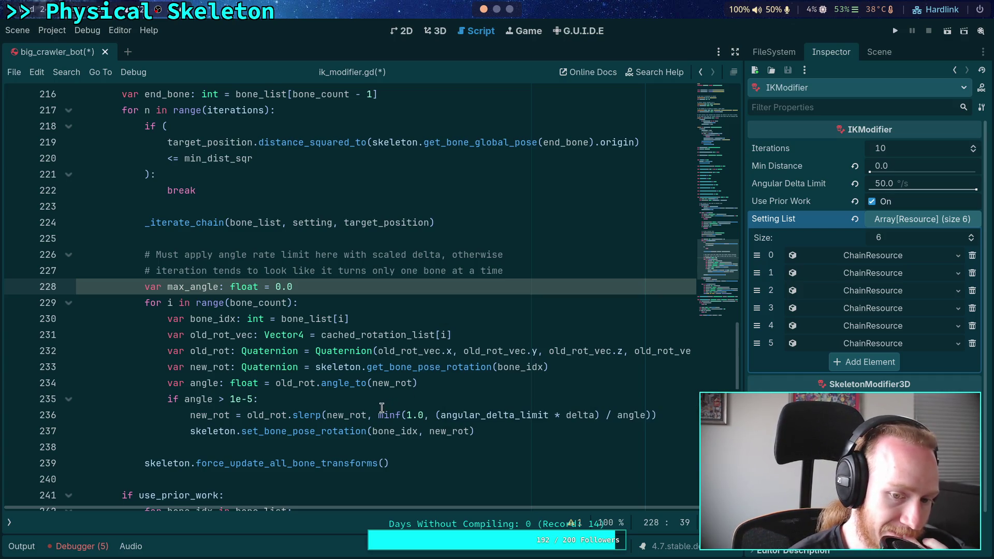
{"action": "mouse_move", "coordinate": [382, 407]}
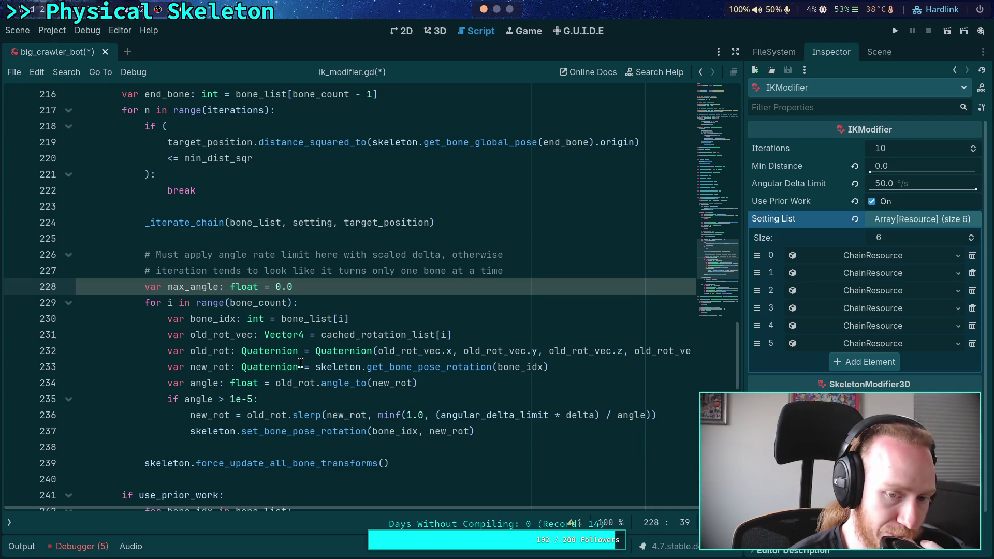
{"action": "mouse_move", "coordinate": [348, 364]}
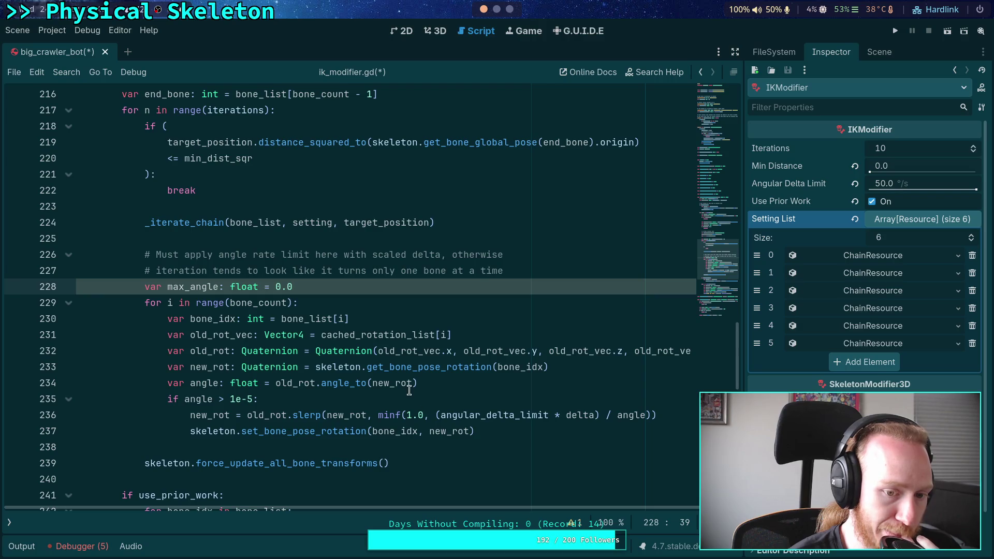
{"action": "left_click", "coordinate": [461, 383]}
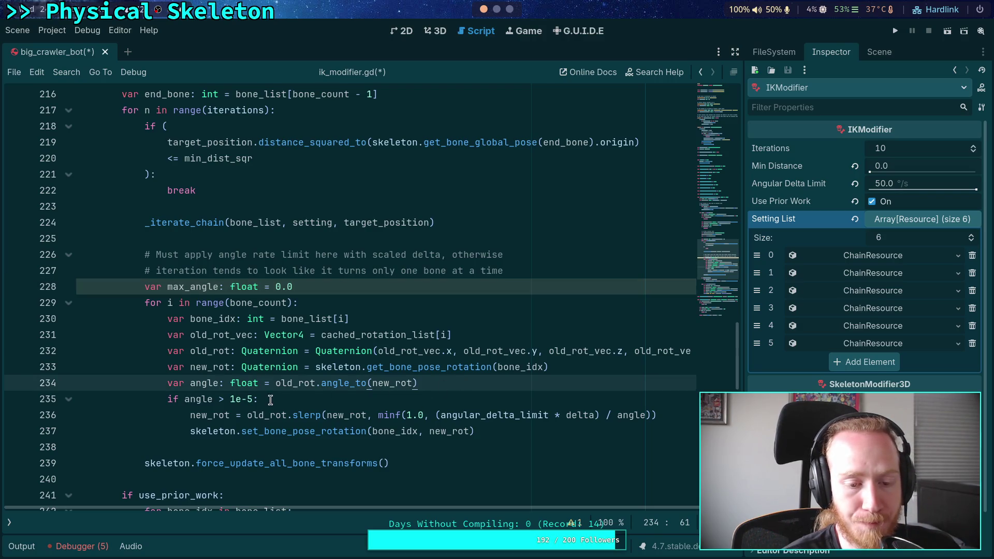
Add 'if angle > max_angle:' below the angle calculation and highlight max_angle's uses
{"action": "key", "text": "Return"}
{"action": "type", "text": "if ang"}
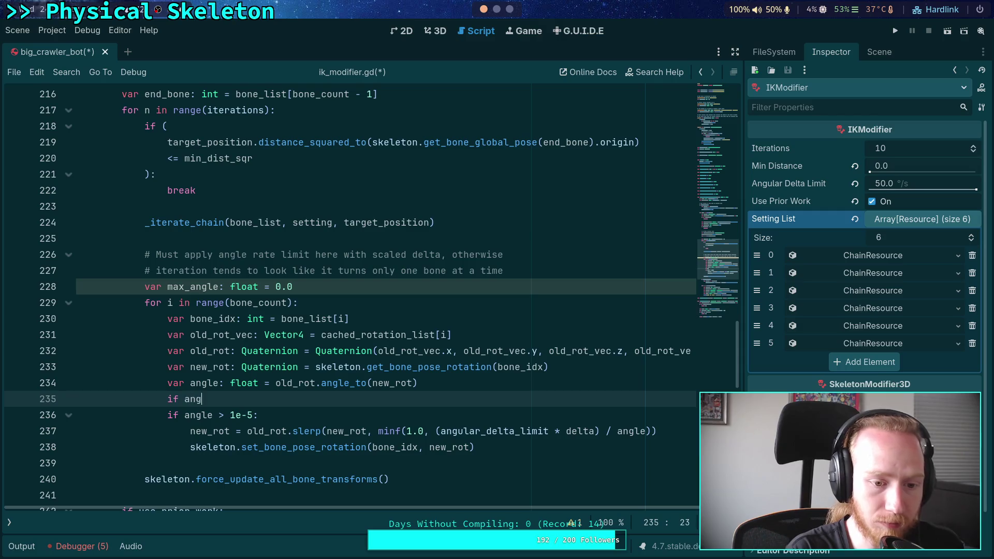
{"action": "type", "text": "le > max_angle"}
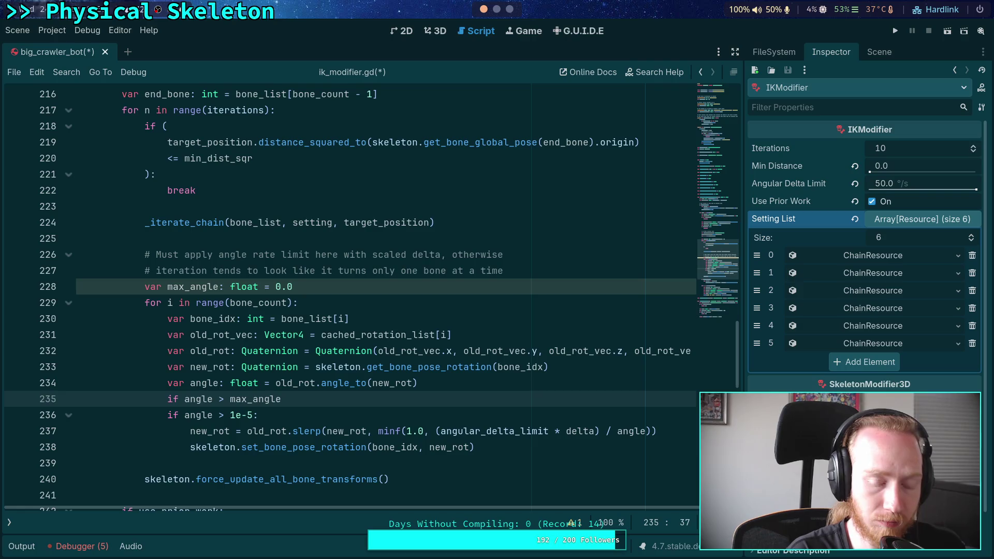
{"action": "type", "text": ":"}
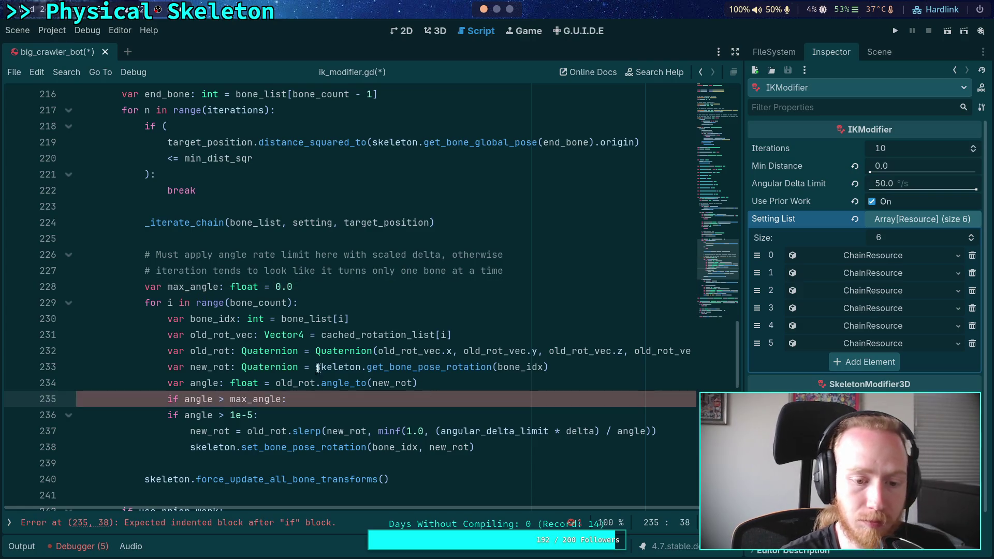
{"action": "left_click_drag", "start_coordinate": [275, 287], "coordinate": [293, 289]}
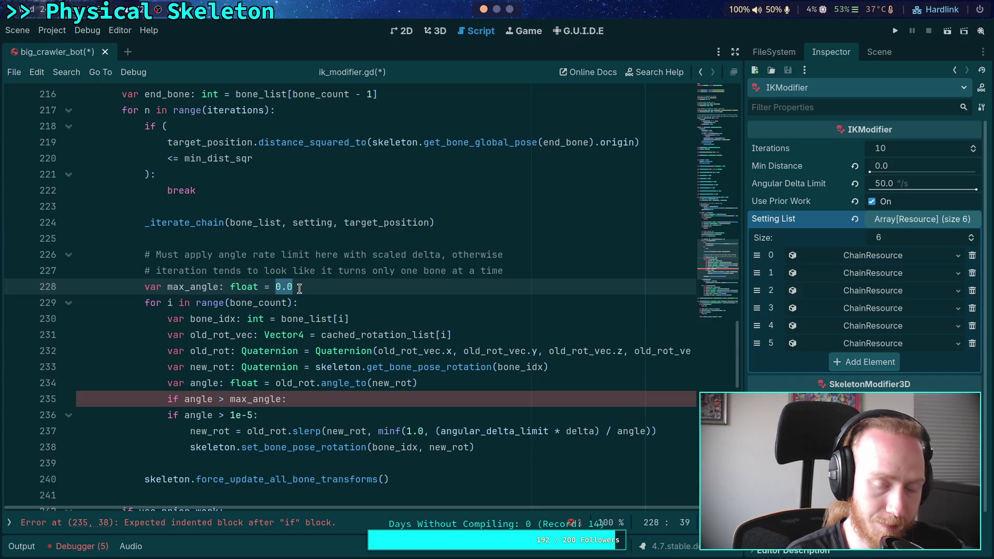
{"action": "double_click", "coordinate": [261, 399]}
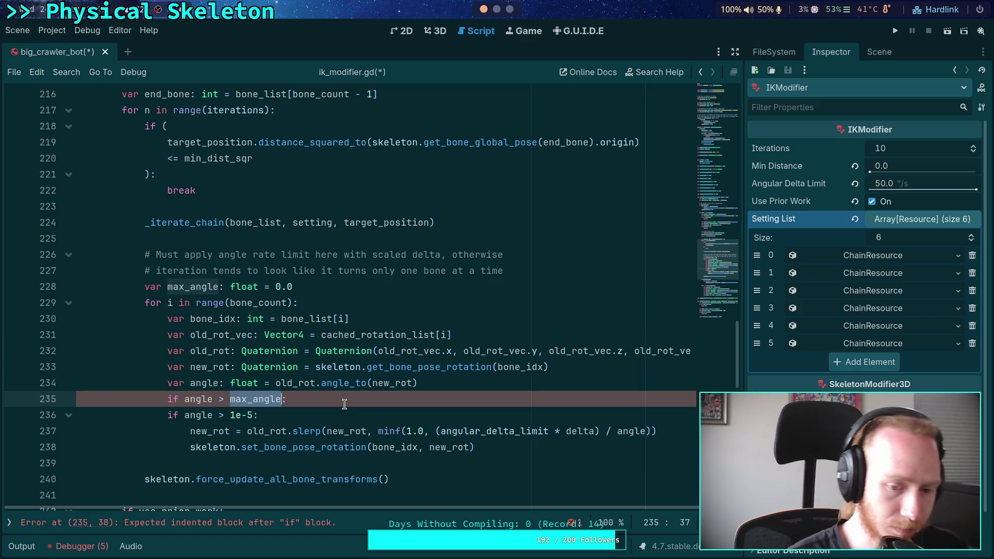
Inspect the angle, old_rot and cached_rotation_list variables in the rate-limit loop
{"action": "mouse_move", "coordinate": [355, 387]}
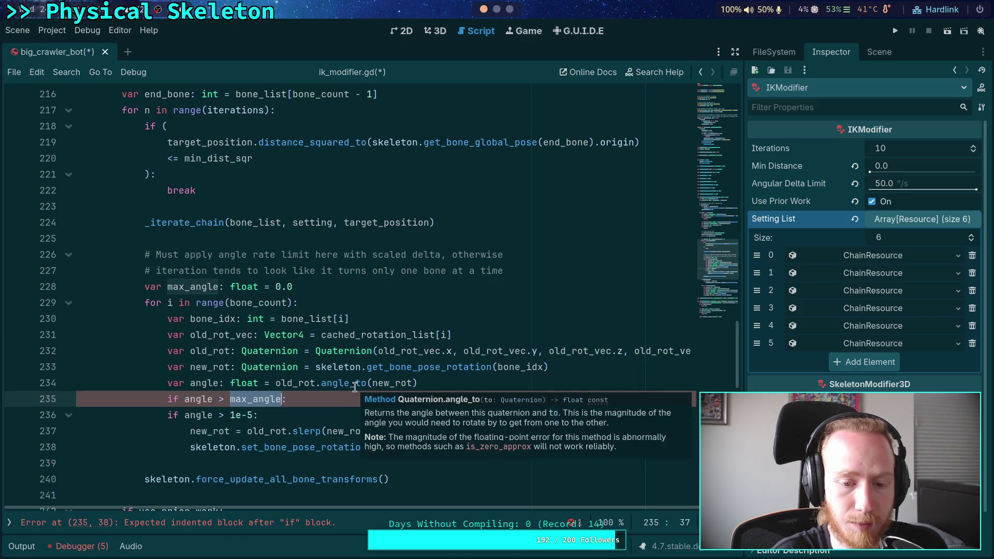
{"action": "double_click", "coordinate": [210, 383]}
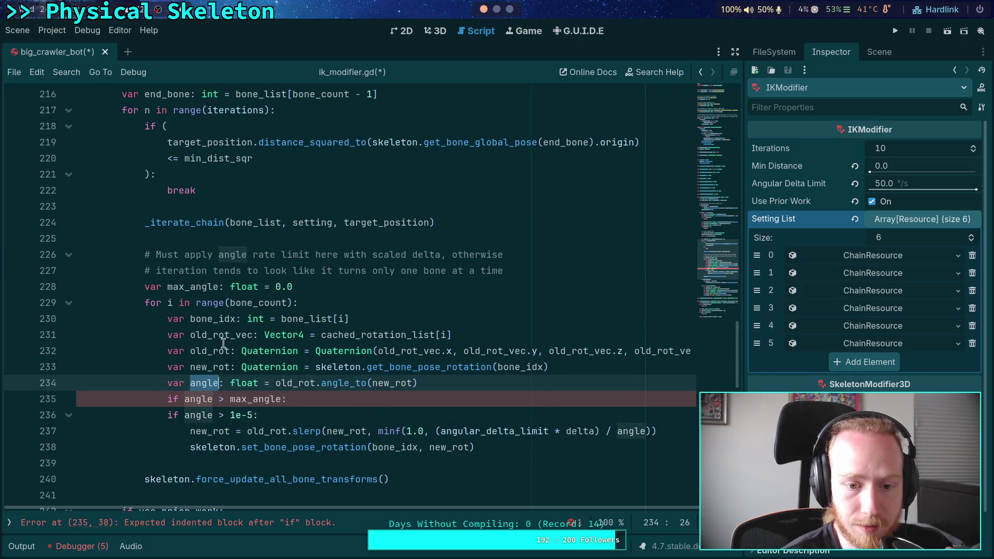
{"action": "double_click", "coordinate": [252, 432]}
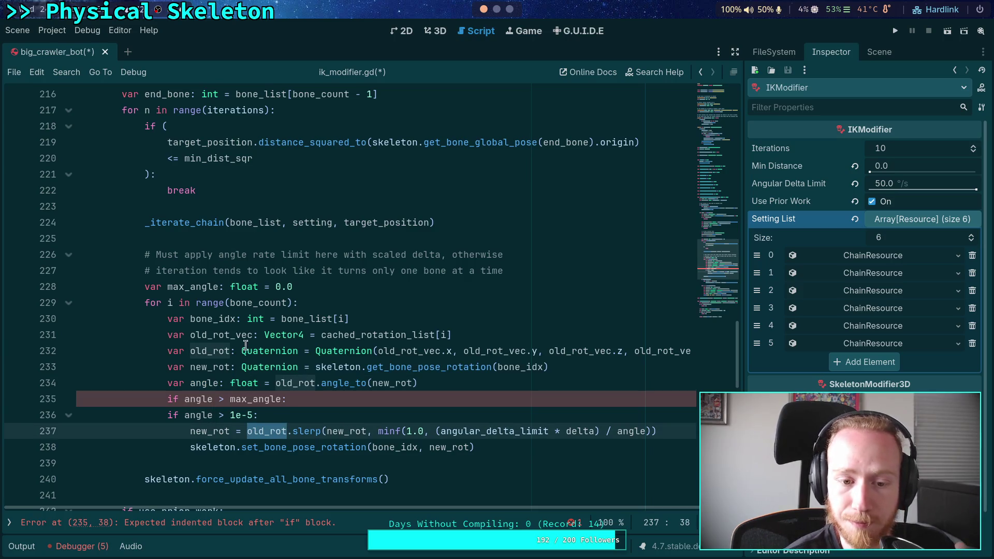
{"action": "double_click", "coordinate": [361, 335]}
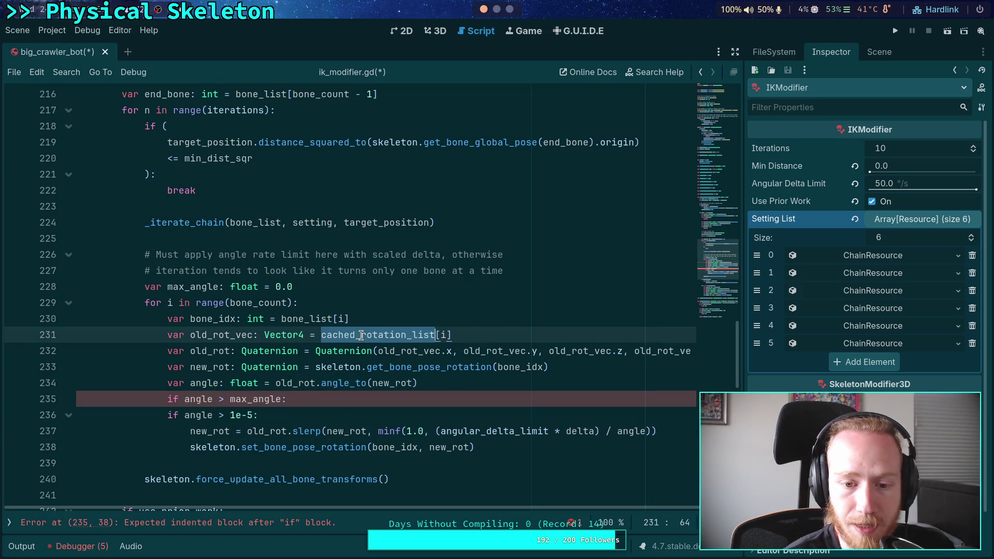
{"action": "scroll", "coordinate": [361, 335], "scroll_direction": "up", "scroll_amount": 8}
{"action": "scroll", "coordinate": [290, 267], "scroll_direction": "down", "scroll_amount": 3}
{"action": "left_click", "coordinate": [318, 271]}
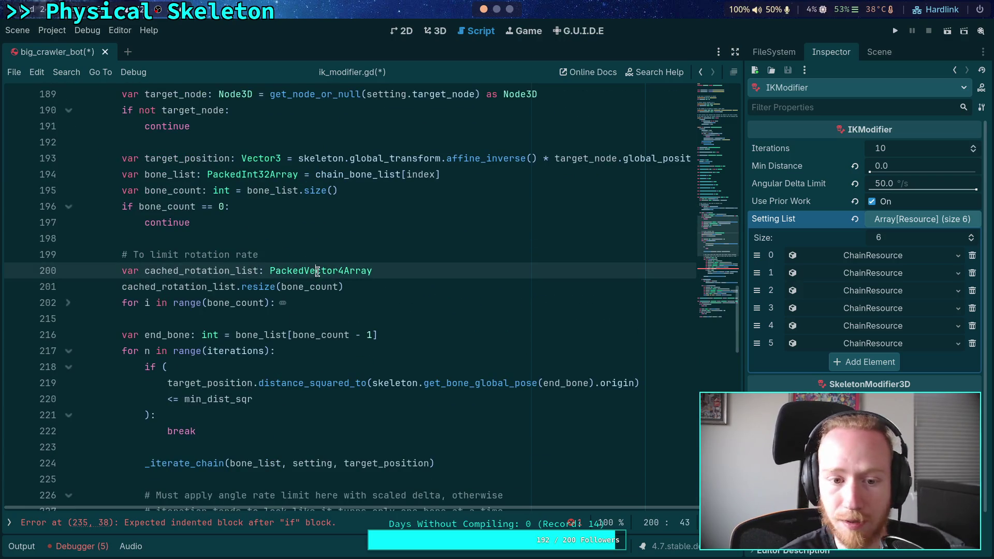
{"action": "double_click", "coordinate": [317, 271]}
{"action": "type", "text": "Array[]"}
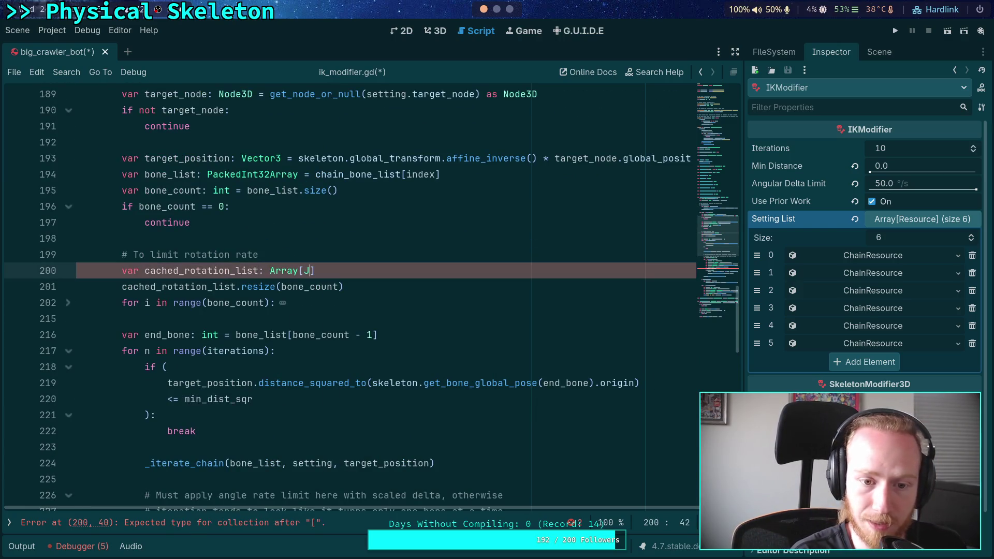
{"action": "key", "text": "BackSpace"}
{"action": "type", "text": "Quat"}
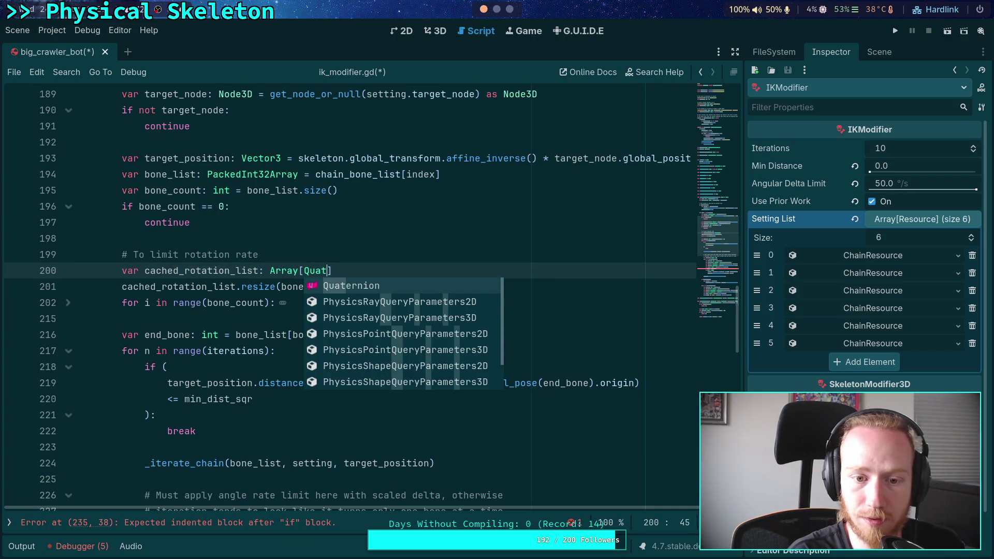
{"action": "key", "text": "Return"}
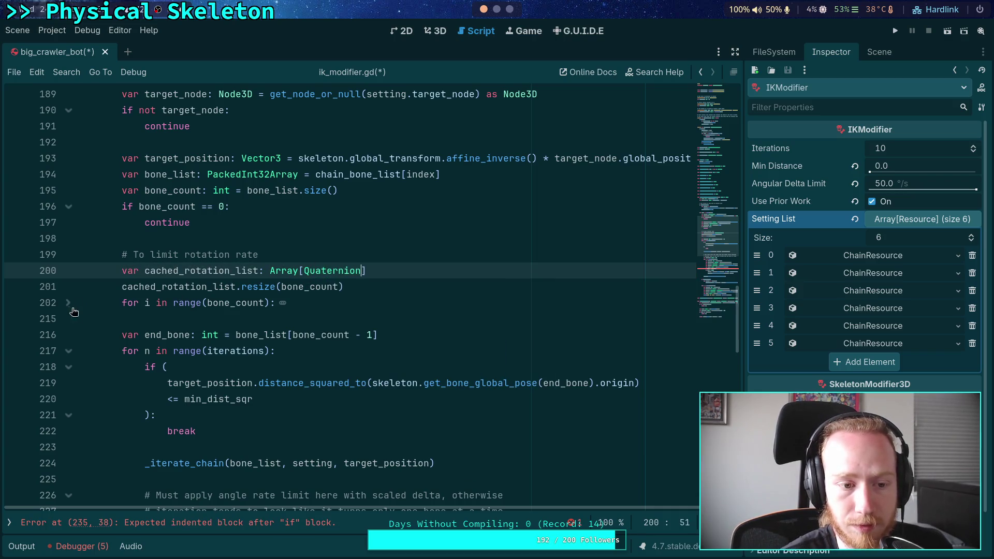
{"action": "left_click", "coordinate": [72, 309]}
{"action": "double_click", "coordinate": [215, 270]}
{"action": "scroll", "coordinate": [361, 380], "scroll_direction": "down", "scroll_amount": 2}
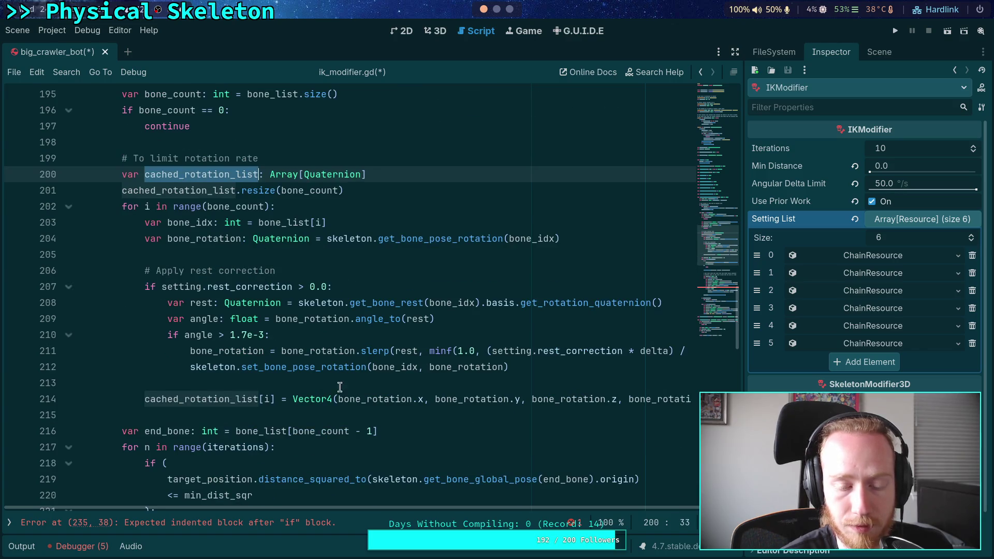
{"action": "left_click_drag", "start_coordinate": [292, 399], "coordinate": [674, 400]}
{"action": "key", "text": "BackSpace"}
{"action": "key", "text": "BackSpace"}
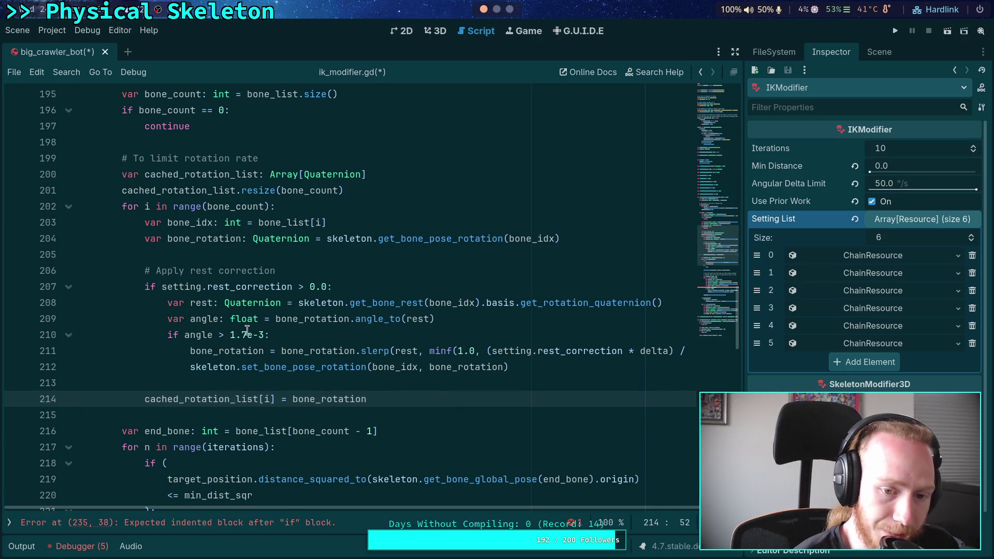
{"action": "key", "text": "Down"}
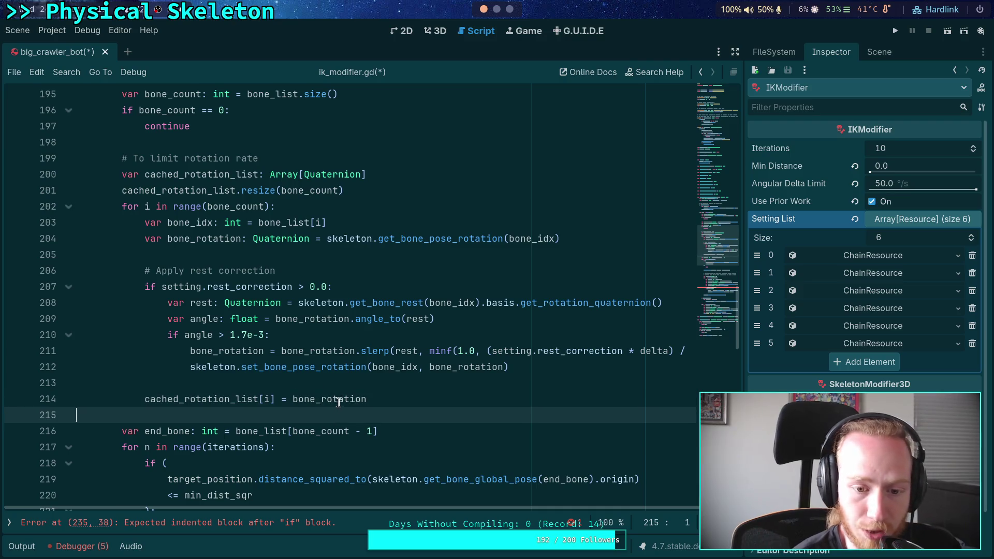
{"action": "double_click", "coordinate": [339, 402]}
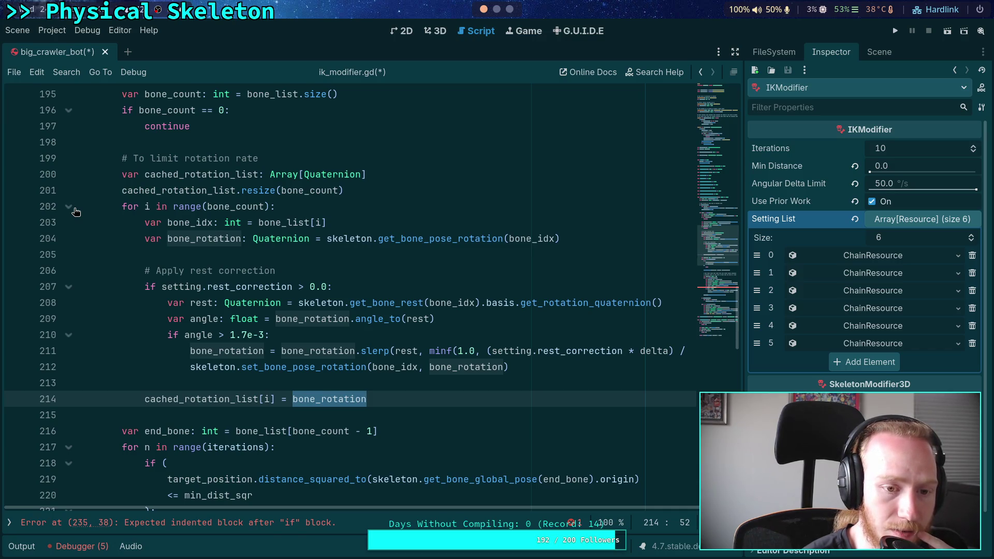
Replace old_rot's Quaternion(...) construction with cached_rotation_list[i] taken from line 231
{"action": "left_click", "coordinate": [72, 207]}
{"action": "scroll", "coordinate": [181, 279], "scroll_direction": "down", "scroll_amount": 6}
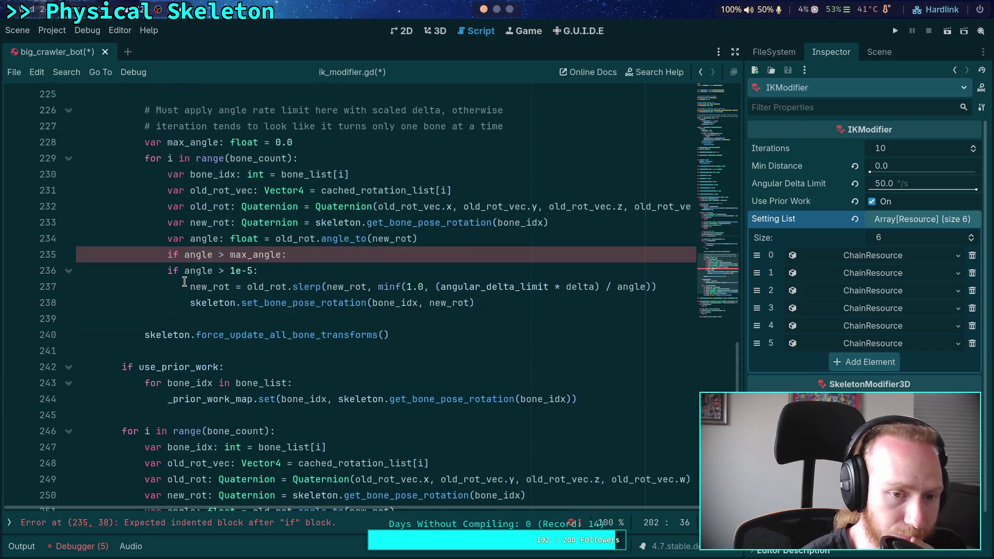
{"action": "scroll", "coordinate": [267, 316], "scroll_direction": "up", "scroll_amount": 1}
{"action": "scroll", "coordinate": [268, 316], "scroll_direction": "up", "scroll_amount": 1}
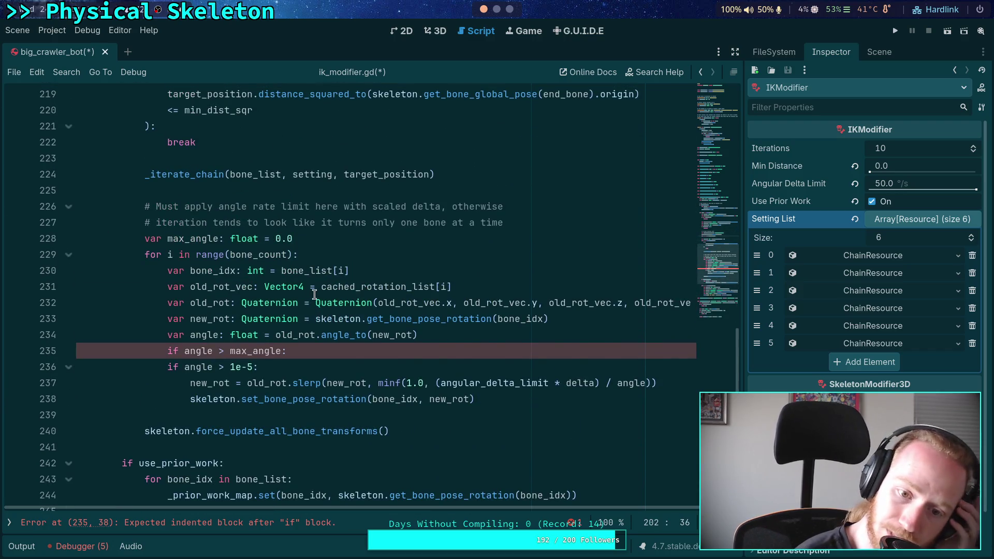
{"action": "mouse_move", "coordinate": [314, 294]}
{"action": "left_click", "coordinate": [419, 287]}
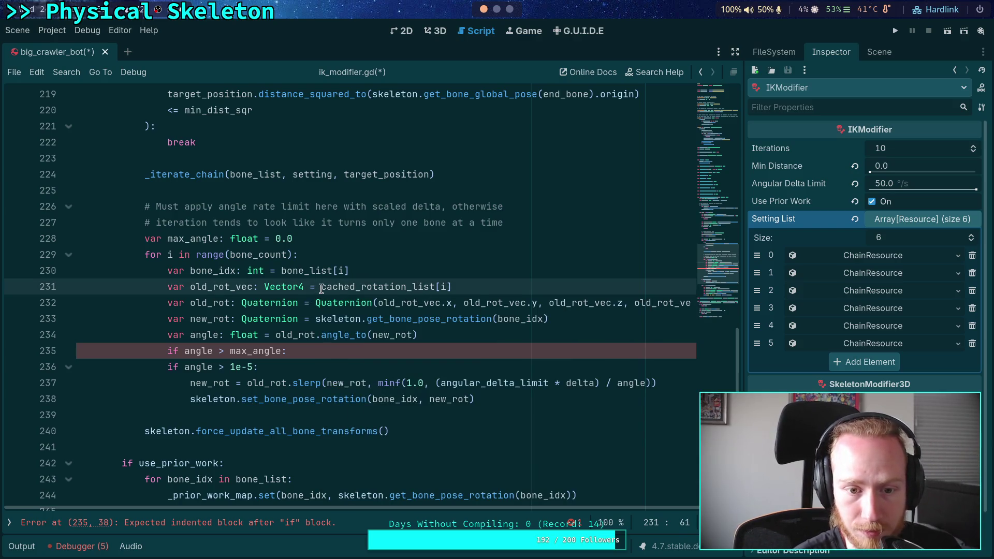
{"action": "left_click_drag", "start_coordinate": [320, 287], "coordinate": [505, 289]}
{"action": "key", "text": "ctrl+c"}
{"action": "key", "text": "BackSpace"}
{"action": "left_click_drag", "start_coordinate": [315, 303], "coordinate": [694, 303]}
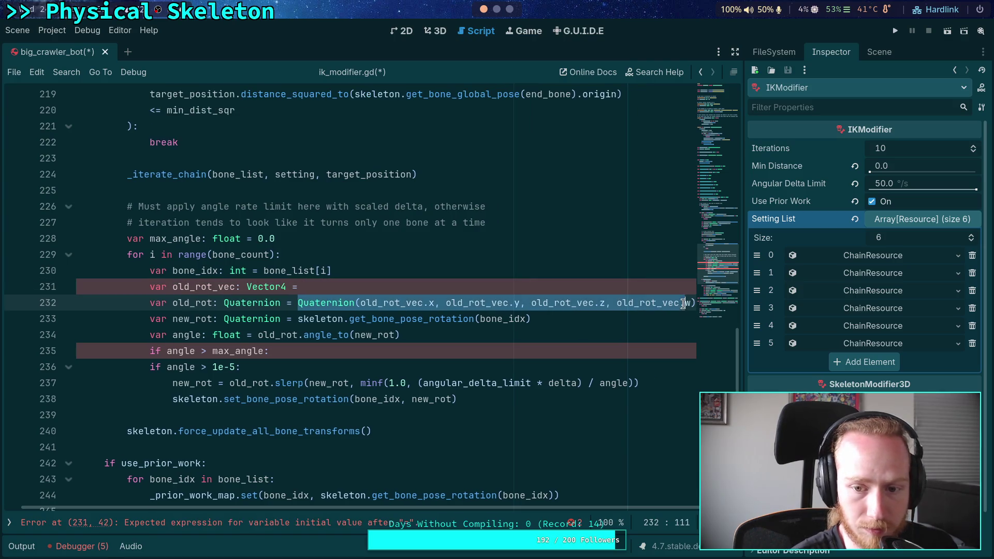
{"action": "key", "text": "ctrl+v"}
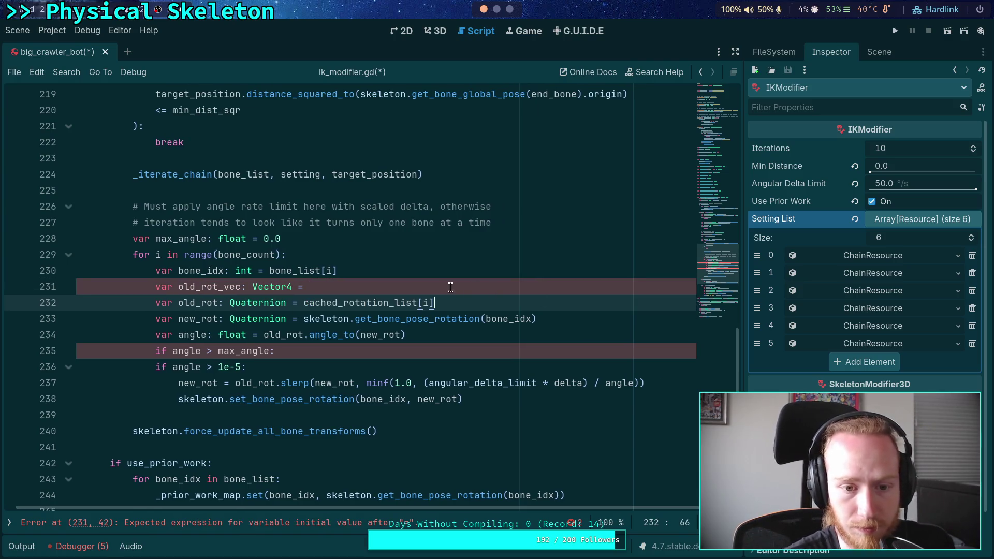
Delete the unused old_rot_vec line and highlight the uses of bone_idx
{"action": "left_click", "coordinate": [450, 286]}
{"action": "key", "text": "ctrl+shift+k"}
{"action": "double_click", "coordinate": [207, 270]}
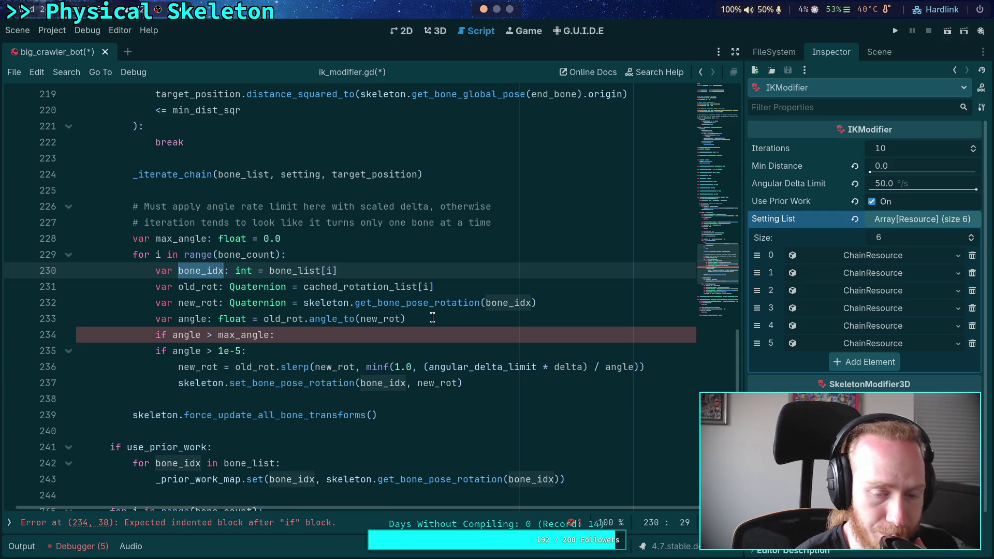
{"action": "mouse_move", "coordinate": [460, 374]}
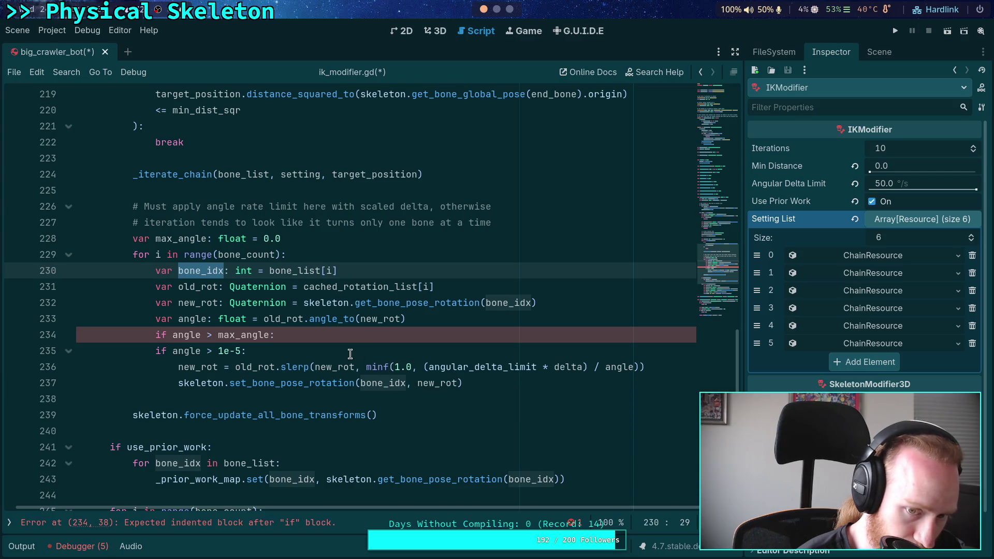
{"action": "left_click", "coordinate": [329, 334]}
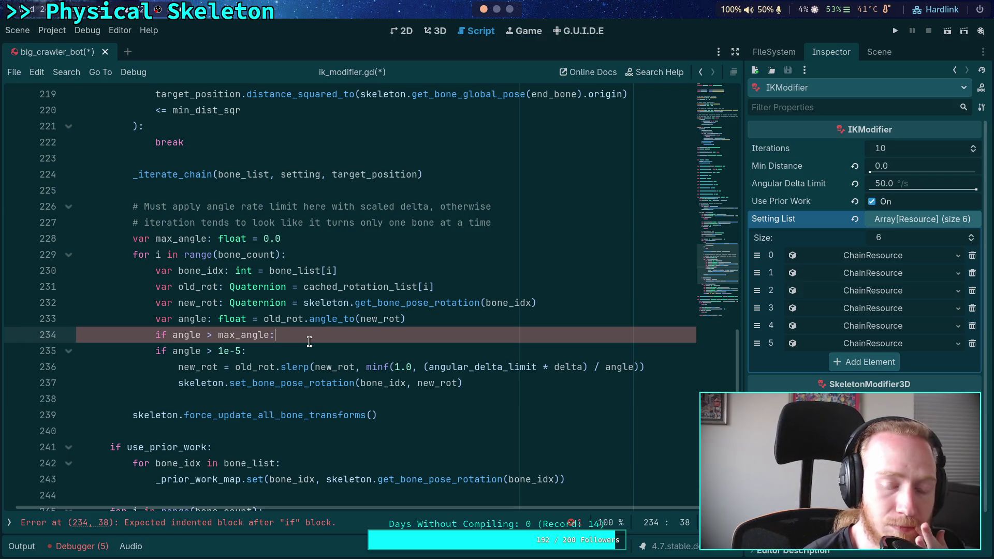
Review angle, the (angular_delta_limit * delta) term and the max_angle declaration, then switch to Neovim
{"action": "double_click", "coordinate": [613, 366]}
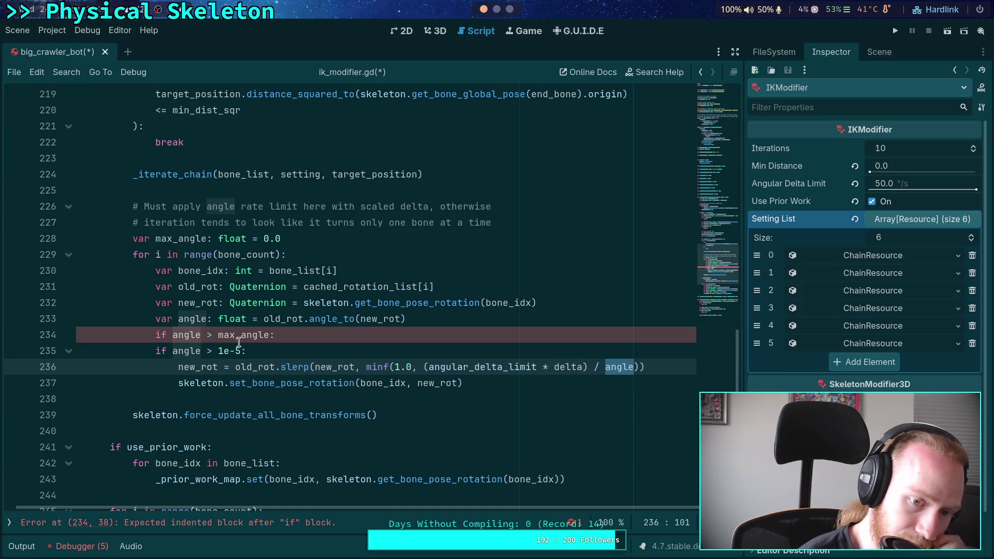
{"action": "mouse_move", "coordinate": [239, 342]}
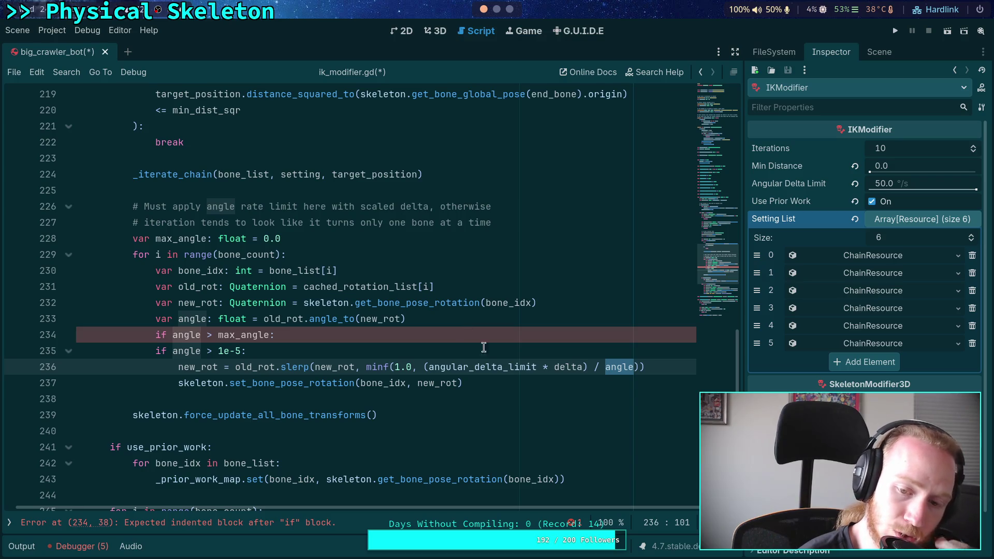
{"action": "left_click_drag", "start_coordinate": [422, 367], "coordinate": [588, 367]}
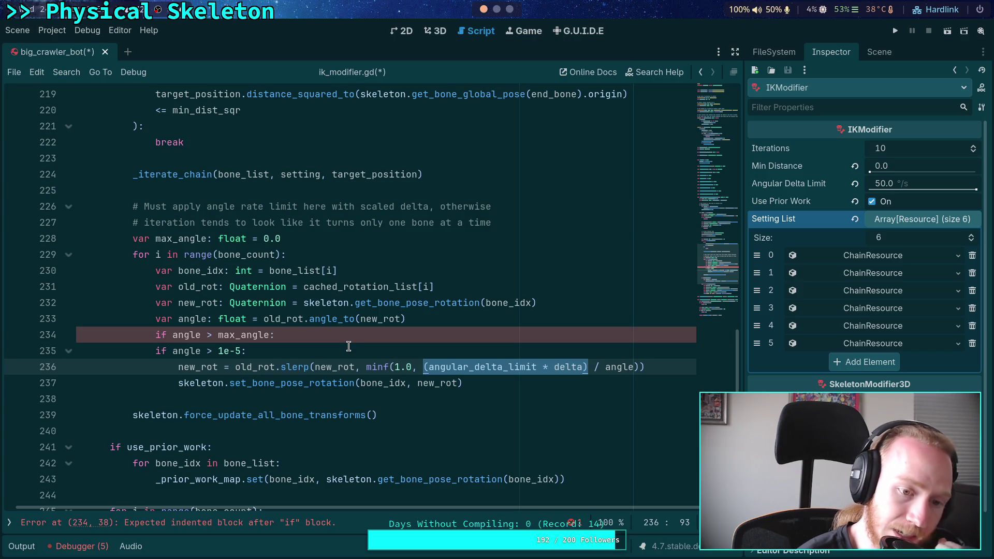
{"action": "left_click", "coordinate": [300, 238]}
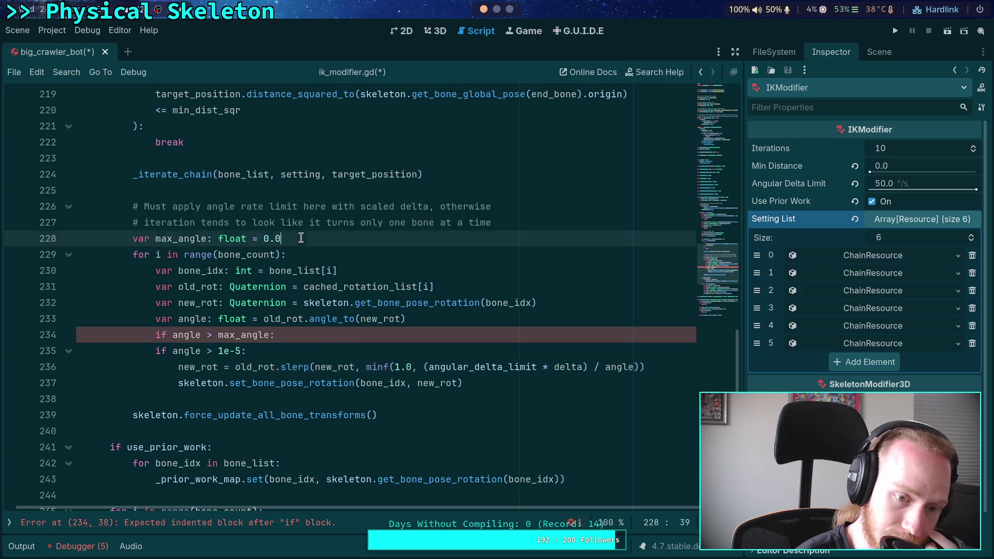
{"action": "left_click_drag", "start_coordinate": [292, 238], "coordinate": [156, 238]}
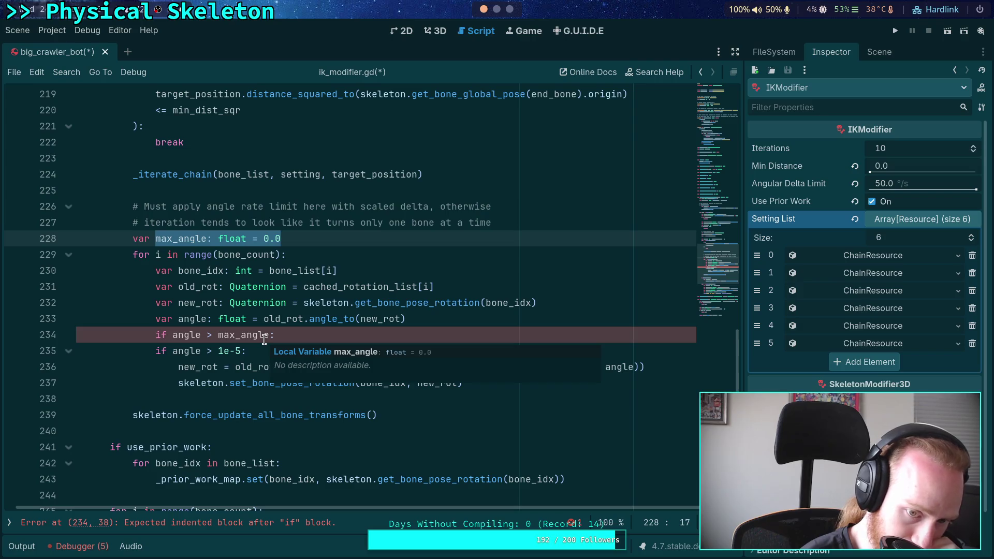
{"action": "left_click", "coordinate": [498, 15]}
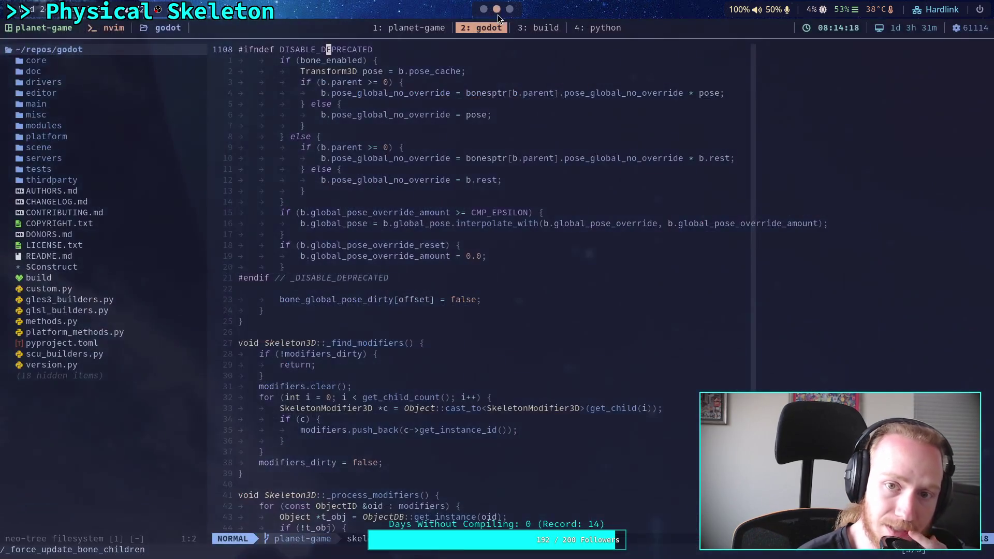
Find quaternion.cpp with the file finder and search '/angle_to' to reach its definition
{"action": "left_click", "coordinate": [514, 104]}
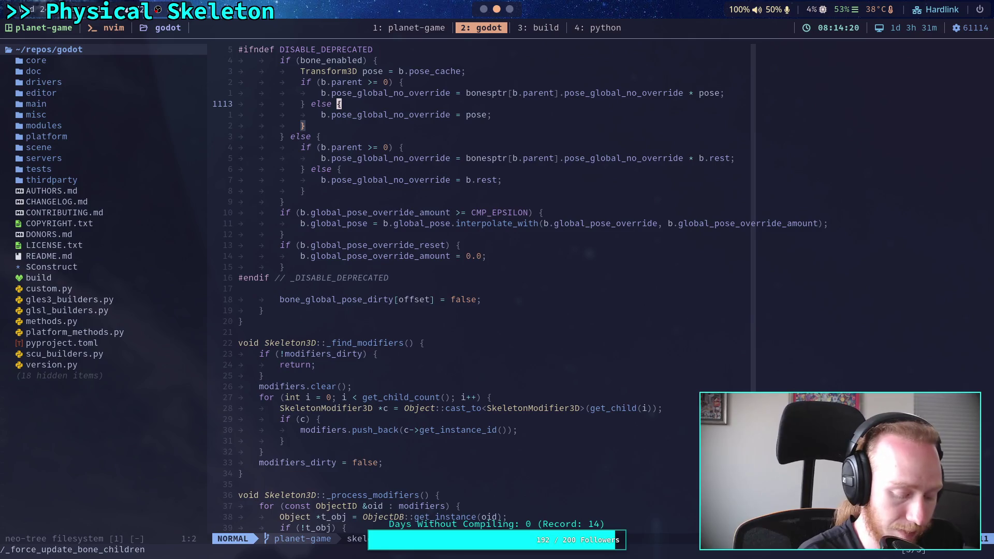
{"action": "left_click", "coordinate": [240, 115]}
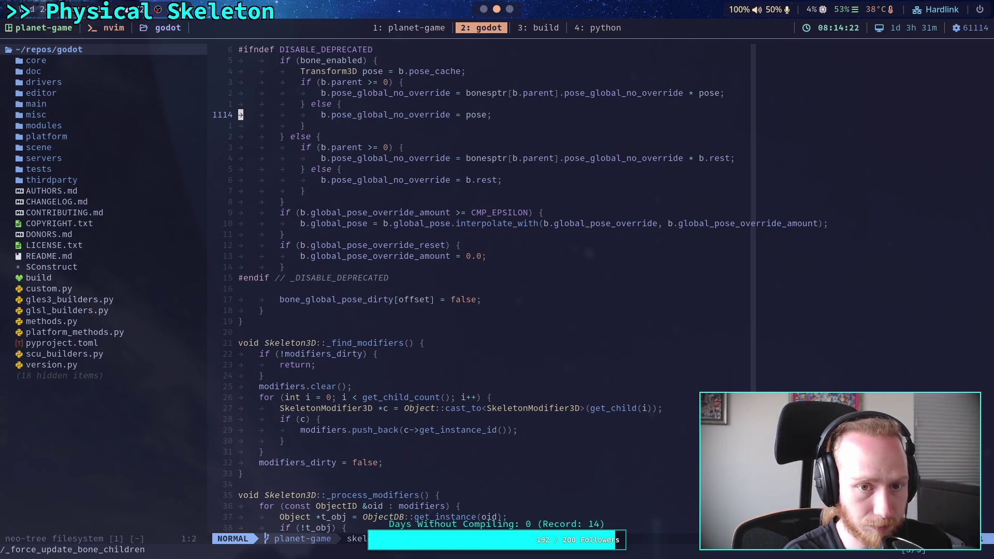
{"action": "key", "text": "space"}
{"action": "key", "text": "f"}
{"action": "key", "text": "f"}
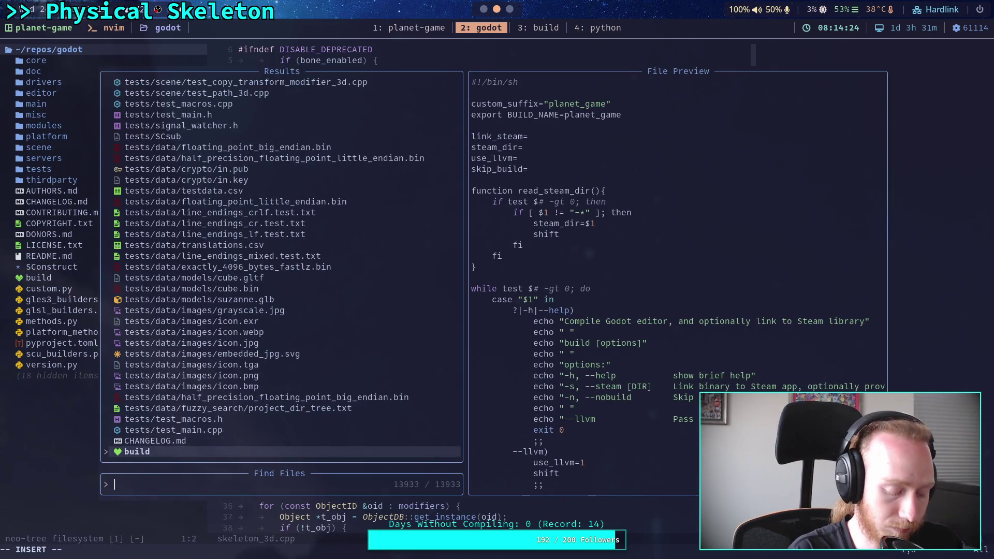
{"action": "type", "text": "quaternion"}
{"action": "key", "text": "Return"}
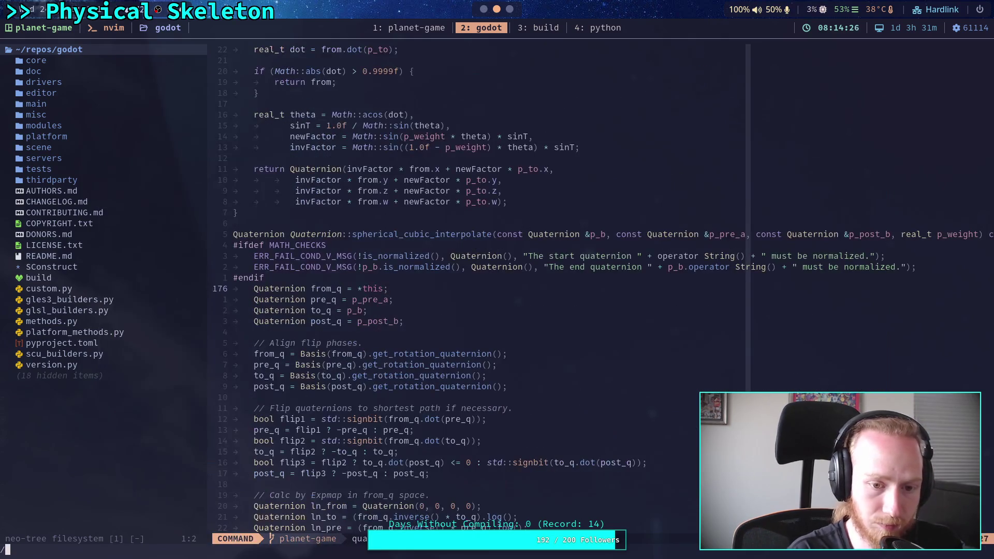
{"action": "type", "text": "/angle_to"}
{"action": "key", "text": "Return"}
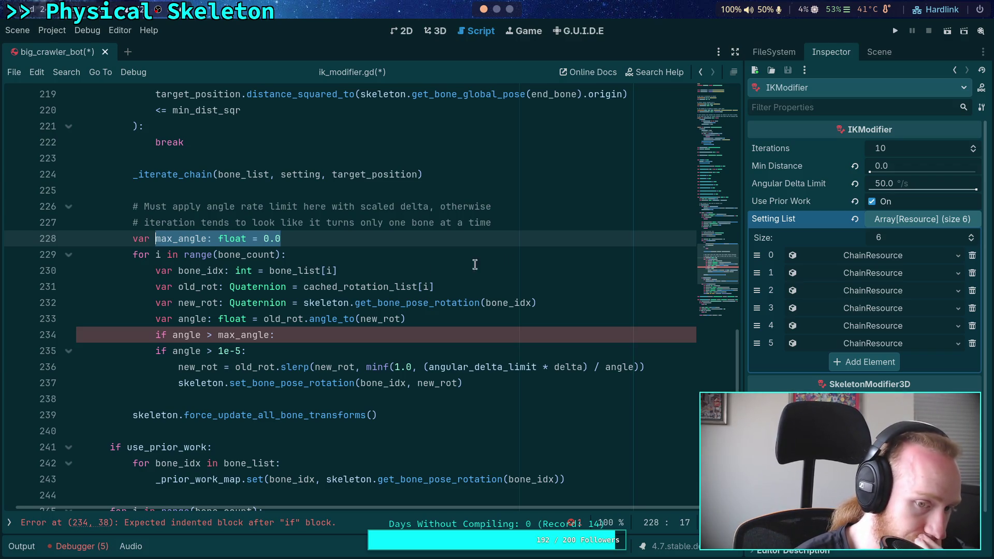
Try a 'var angle_list: PackedFloat64Array' declaration below max_angle, then delete it again
{"action": "left_click", "coordinate": [329, 334]}
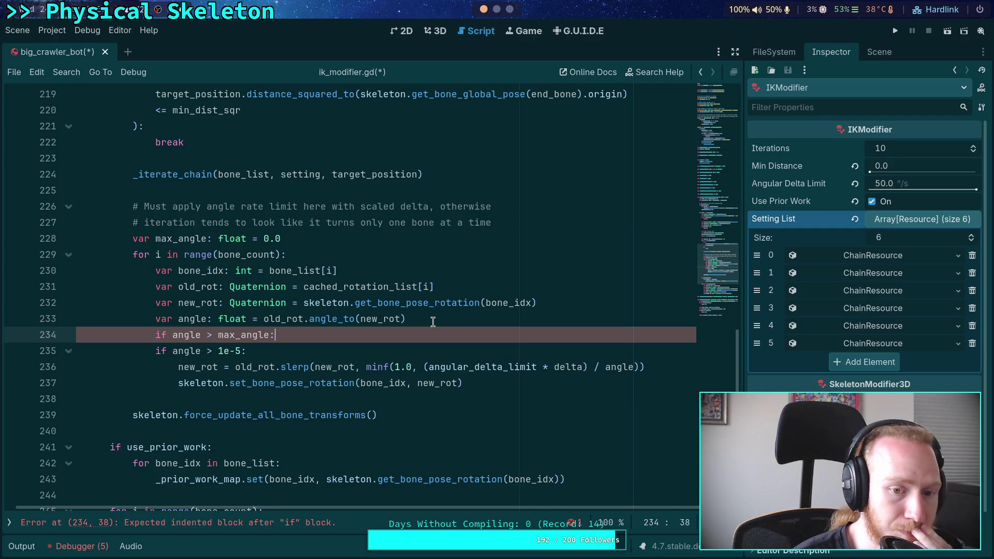
{"action": "left_click", "coordinate": [340, 236]}
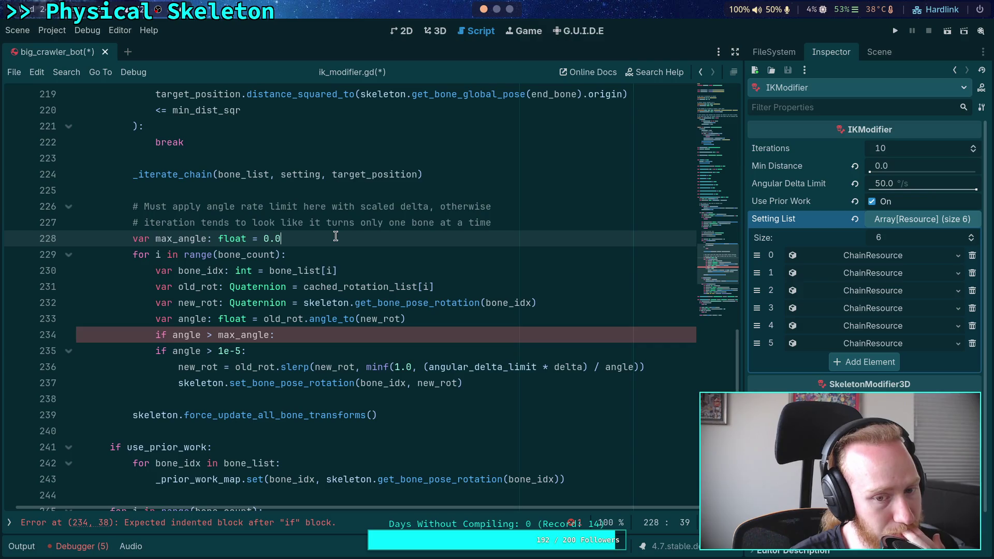
{"action": "key", "text": "Return"}
{"action": "type", "text": "var "}
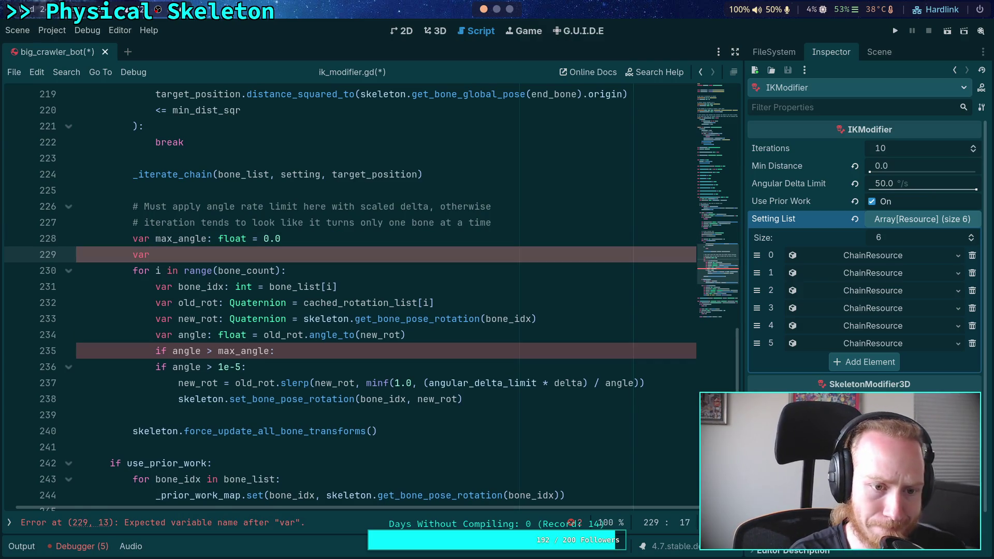
{"action": "type", "text": "angle_list: "}
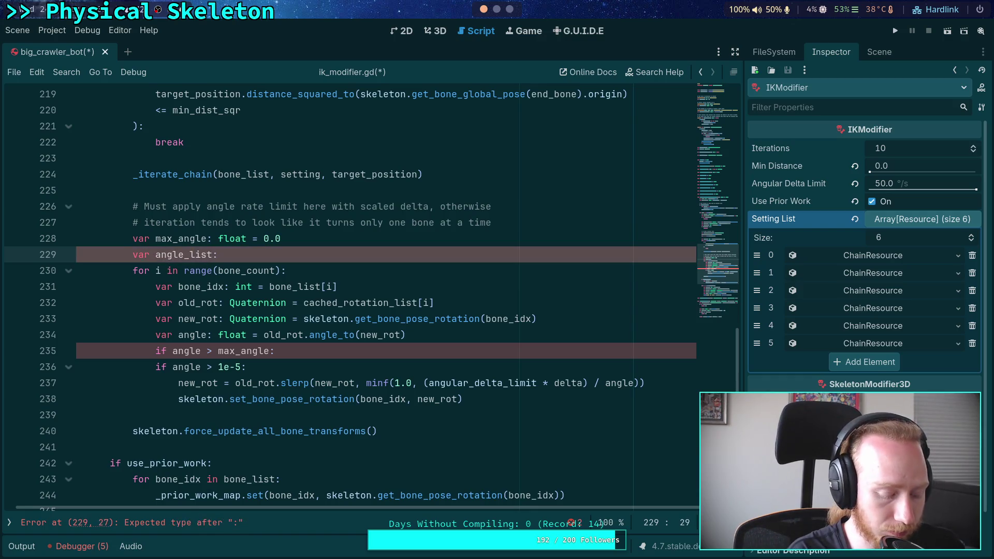
{"action": "type", "text": "PackedFl"}
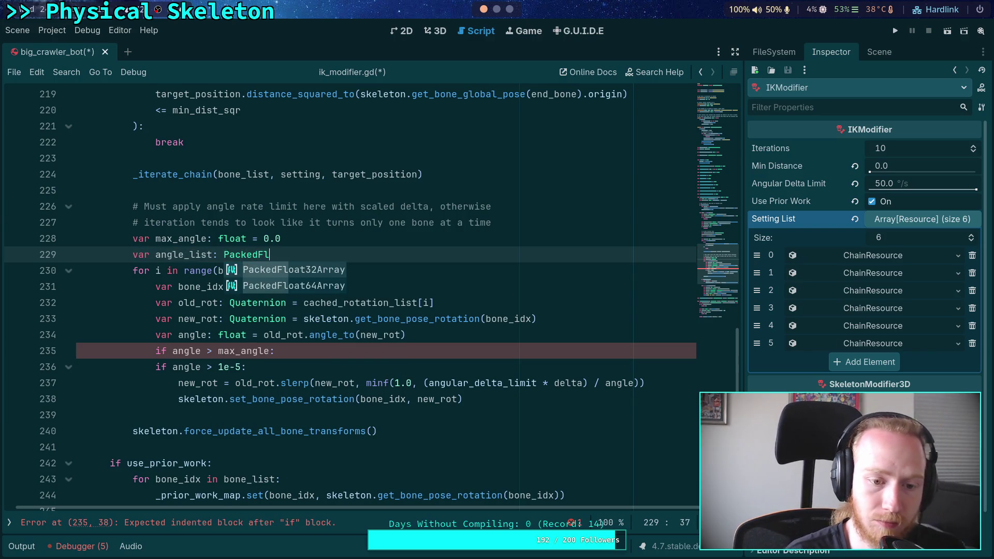
{"action": "key", "text": "Down"}
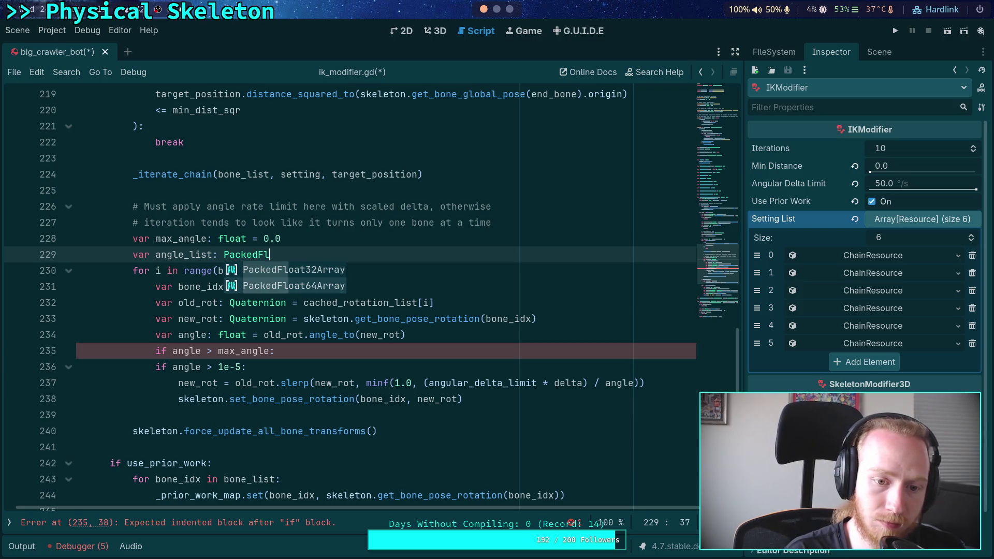
{"action": "key", "text": "Return"}
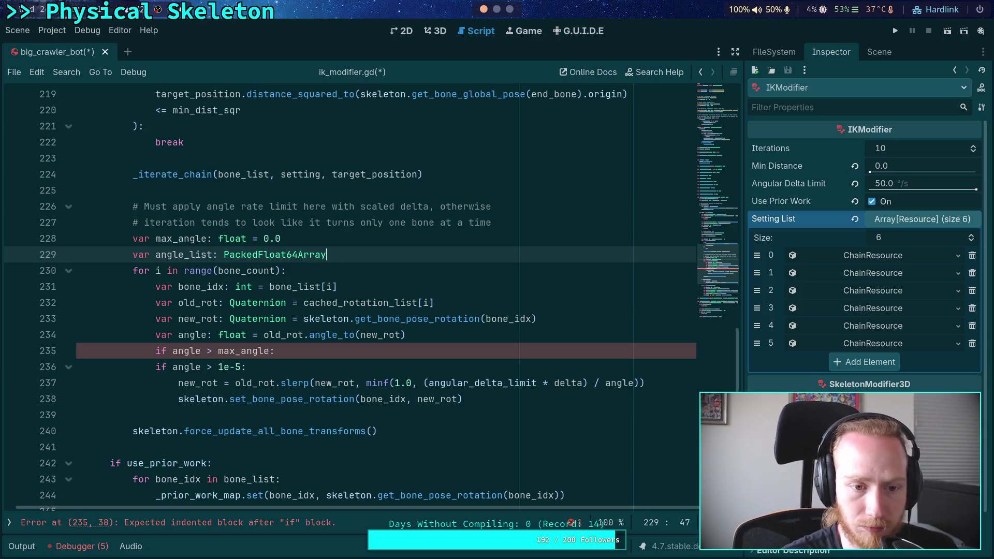
{"action": "key", "text": "Return"}
{"action": "type", "text": "angle_"}
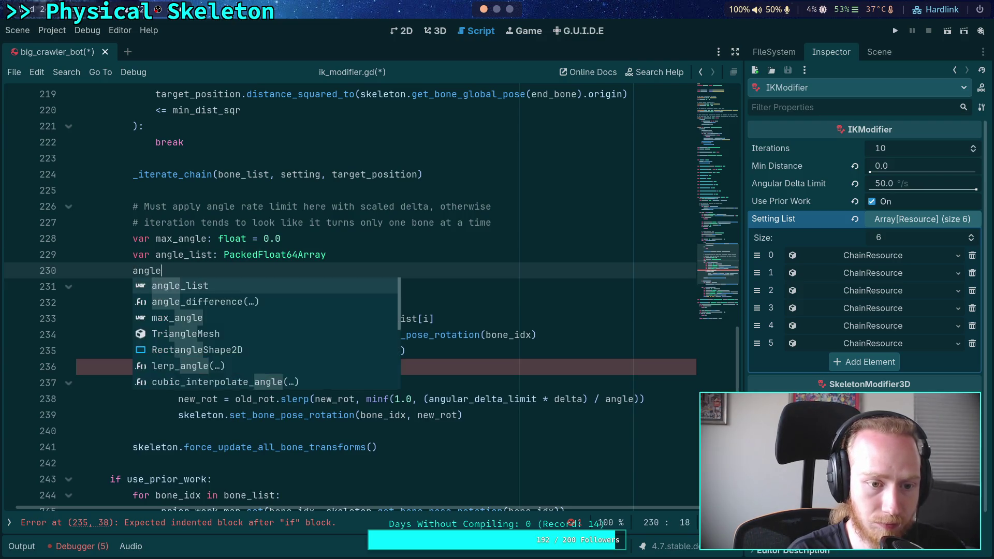
{"action": "key", "text": "Return"}
{"action": "type", "text": ".res"}
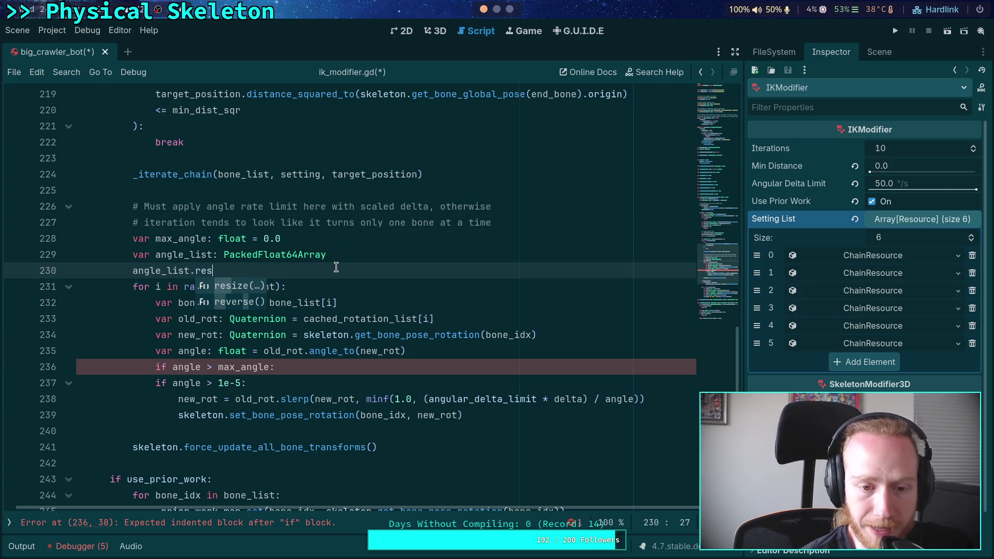
{"action": "left_click_drag", "start_coordinate": [336, 270], "coordinate": [338, 240]}
{"action": "key", "text": "BackSpace"}
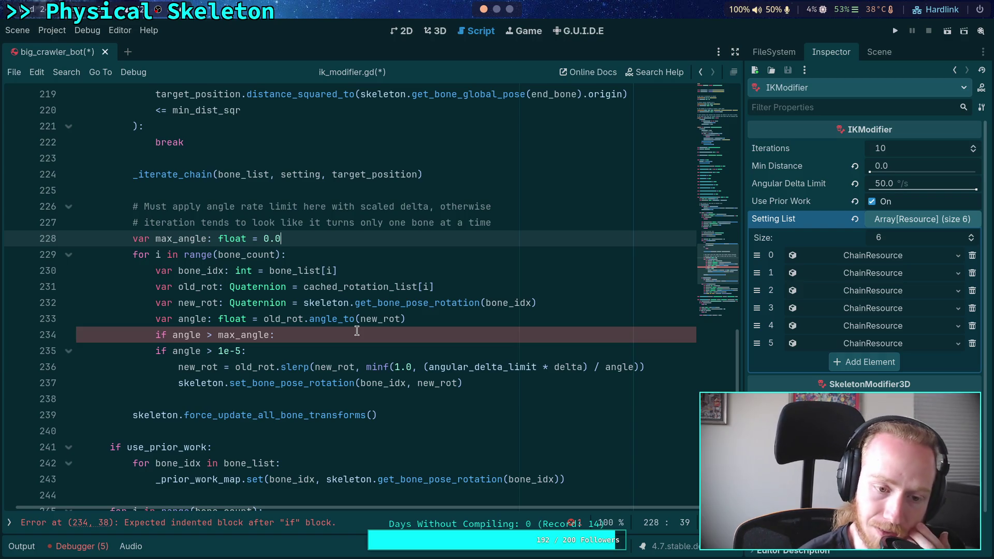
Give 'if angle > max_angle:' the body 'max_angle = angle'
{"action": "left_click", "coordinate": [317, 339]}
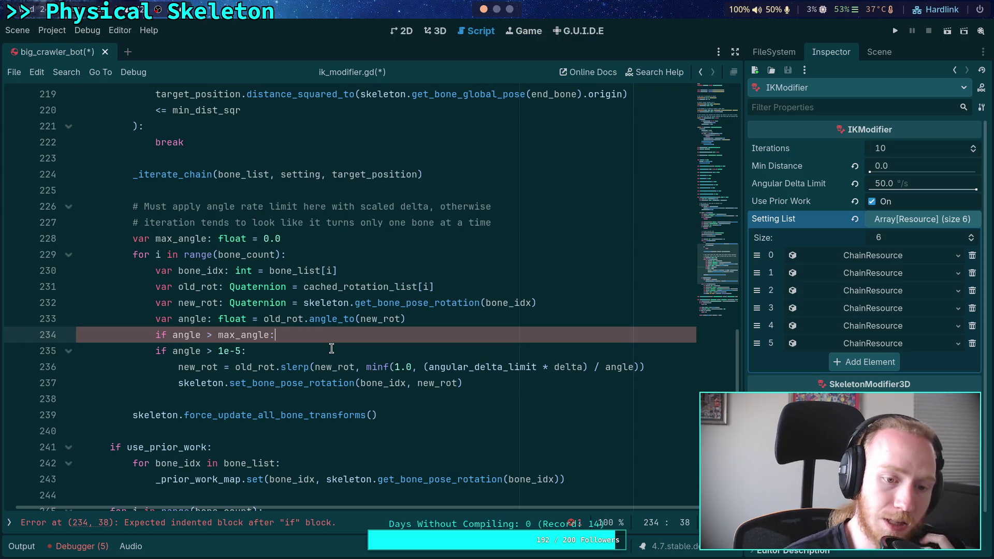
{"action": "key", "text": "Return"}
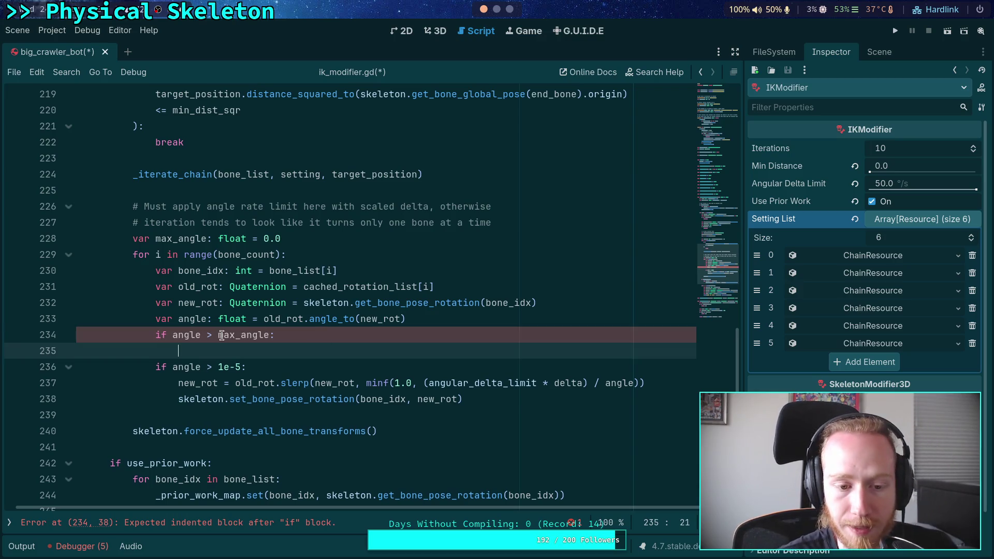
{"action": "left_click_drag", "start_coordinate": [218, 335], "coordinate": [270, 335]}
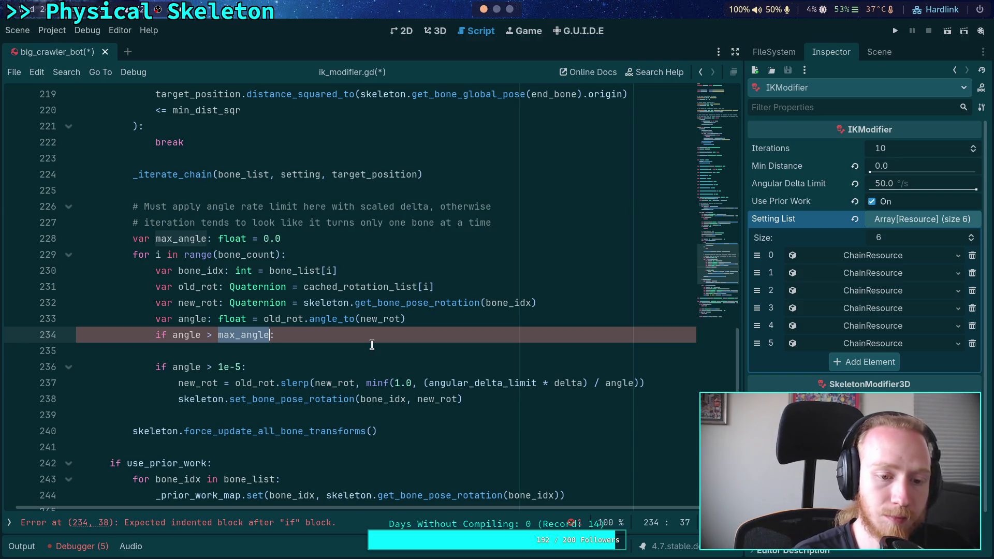
{"action": "left_click", "coordinate": [331, 356]}
{"action": "type", "text": "max"}
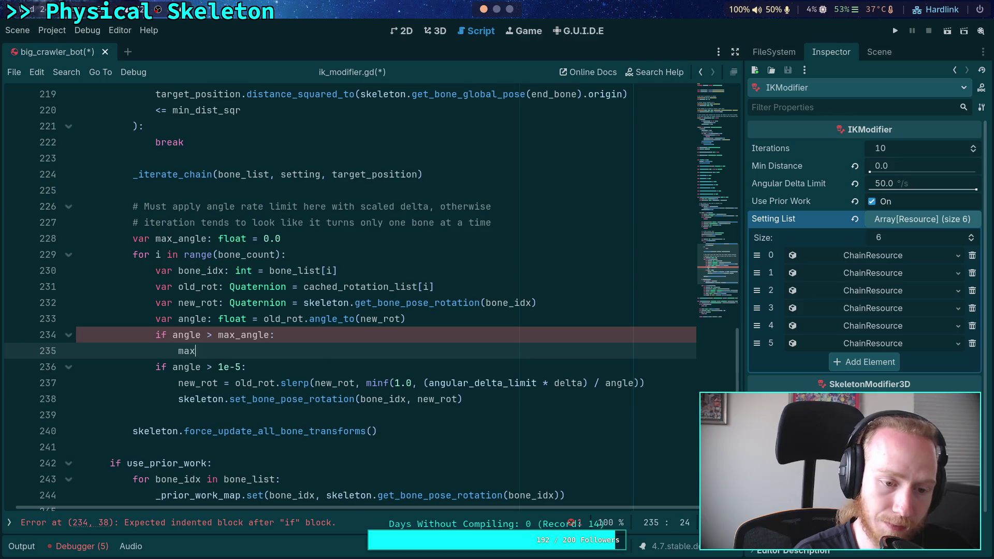
{"action": "type", "text": "_angle = nga"}
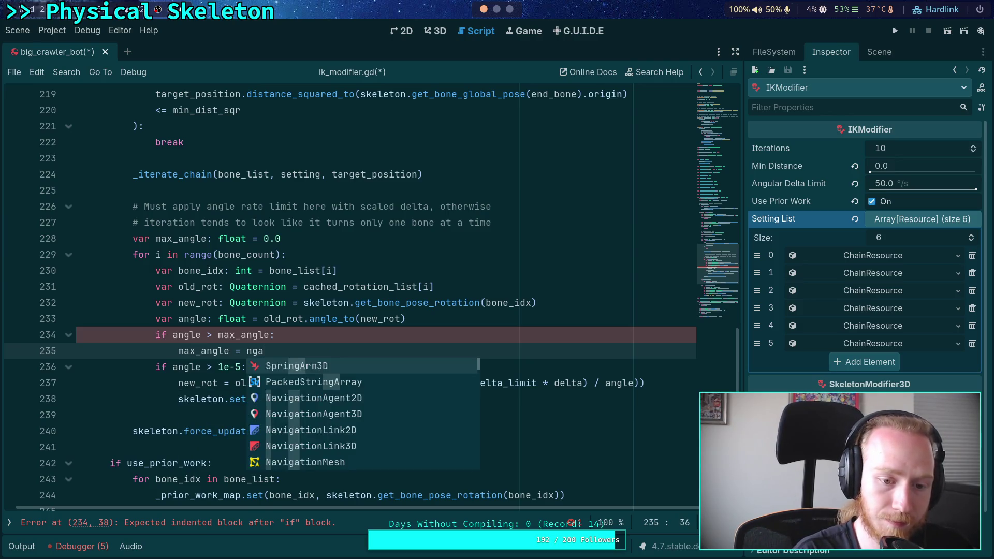
{"action": "key", "text": "BackSpace"}
{"action": "key", "text": "BackSpace"}
{"action": "key", "text": "BackSpace"}
{"action": "type", "text": "ang"}
{"action": "key", "text": "Down"}
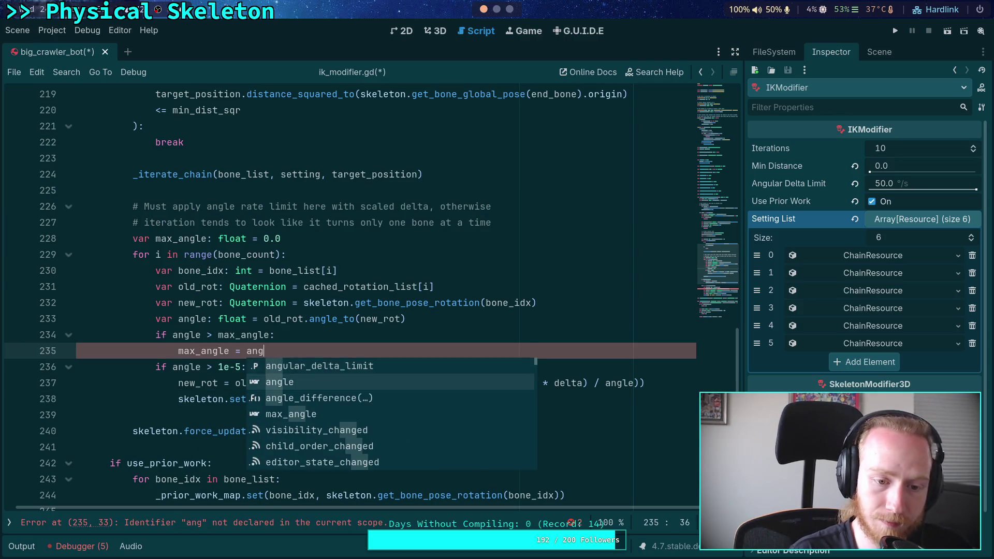
{"action": "key", "text": "Return"}
{"action": "key", "text": "Return"}
Leave a blank line after the loop and begin an 'if max_angle > (' check
{"action": "key", "text": "BackSpace"}
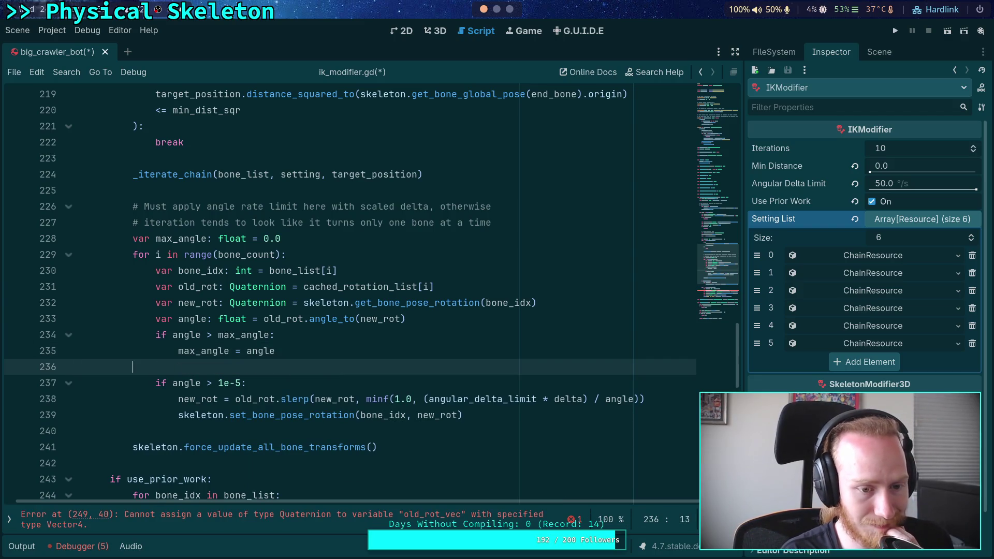
{"action": "key", "text": "Return"}
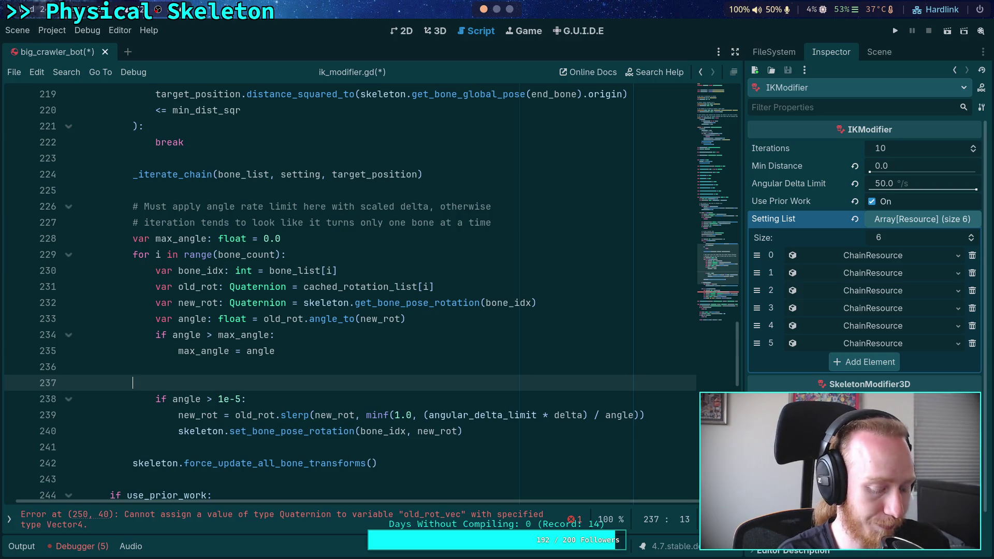
{"action": "type", "text": "if "}
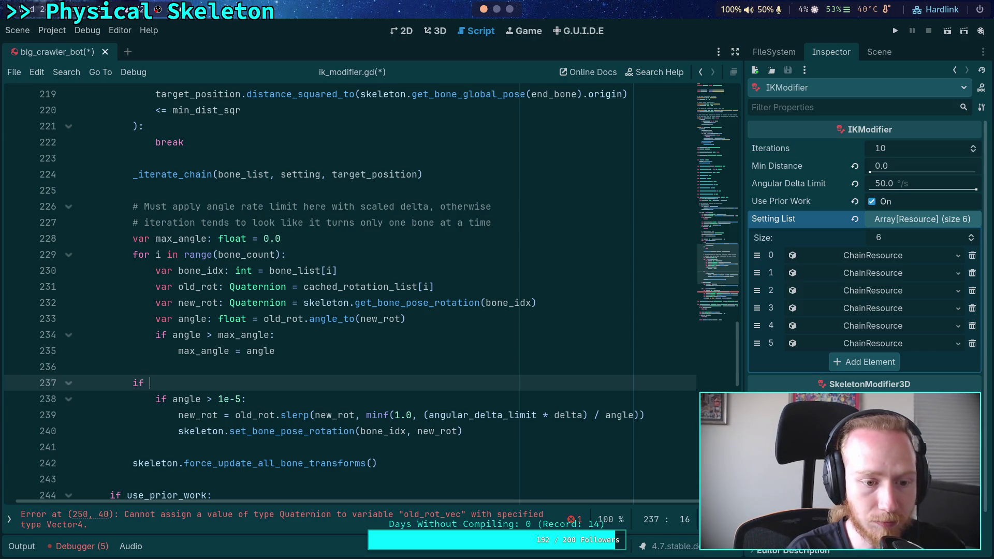
{"action": "type", "text": "max_angle "}
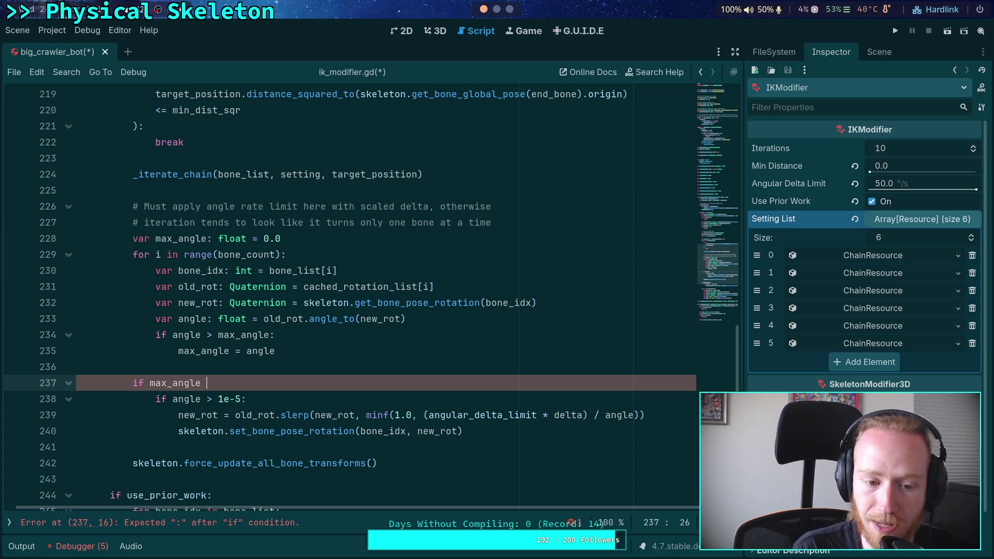
{"action": "type", "text": ">"}
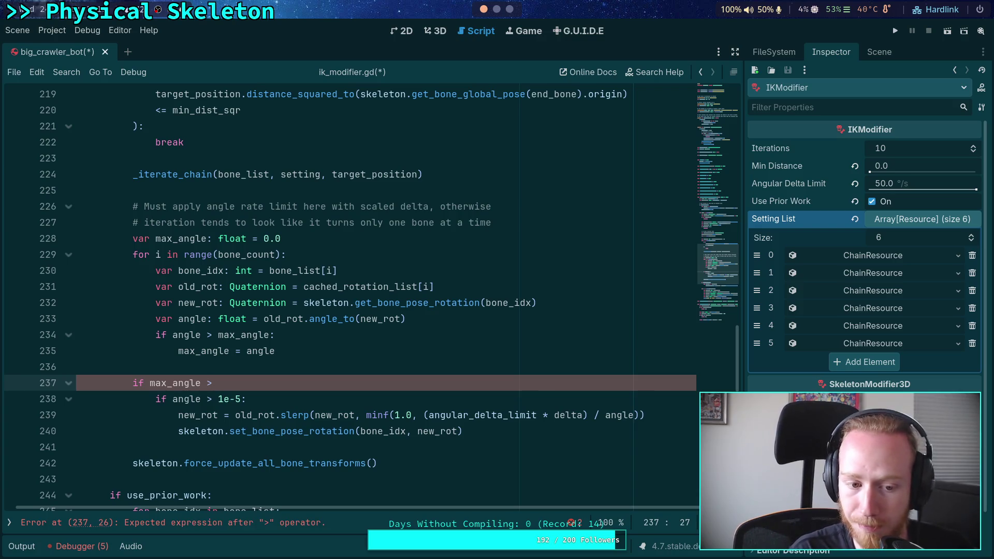
{"action": "type", "text": " ("}
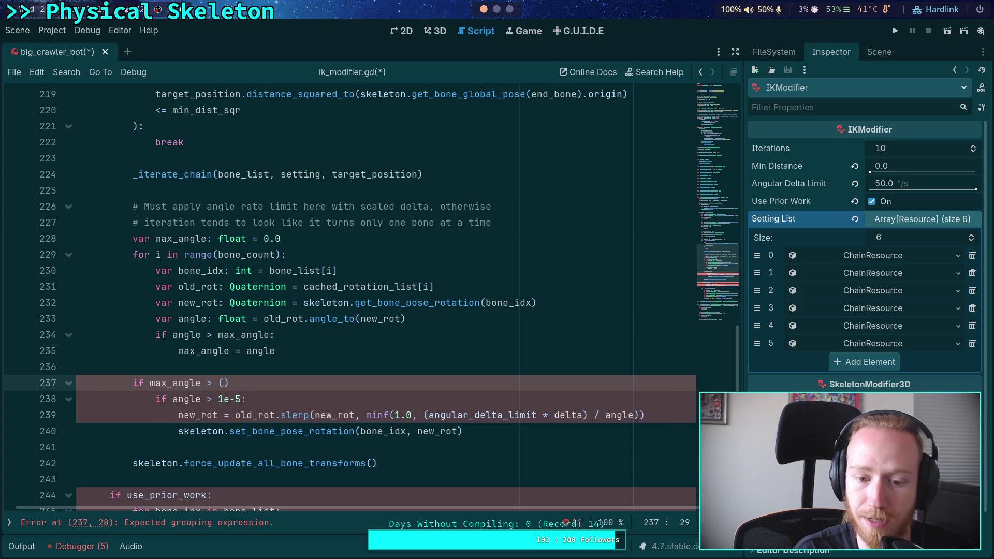
{"action": "type", "text": "ang"}
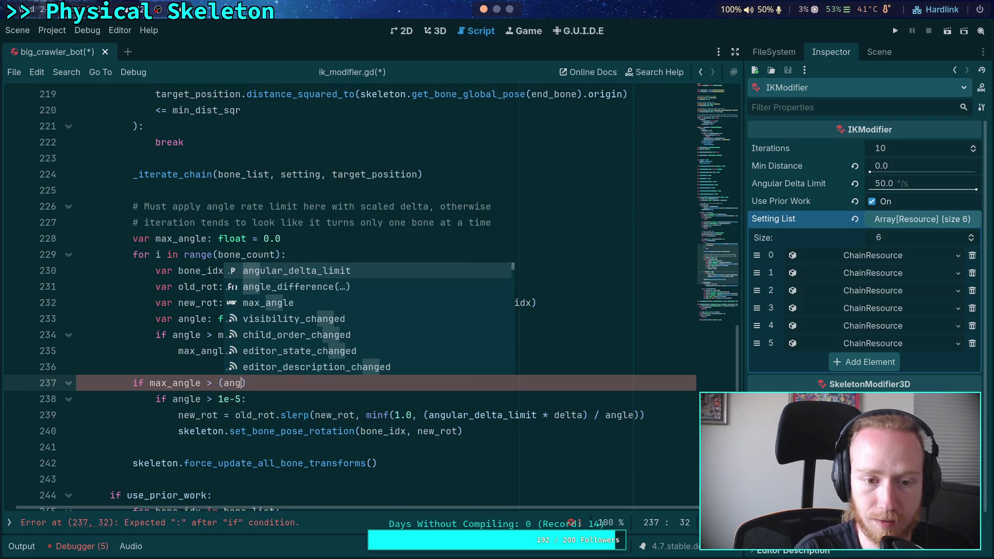
Complete 'if max_angle > (angular_delta_limit * delta):' and begin 'var scale_factor: float =' inside it
{"action": "key", "text": "Return"}
{"action": "type", "text": "* delta):"}
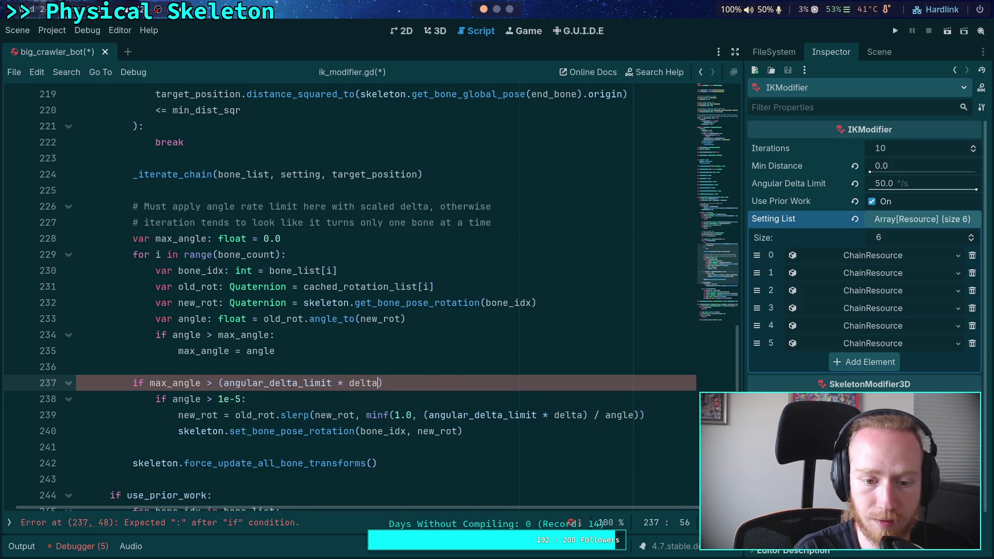
{"action": "key", "text": "Return"}
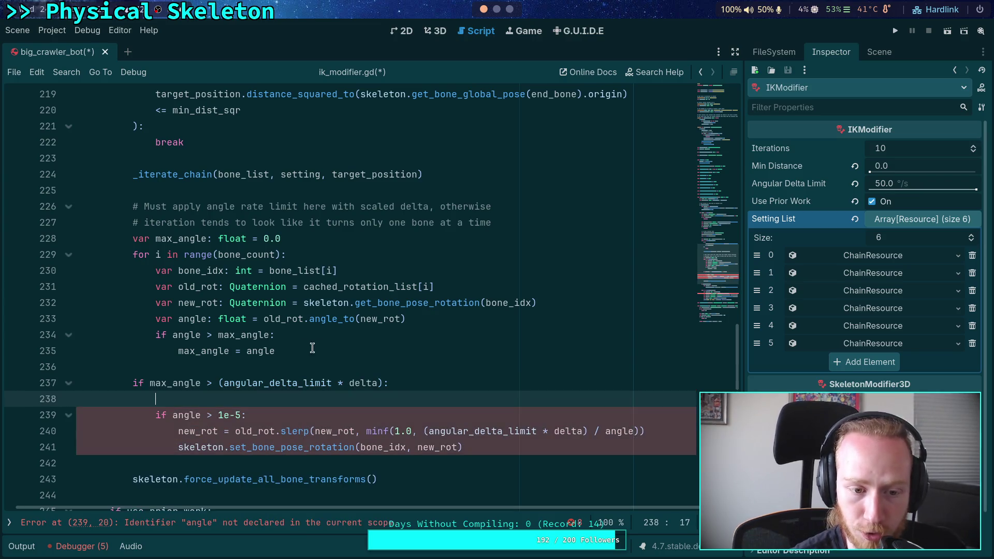
{"action": "left_click_drag", "start_coordinate": [303, 352], "coordinate": [133, 255]}
{"action": "left_click", "coordinate": [256, 402]}
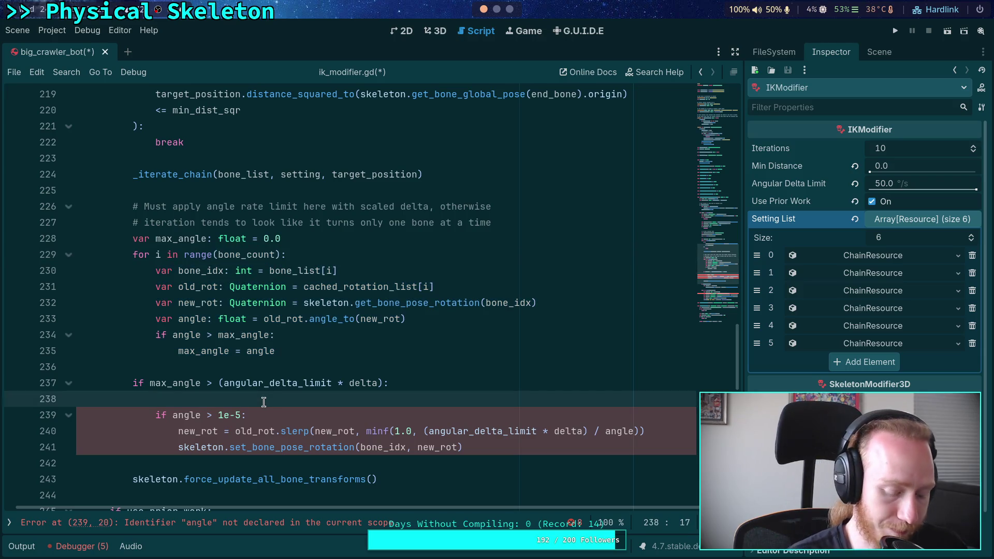
{"action": "type", "text": "var ang"}
{"action": "key", "text": "BackSpace"}
{"action": "key", "text": "BackSpace"}
{"action": "key", "text": "BackSpace"}
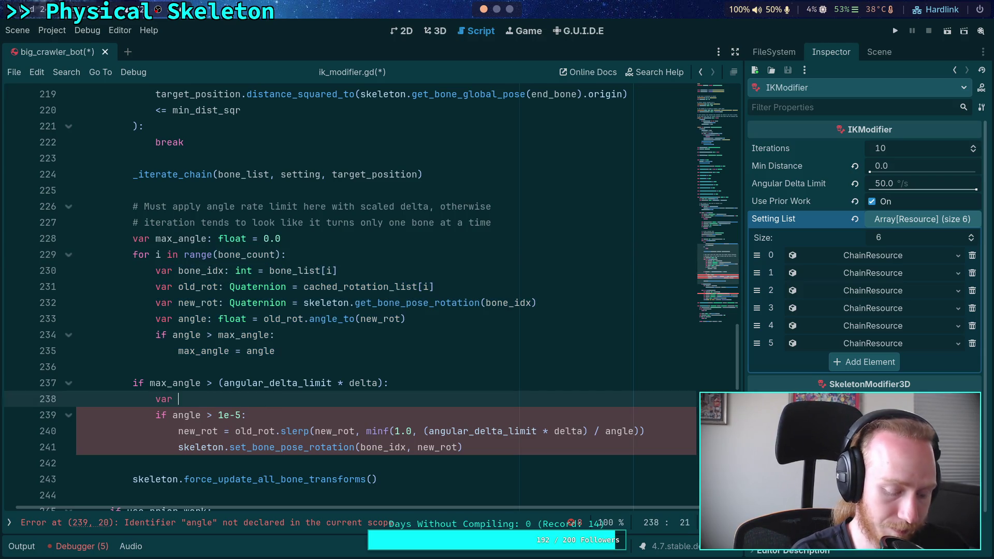
{"action": "type", "text": "scale"}
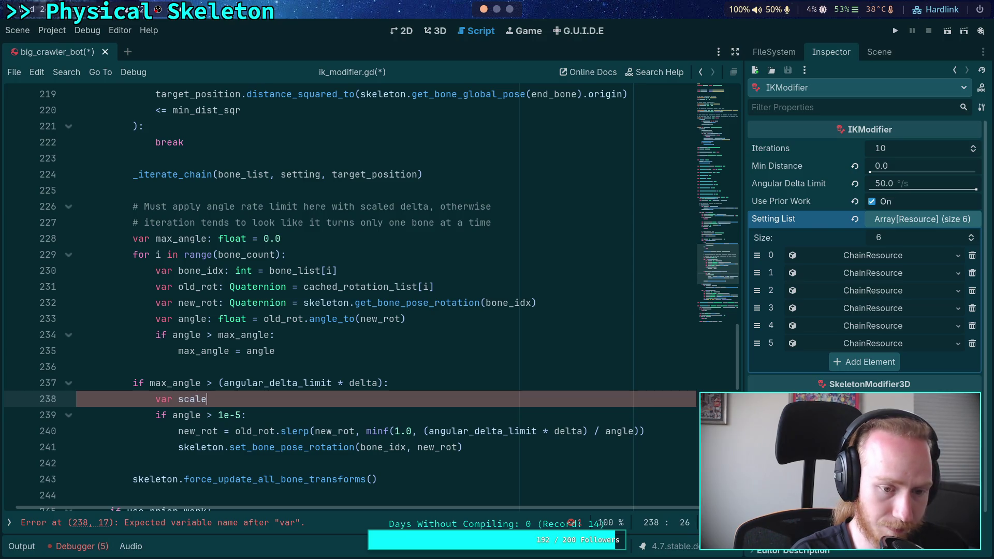
{"action": "type", "text": "_factor"}
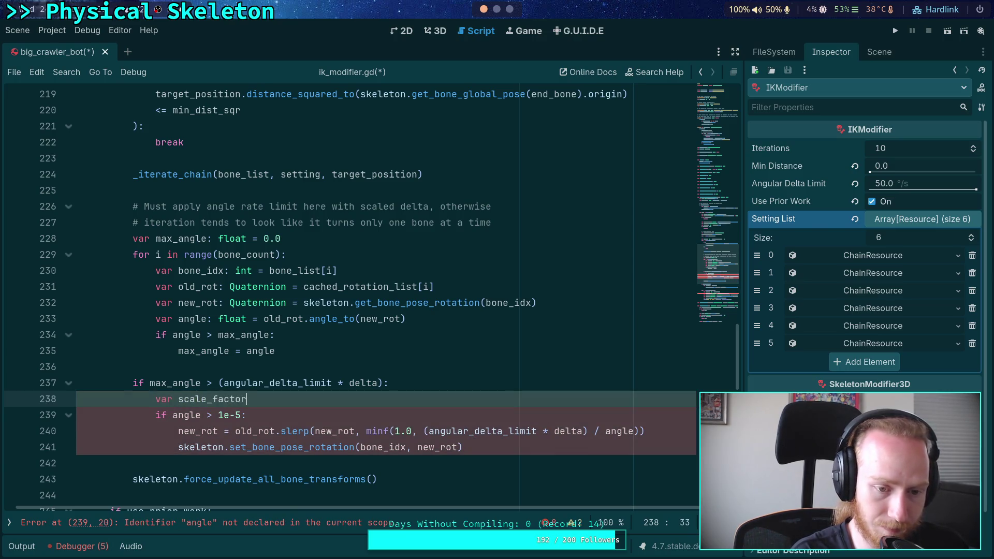
{"action": "type", "text": ": float ="}
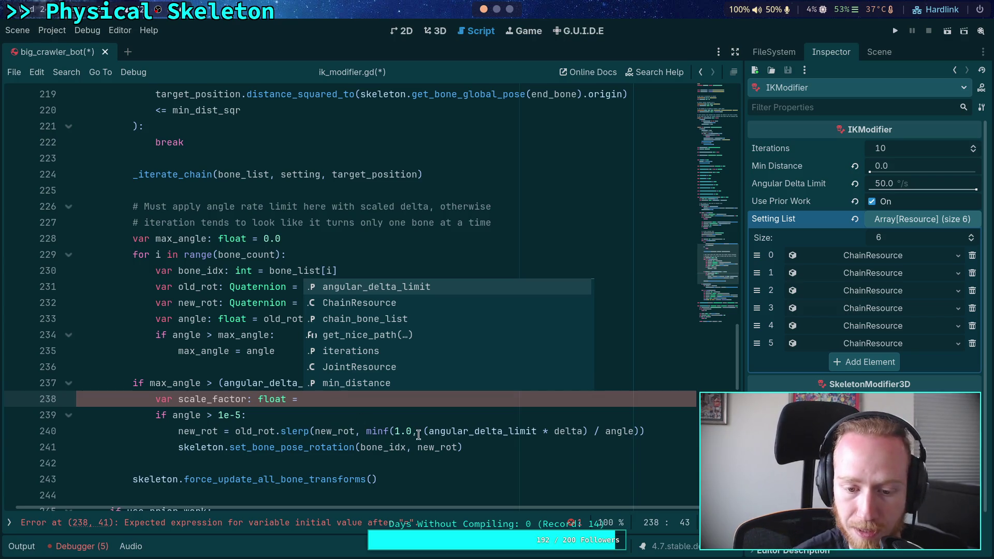
Paste the copied (angular_delta_limit * delta) term as scale_factor's value, dividing by max_angle
{"action": "left_click_drag", "start_coordinate": [424, 431], "coordinate": [643, 431]}
{"action": "right_click", "coordinate": [558, 431]}
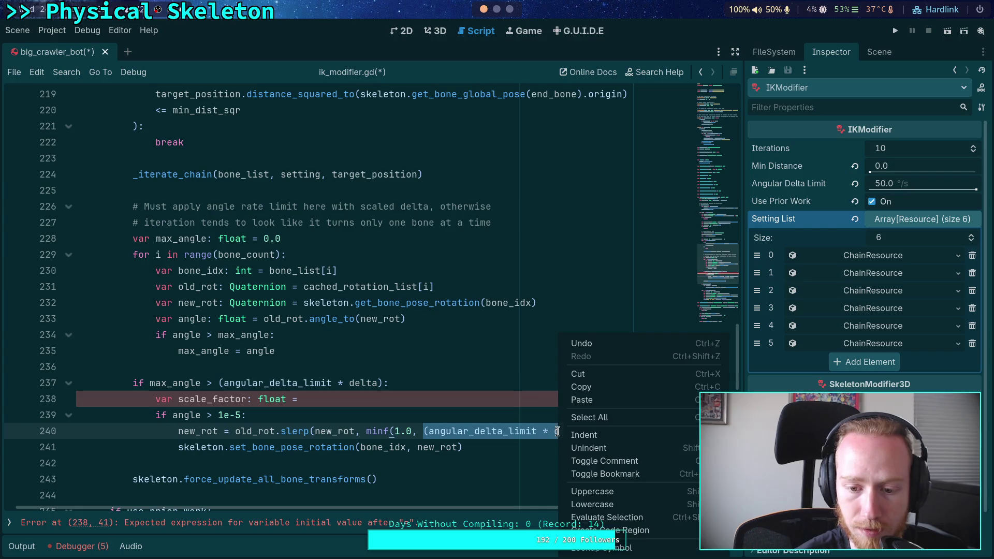
{"action": "left_click", "coordinate": [589, 388]}
{"action": "left_click", "coordinate": [441, 396]}
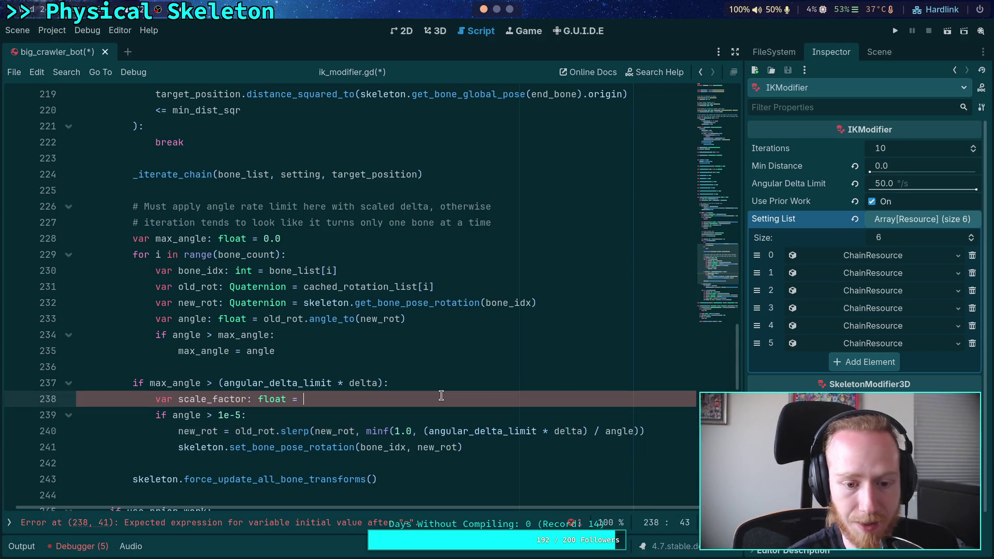
{"action": "key", "text": "ctrl+v"}
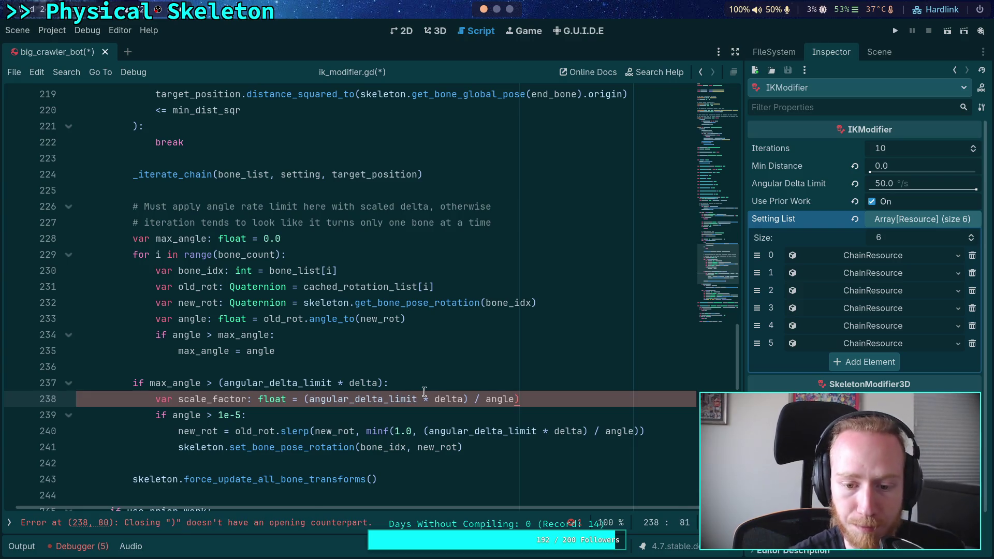
{"action": "key", "text": "BackSpace"}
{"action": "key", "text": "ctrl+Left"}
{"action": "type", "text": "max_"}
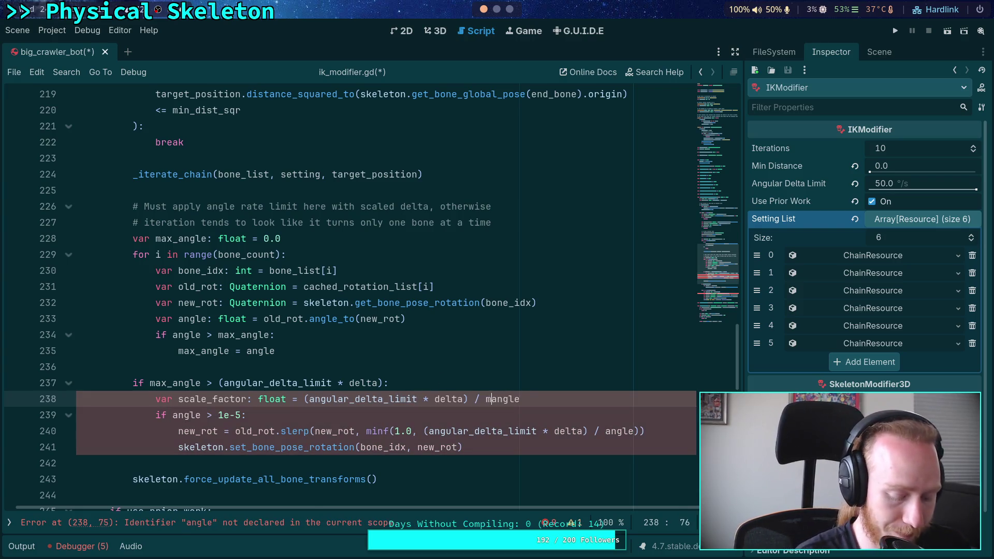
{"action": "left_click", "coordinate": [488, 371]}
{"action": "left_click", "coordinate": [593, 399]}
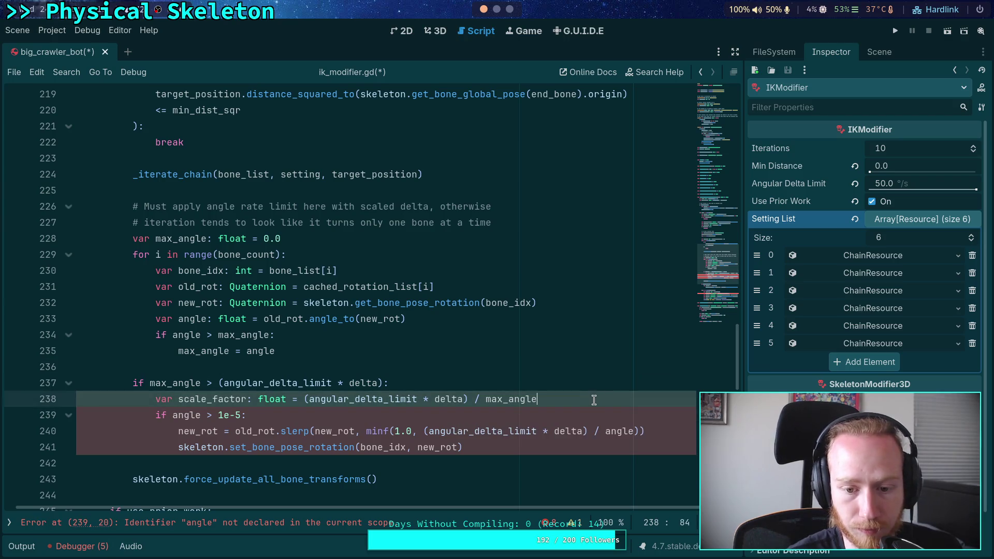
{"action": "scroll", "coordinate": [541, 387], "scroll_direction": "down", "scroll_amount": 1}
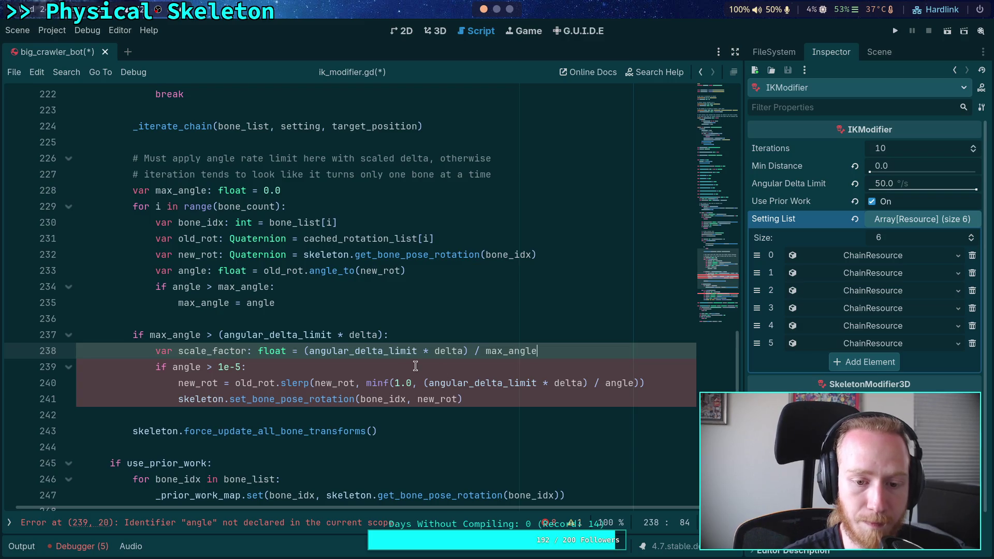
Move the scale_factor line above the max_angle check, outdent it, and start its value as minf()
{"action": "left_click", "coordinate": [156, 350]}
{"action": "key", "text": "alt+Up"}
{"action": "key", "text": "shift+Tab"}
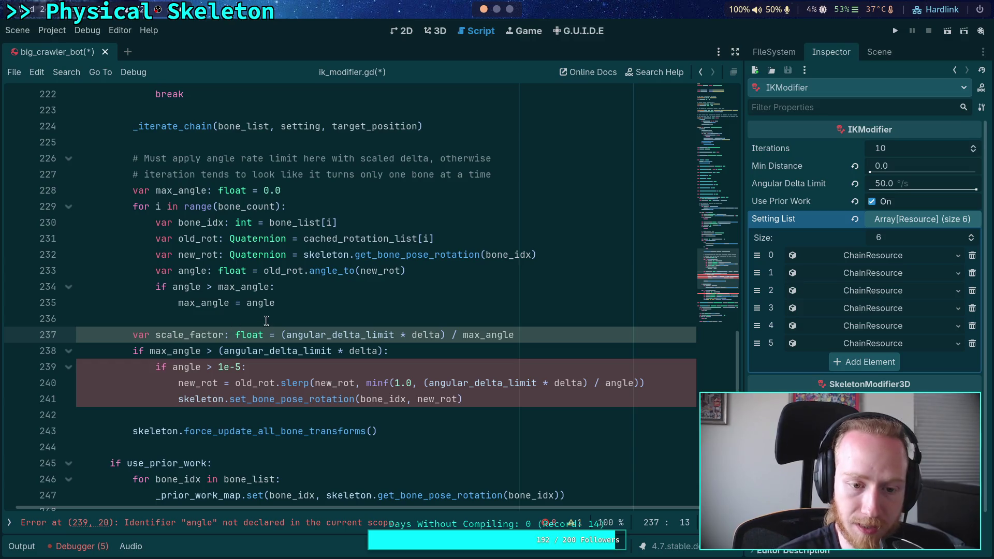
{"action": "left_click_drag", "start_coordinate": [276, 335], "coordinate": [535, 334]}
{"action": "type", "text": "1.0"}
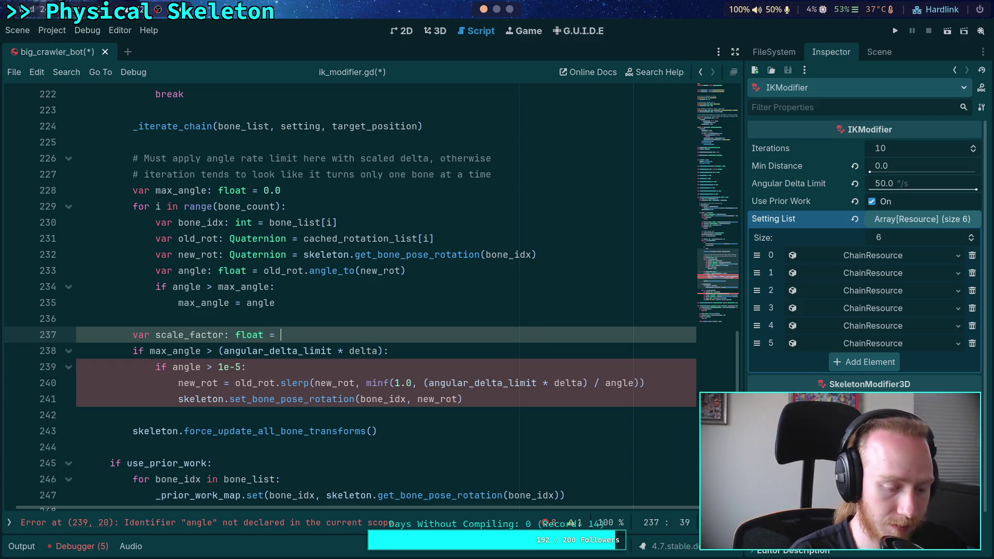
{"action": "key", "text": "BackSpace"}
{"action": "key", "text": "BackSpace"}
{"action": "type", "text": ".0"}
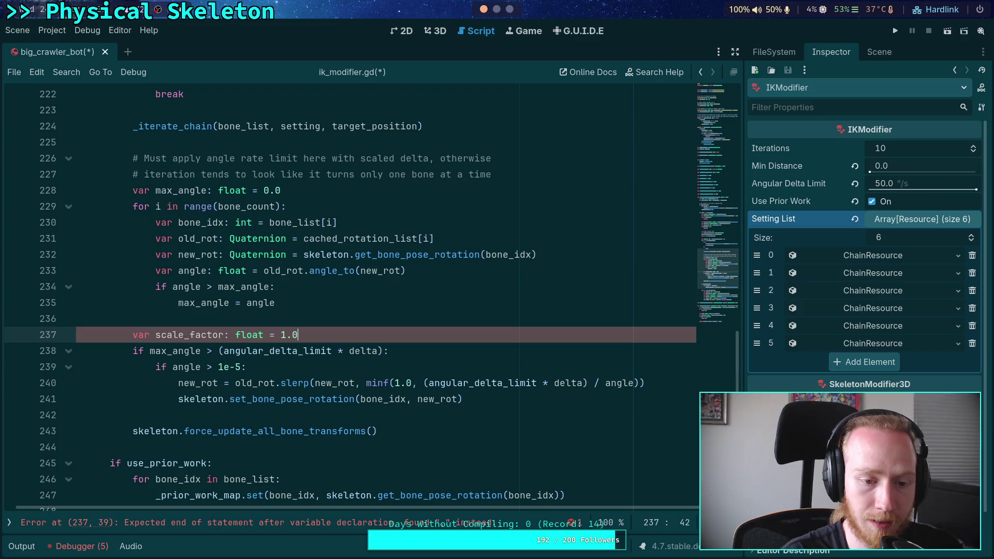
{"action": "left_click_drag", "start_coordinate": [278, 335], "coordinate": [322, 334]}
{"action": "key", "text": "BackSpace"}
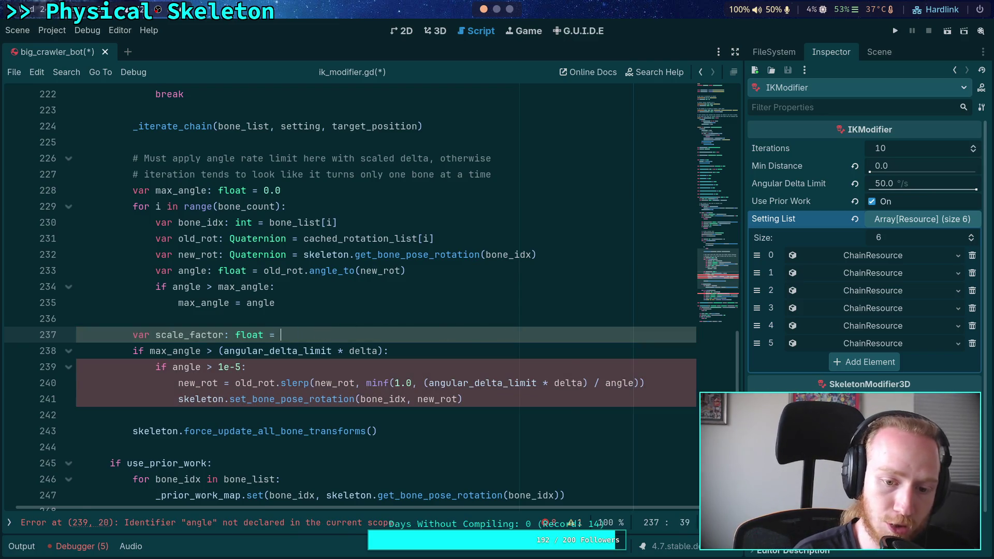
{"action": "type", "text": "minf("}
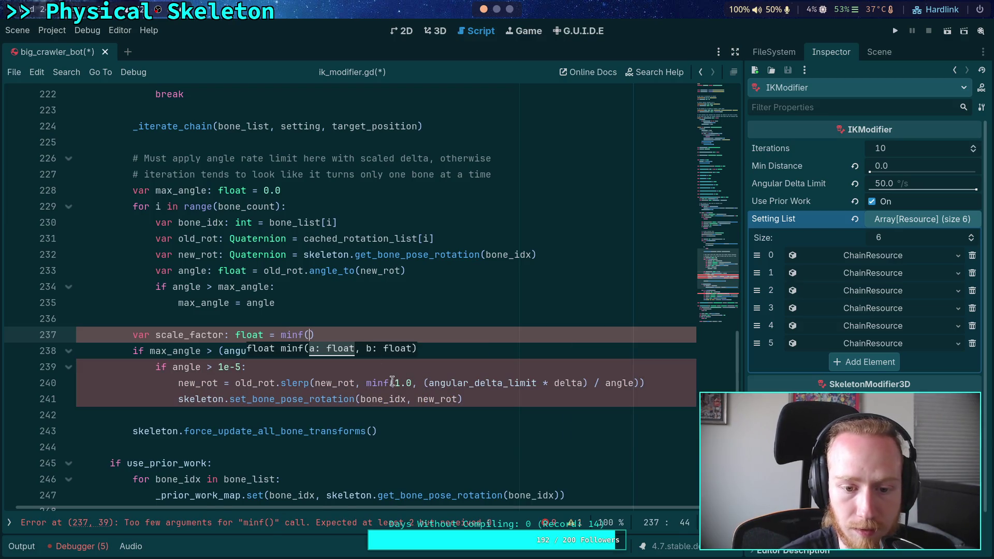
Copy line 240's minf expression into line 237 and change its divisor to max_angle
{"action": "left_click_drag", "start_coordinate": [367, 383], "coordinate": [642, 386]}
{"action": "right_click", "coordinate": [509, 383]}
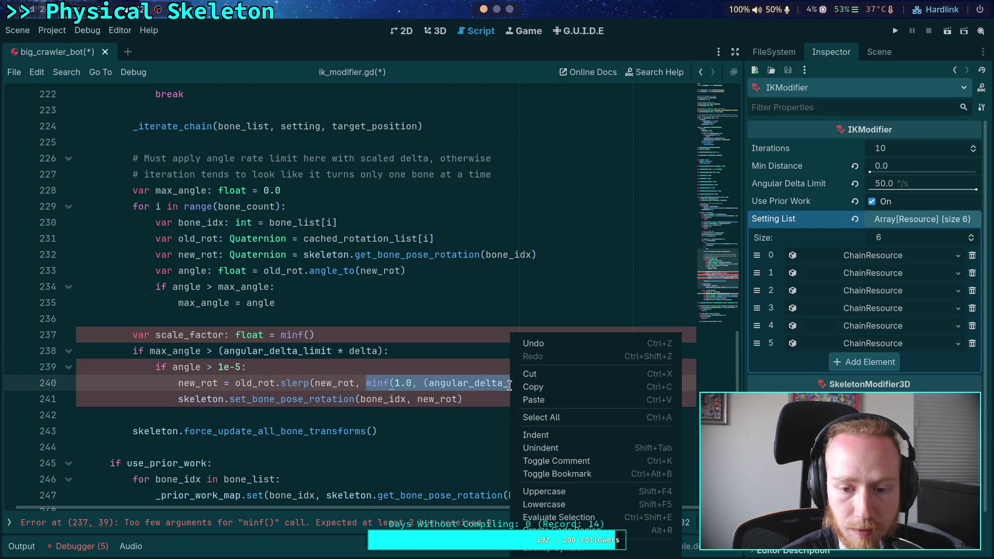
{"action": "left_click", "coordinate": [544, 385]}
{"action": "left_click_drag", "start_coordinate": [314, 335], "coordinate": [280, 335]}
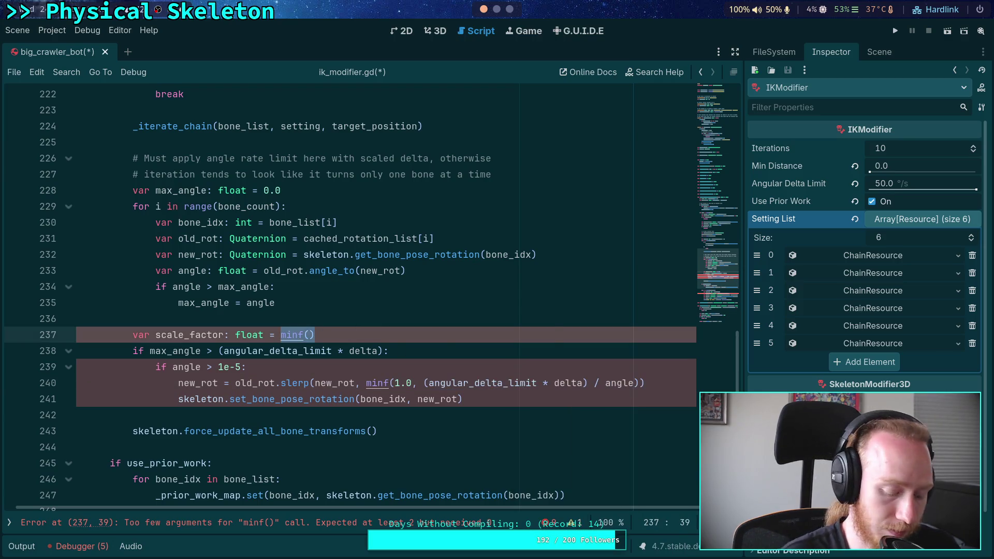
{"action": "key", "text": "ctrl+v"}
{"action": "key", "text": "Left"}
{"action": "key", "text": "Left"}
{"action": "key", "text": "Left"}
{"action": "type", "text": "max_"}
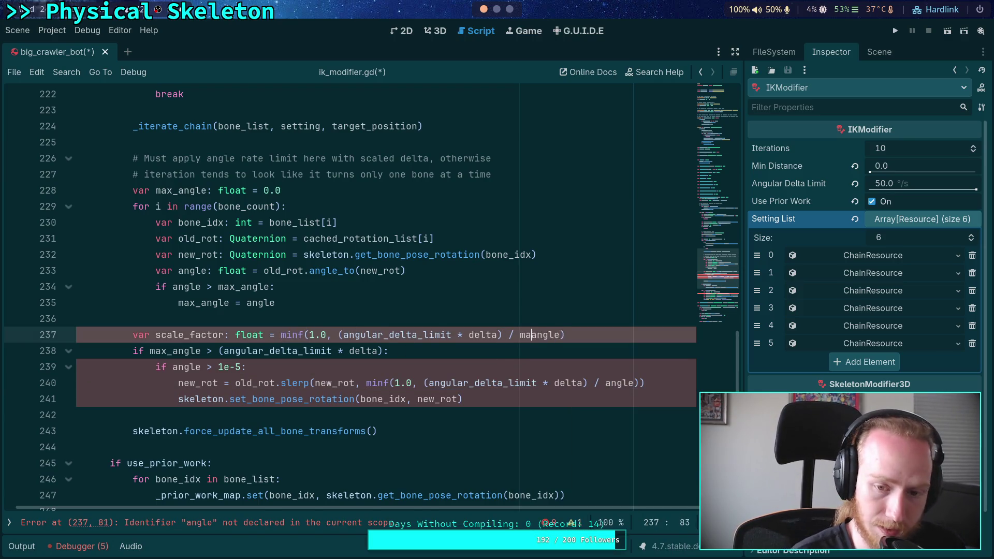
{"action": "left_click", "coordinate": [432, 305]}
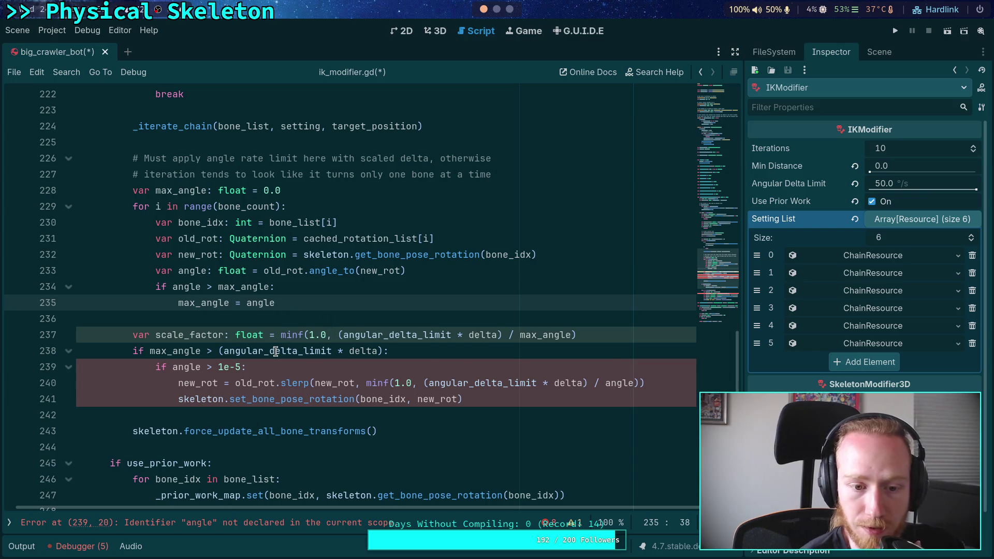
{"action": "left_click_drag", "start_coordinate": [424, 383], "coordinate": [640, 383]}
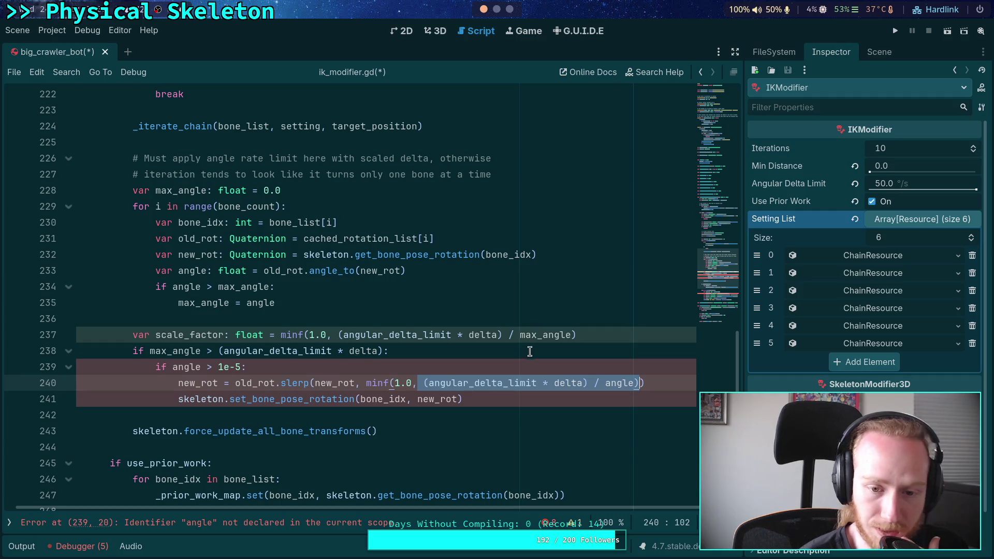
{"action": "double_click", "coordinate": [543, 334]}
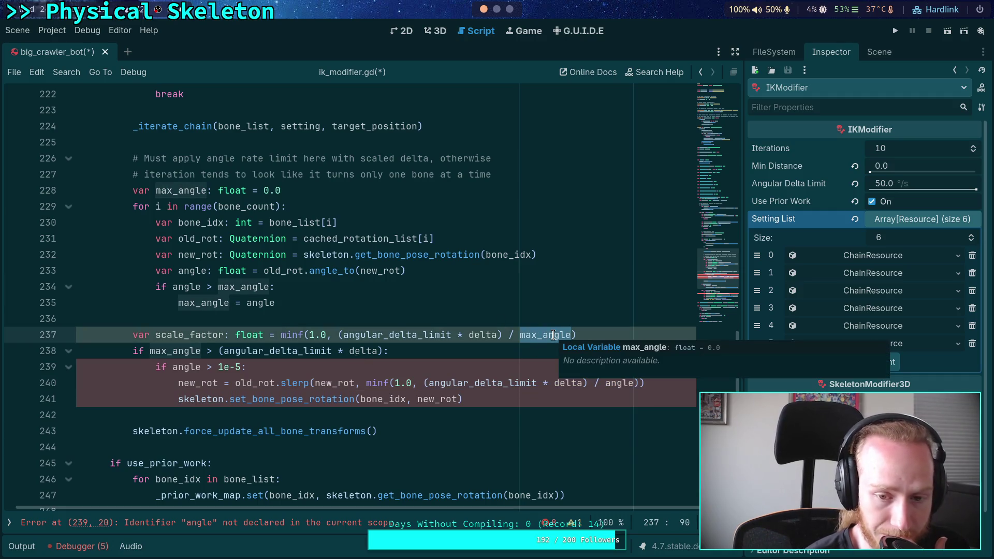
{"action": "double_click", "coordinate": [189, 335]}
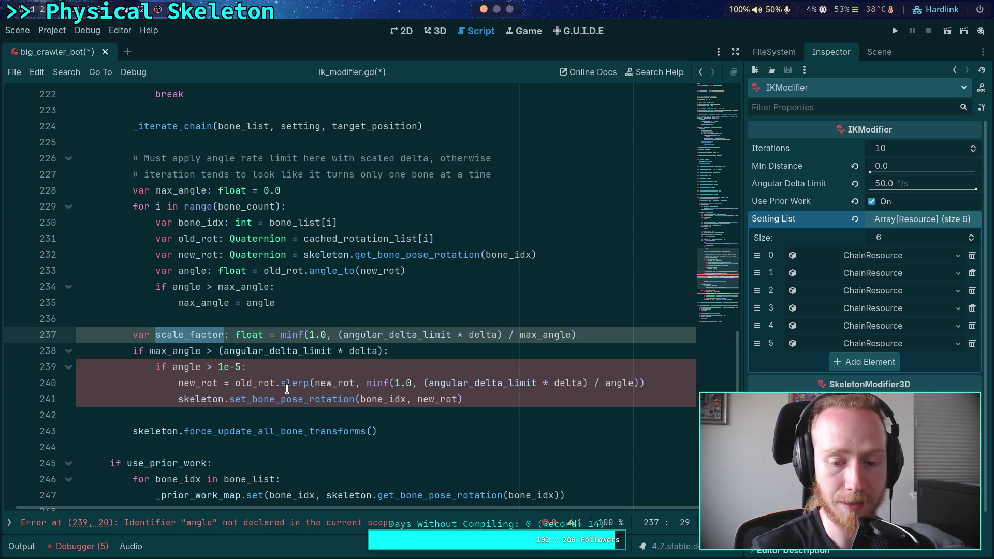
{"action": "left_click_drag", "start_coordinate": [418, 382], "coordinate": [587, 383]}
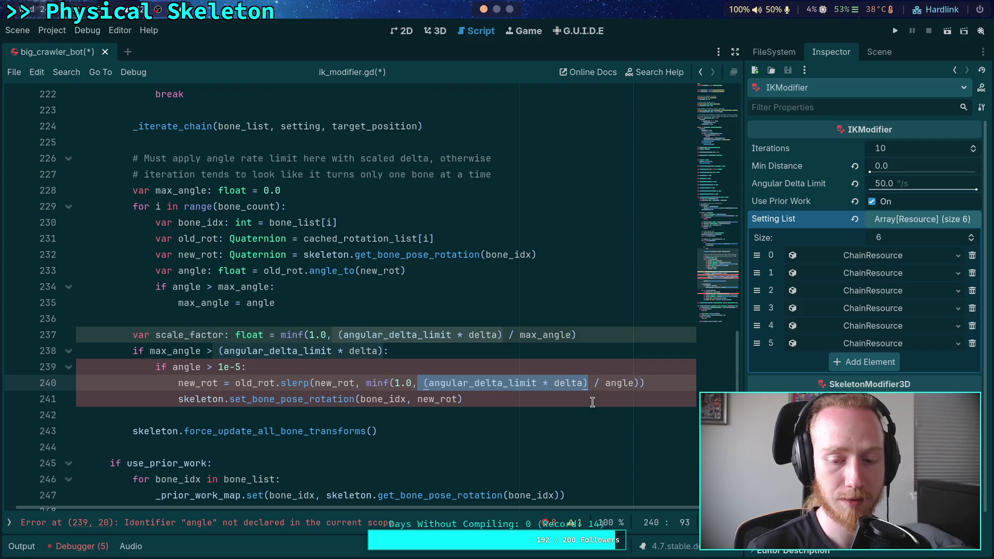
Copy the per-bone for loop on lines 229–234
{"action": "double_click", "coordinate": [618, 385]}
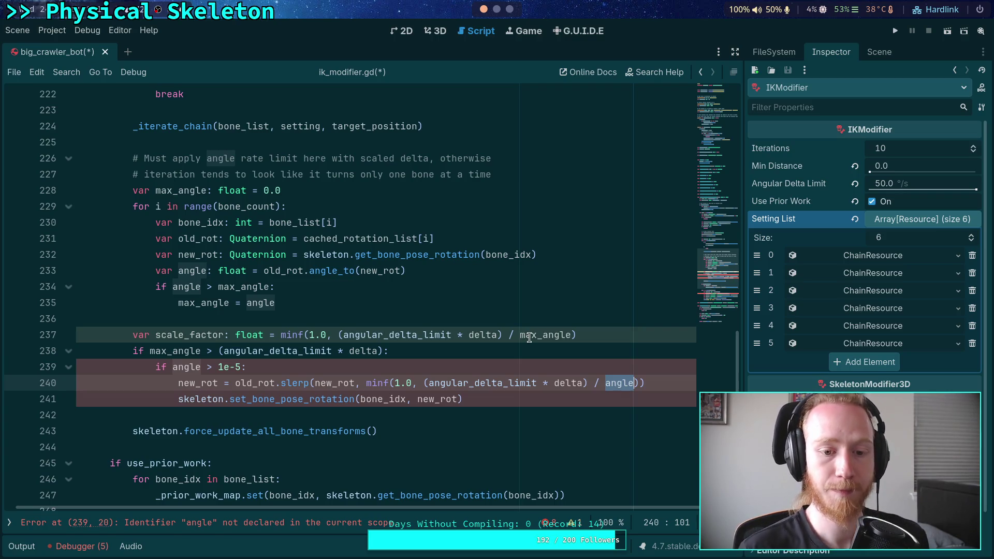
{"action": "left_click", "coordinate": [599, 336]}
{"action": "mouse_move", "coordinate": [133, 207]}
{"action": "left_mouse_down"}
{"action": "mouse_move", "coordinate": [422, 273]}
{"action": "mouse_move", "coordinate": [464, 273]}
{"action": "mouse_move", "coordinate": [272, 288]}
{"action": "left_mouse_up"}
{"action": "right_click", "coordinate": [272, 273]}
{"action": "left_click", "coordinate": [292, 325]}
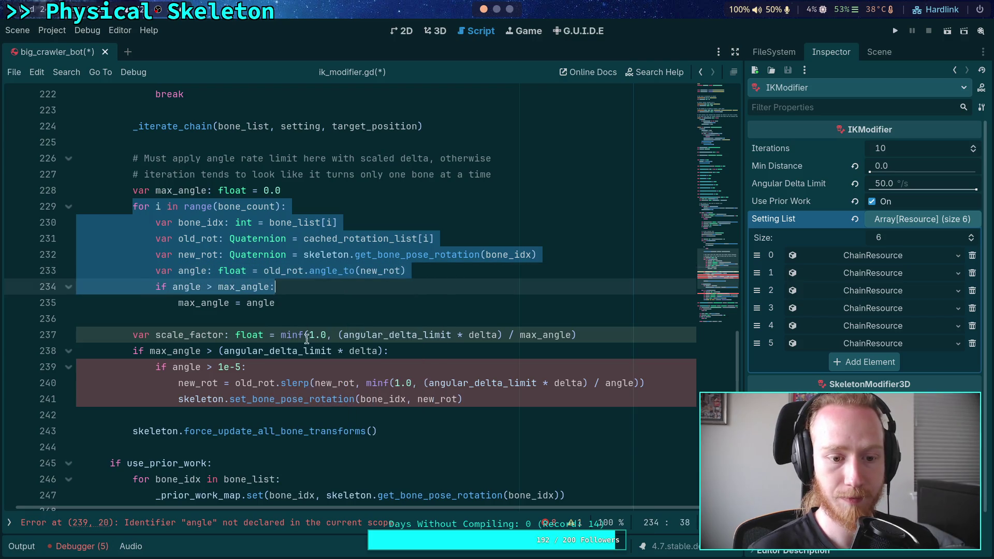
Replace the if max_angle line 238 with the copied loop, deleting the leftover if angle > max_angle line
{"action": "left_click_drag", "start_coordinate": [389, 351], "coordinate": [134, 347]}
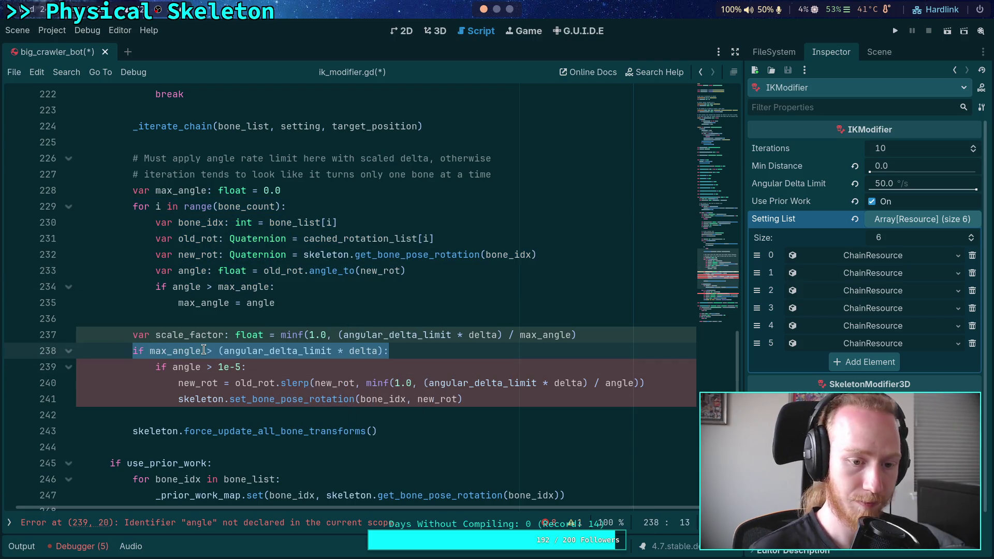
{"action": "key", "text": "ctrl+v"}
{"action": "left_click_drag", "start_coordinate": [432, 432], "coordinate": [449, 416]}
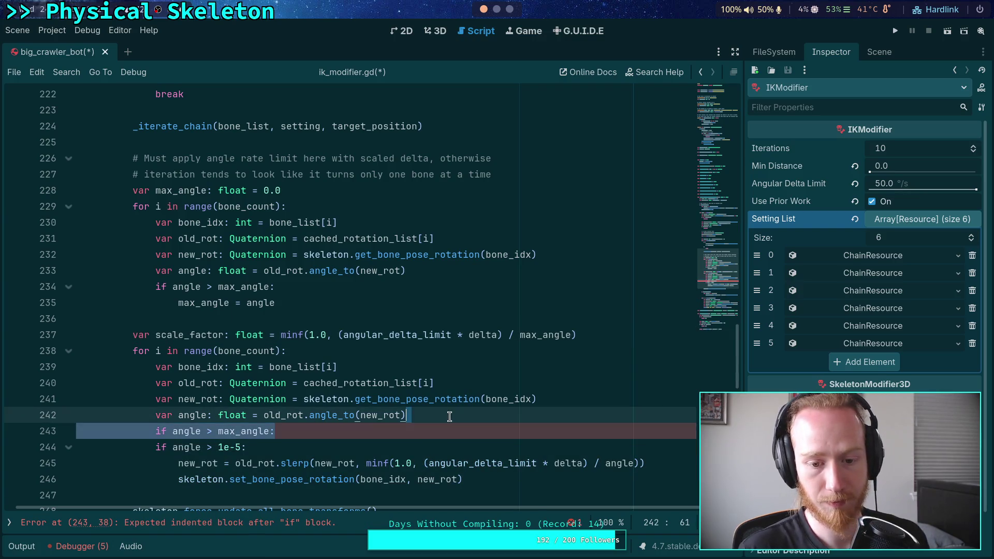
{"action": "key", "text": "BackSpace"}
{"action": "scroll", "coordinate": [416, 372], "scroll_direction": "down", "scroll_amount": 1}
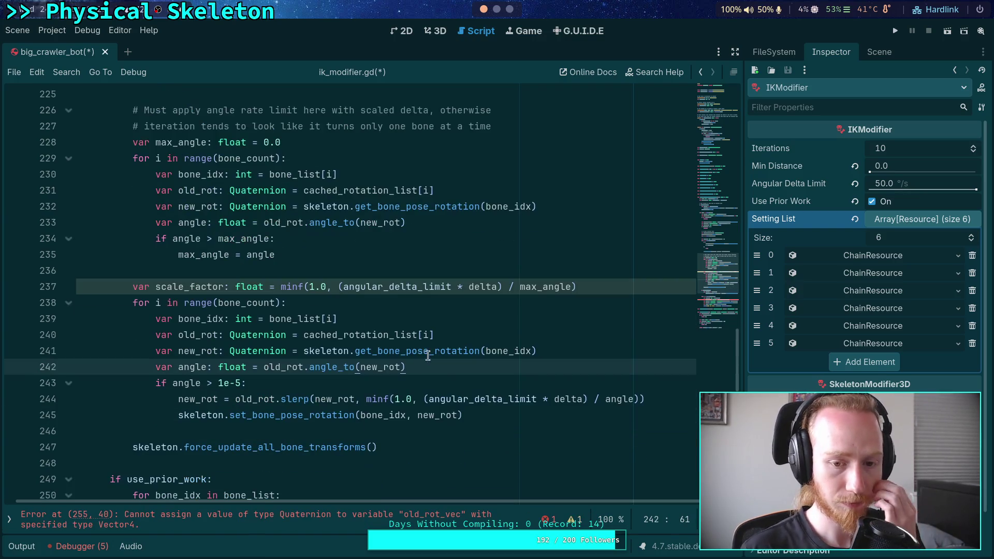
{"action": "double_click", "coordinate": [196, 205]}
{"action": "scroll", "coordinate": [342, 327], "scroll_direction": "up", "scroll_amount": 1}
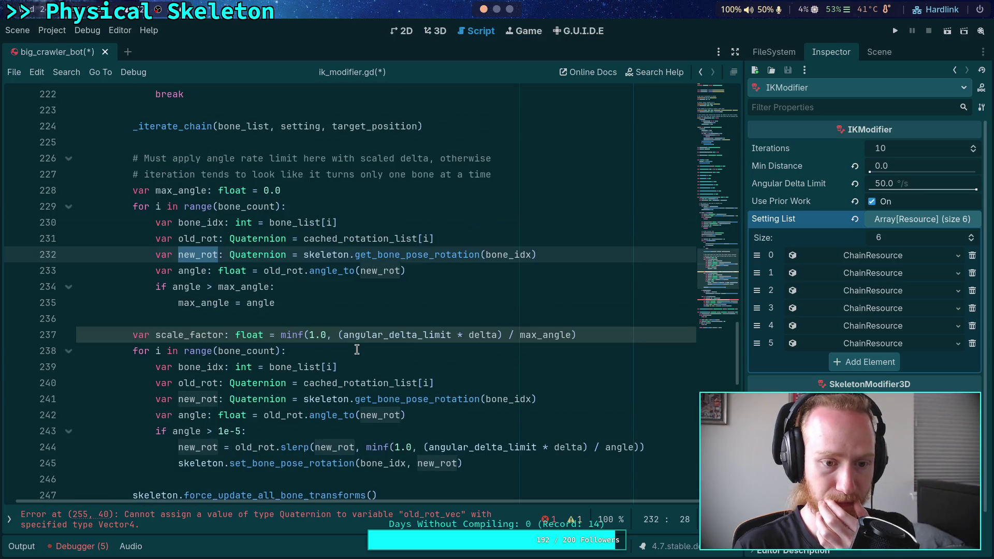
{"action": "scroll", "coordinate": [337, 352], "scroll_direction": "up", "scroll_amount": 1}
{"action": "scroll", "coordinate": [327, 331], "scroll_direction": "down", "scroll_amount": 1}
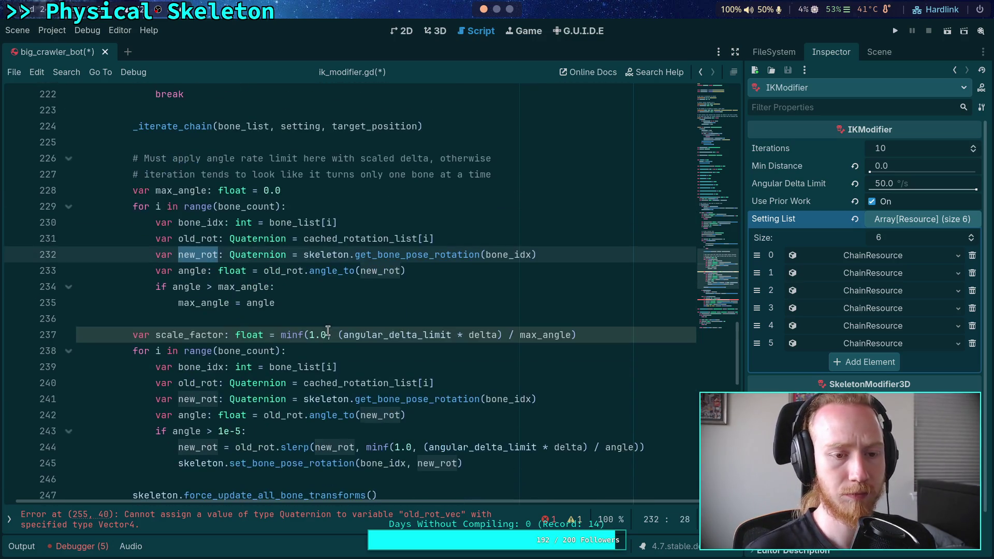
{"action": "scroll", "coordinate": [258, 338], "scroll_direction": "down", "scroll_amount": 1}
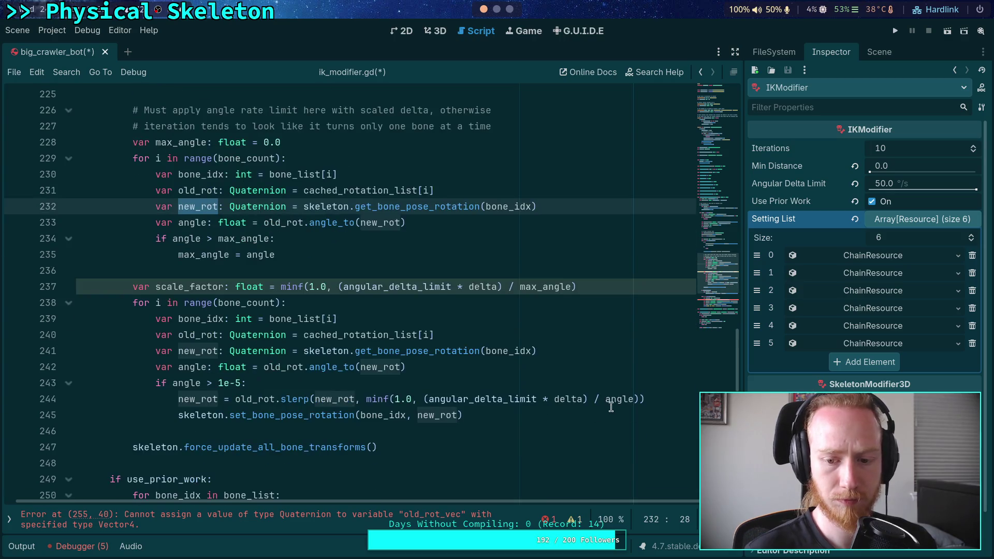
Replace angle in the slerp weight divisor on line 244 with '(angle * sca'
{"action": "double_click", "coordinate": [620, 399]}
{"action": "key", "text": "BackSpace"}
{"action": "type", "text": "(angle"}
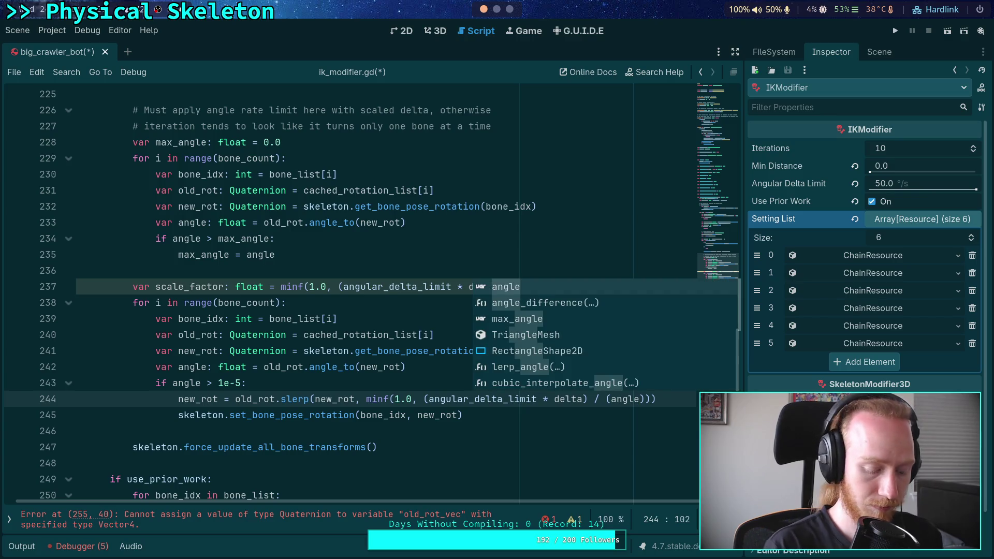
{"action": "type", "text": " * sca"}
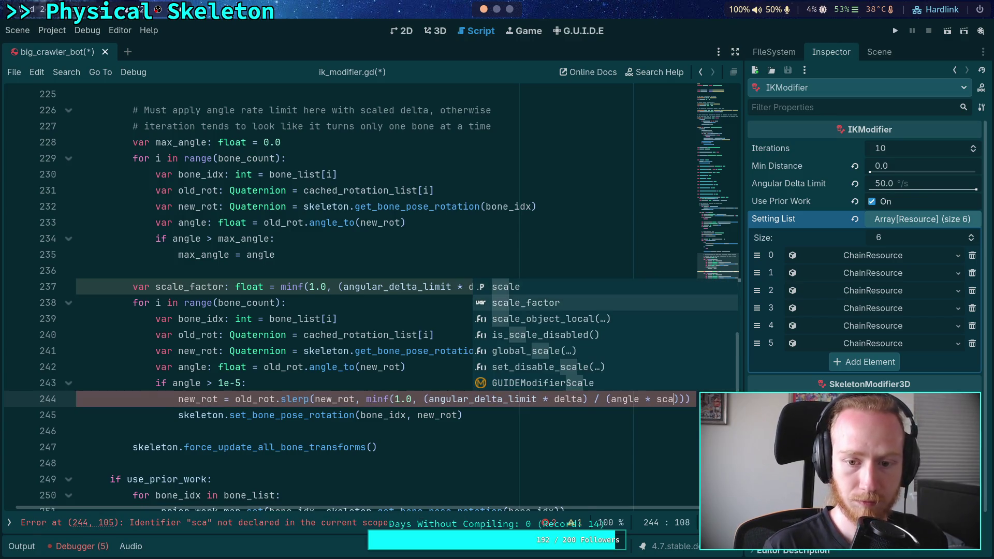
Complete the line 244 divisor as (angle * scale_factor) using the scale_factor autocompletion
{"action": "key", "text": "Return"}
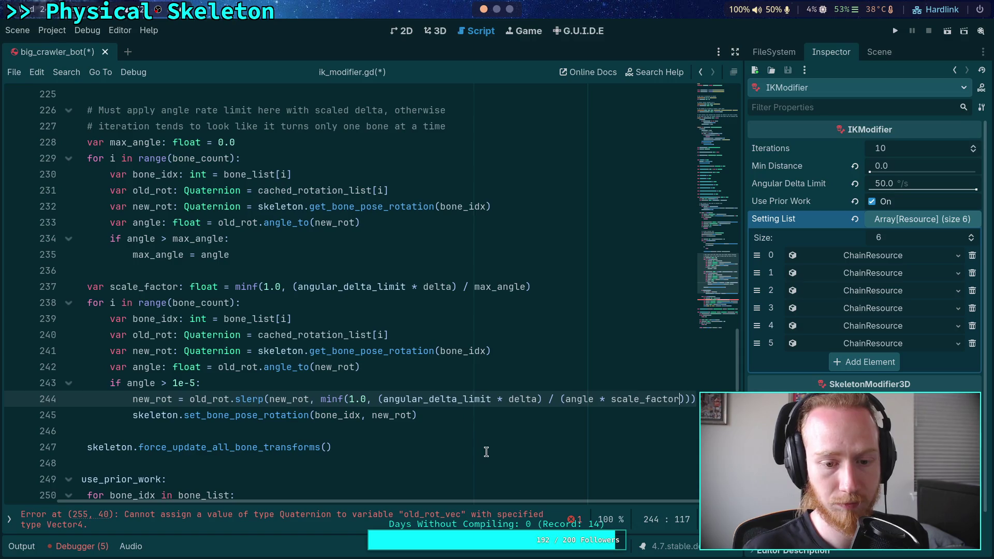
{"action": "double_click", "coordinate": [629, 398]}
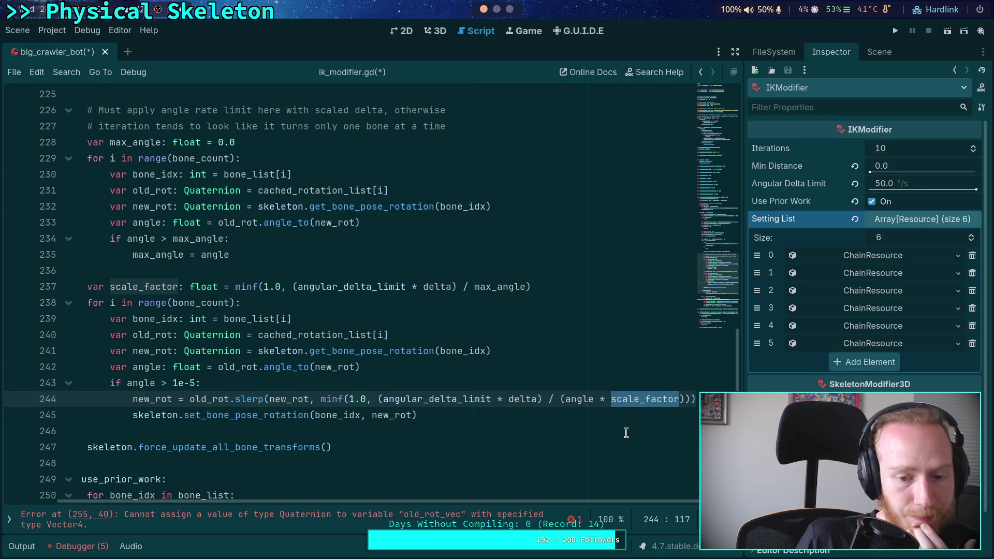
{"action": "left_click", "coordinate": [561, 398]}
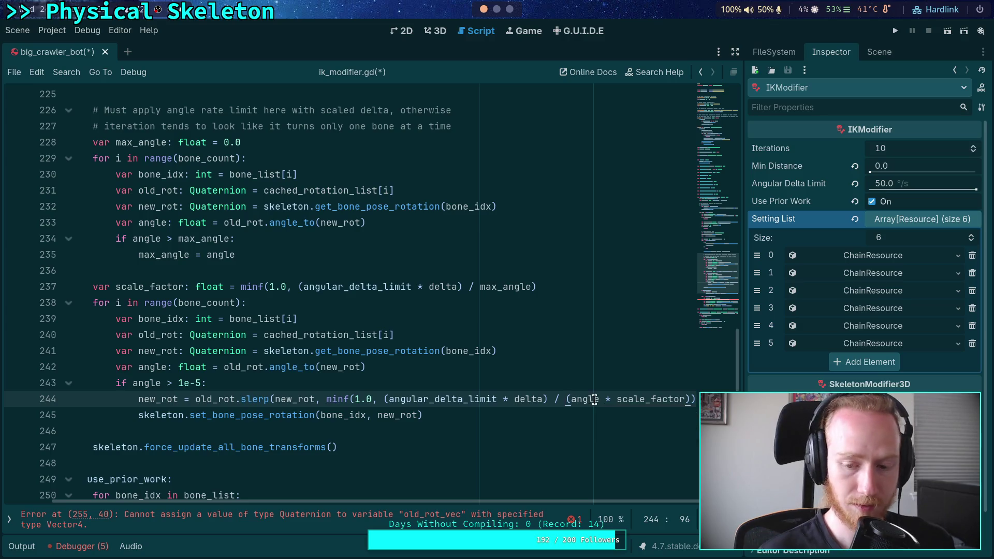
Rewrite the minf argument as scale_factor * ((angular_delta_limit * delta) / angle)
{"action": "key", "text": "Delete"}
{"action": "left_click_drag", "start_coordinate": [595, 399], "coordinate": [679, 400]}
{"action": "key", "text": "BackSpace"}
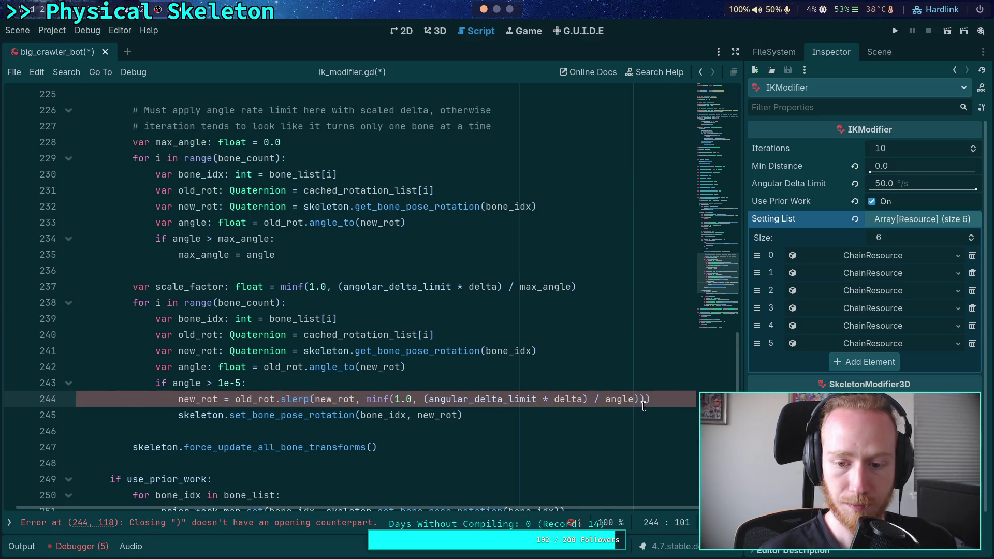
{"action": "left_click", "coordinate": [424, 400]}
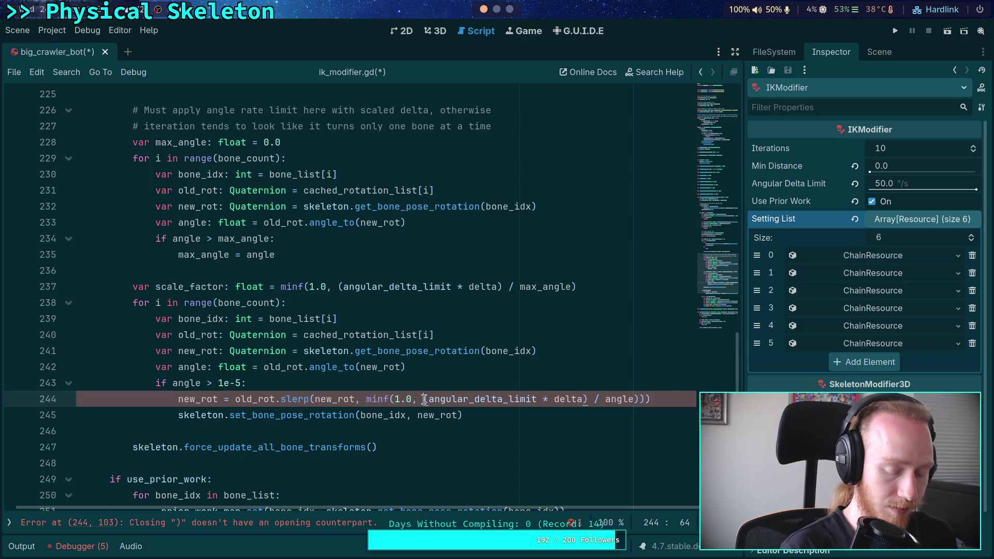
{"action": "type", "text": "scale_fact"}
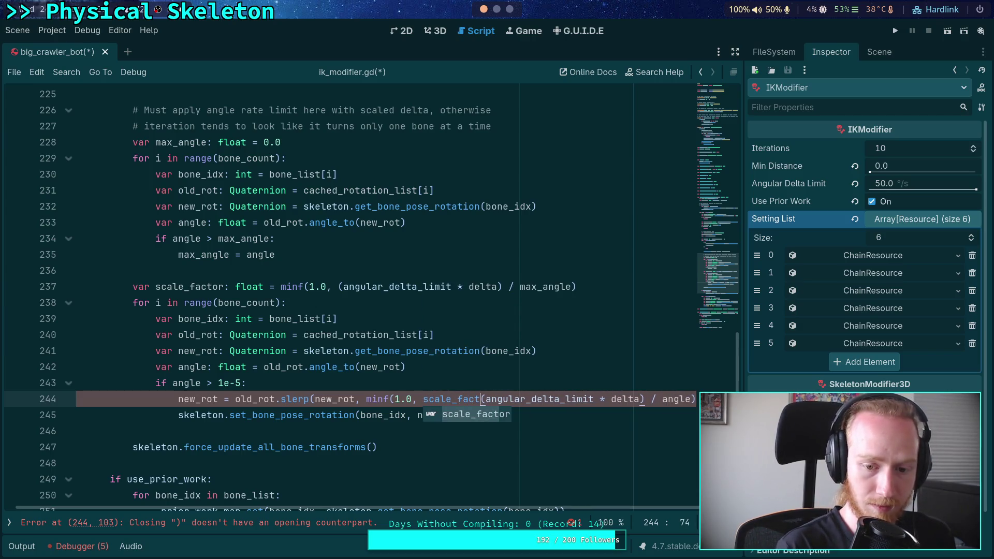
{"action": "key", "text": "Return"}
{"action": "type", "text": "* ("}
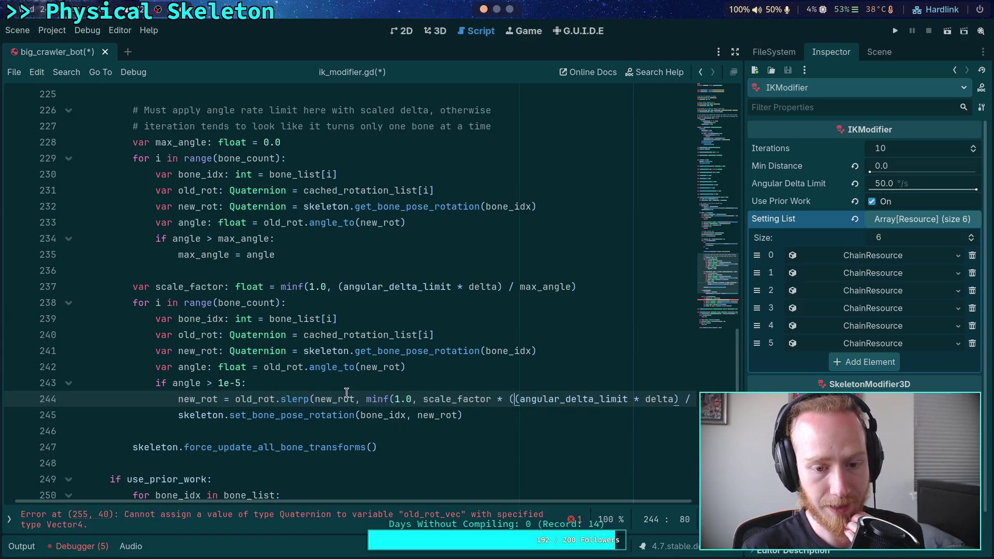
Break the slerp call's arguments onto separate lines, with the closing parenthesis on its own dedented line
{"action": "left_click", "coordinate": [316, 399]}
{"action": "key", "text": "Return"}
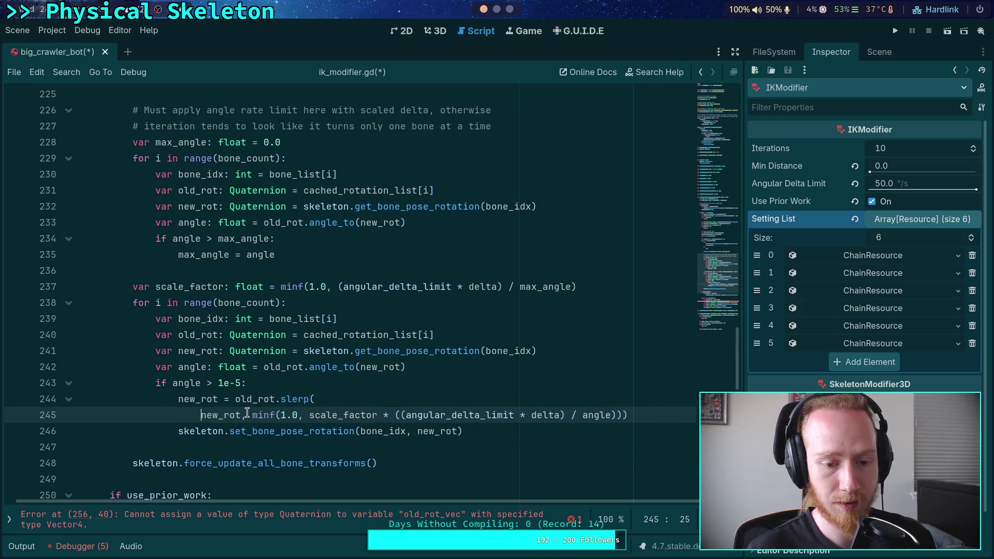
{"action": "left_click", "coordinate": [249, 415]}
{"action": "key", "text": "Delete"}
{"action": "key", "text": "Return"}
{"action": "left_click", "coordinate": [258, 430]}
{"action": "key", "text": "Return"}
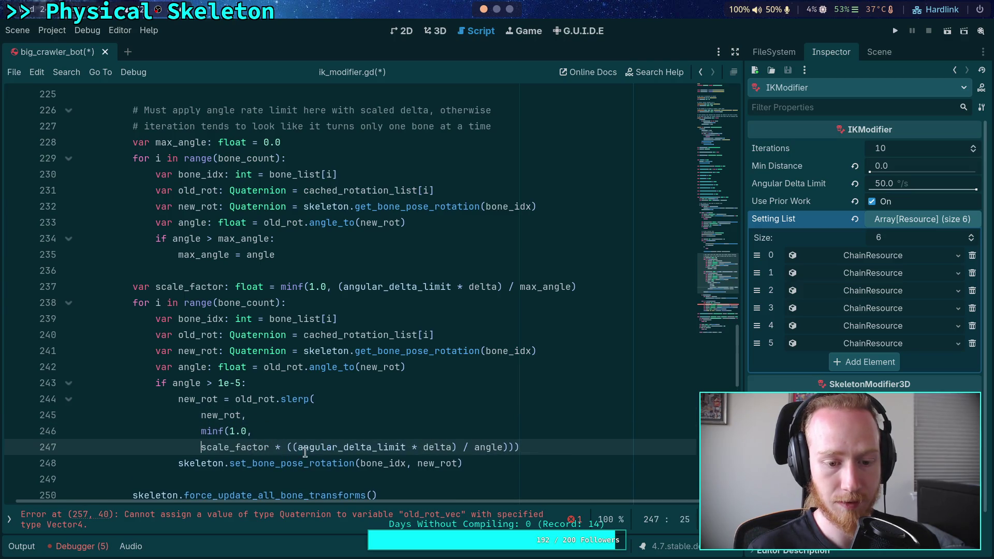
{"action": "left_click", "coordinate": [515, 447]}
{"action": "key", "text": "Return"}
{"action": "left_click", "coordinate": [181, 464]}
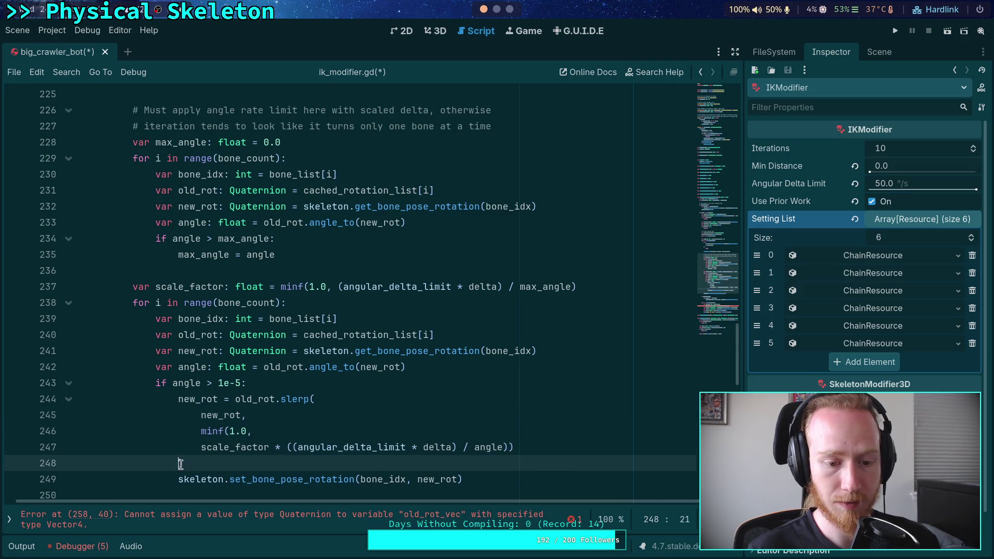
{"action": "key", "text": "BackSpace"}
{"action": "type", "text": ")"}
Put minf's 1.0 and scale_factor arguments on indented lines and move line 248's final parenthesis down
{"action": "left_click", "coordinate": [508, 448]}
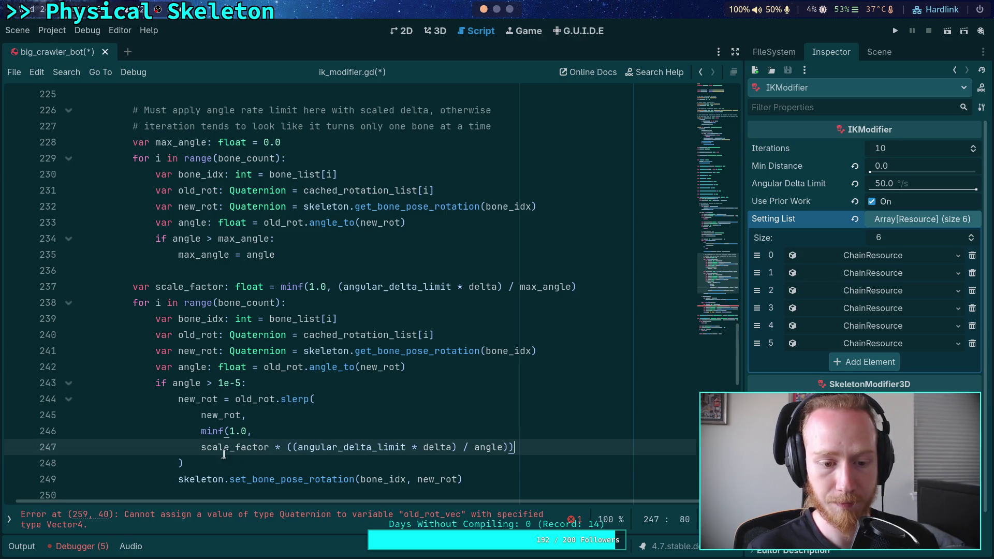
{"action": "left_click", "coordinate": [232, 432]}
{"action": "key", "text": "Return"}
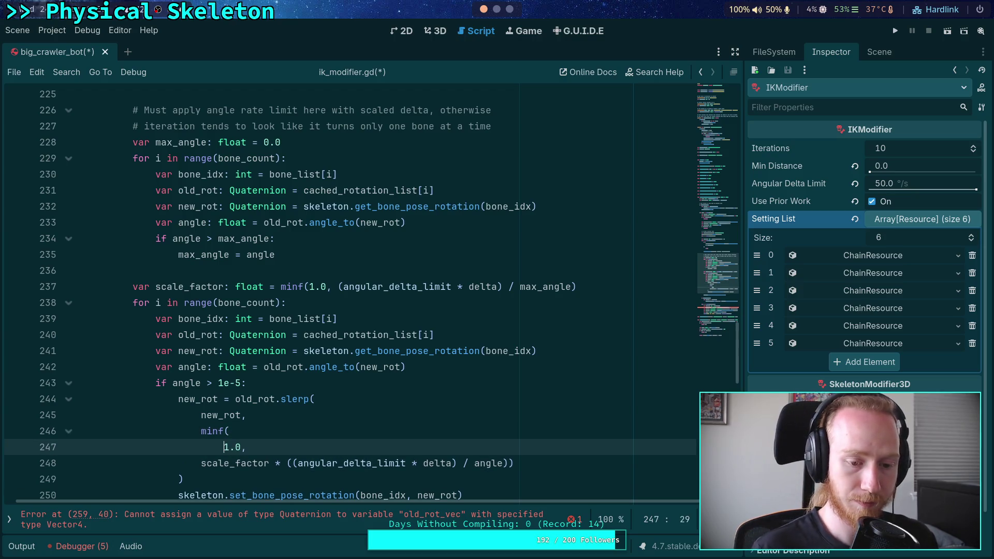
{"action": "key", "text": "Down"}
{"action": "key", "text": "Tab"}
{"action": "left_click", "coordinate": [531, 463]}
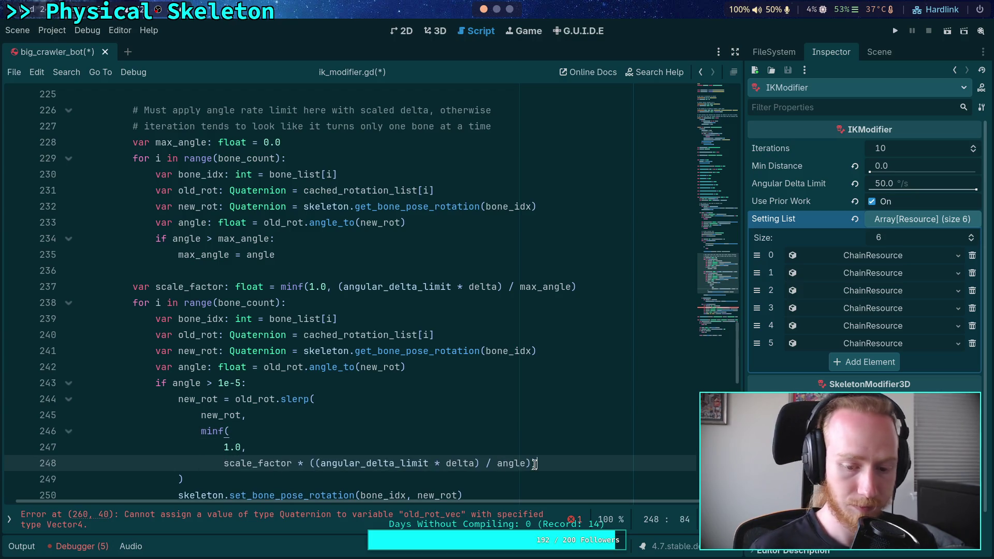
{"action": "key", "text": "Return"}
{"action": "scroll", "coordinate": [413, 428], "scroll_direction": "down", "scroll_amount": 1}
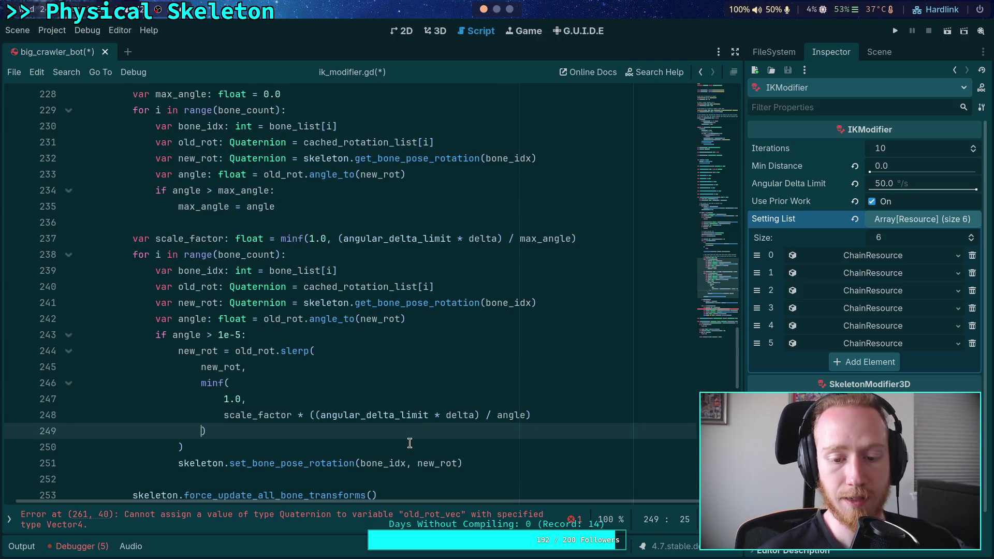
{"action": "left_click_drag", "start_coordinate": [538, 415], "coordinate": [308, 409]}
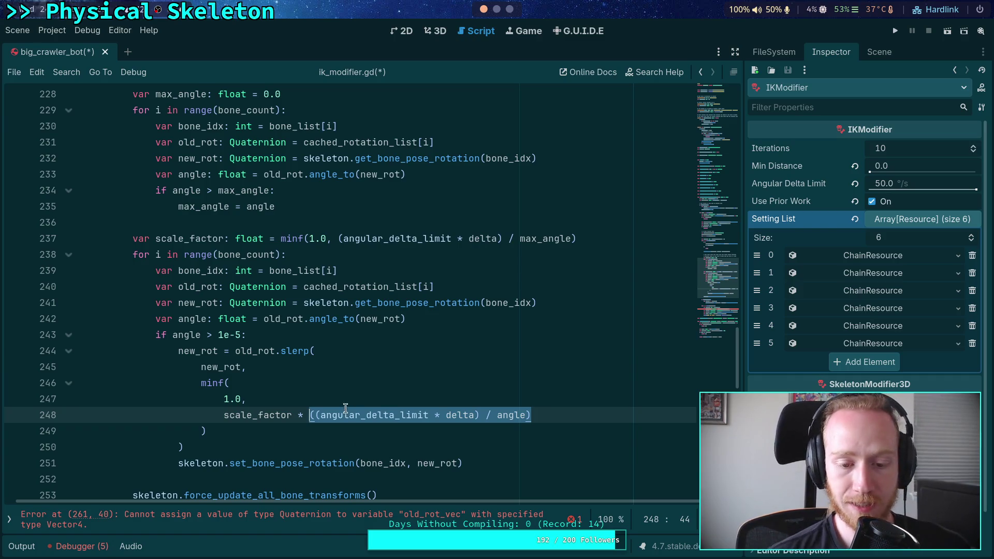
Remove 'scale_factor * (' from line 248, leaving (angular_delta_limit * delta) / angle
{"action": "key", "text": "Left"}
{"action": "double_click", "coordinate": [518, 417]}
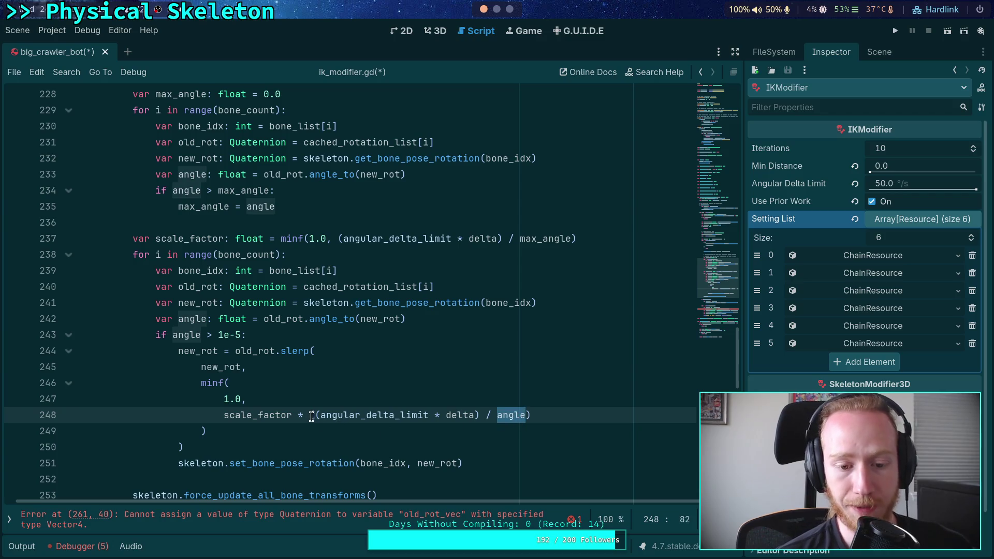
{"action": "left_click_drag", "start_coordinate": [315, 415], "coordinate": [480, 418]}
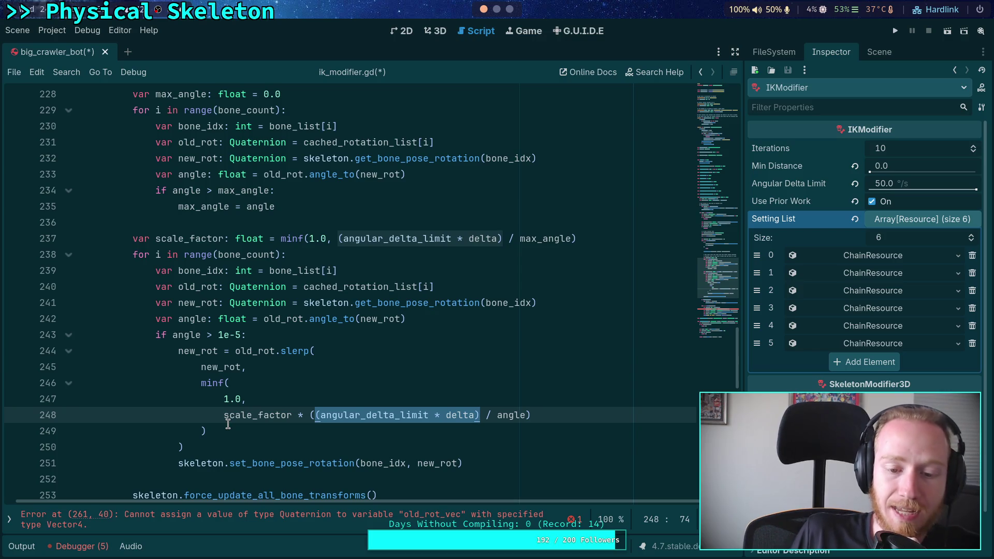
{"action": "double_click", "coordinate": [511, 415]}
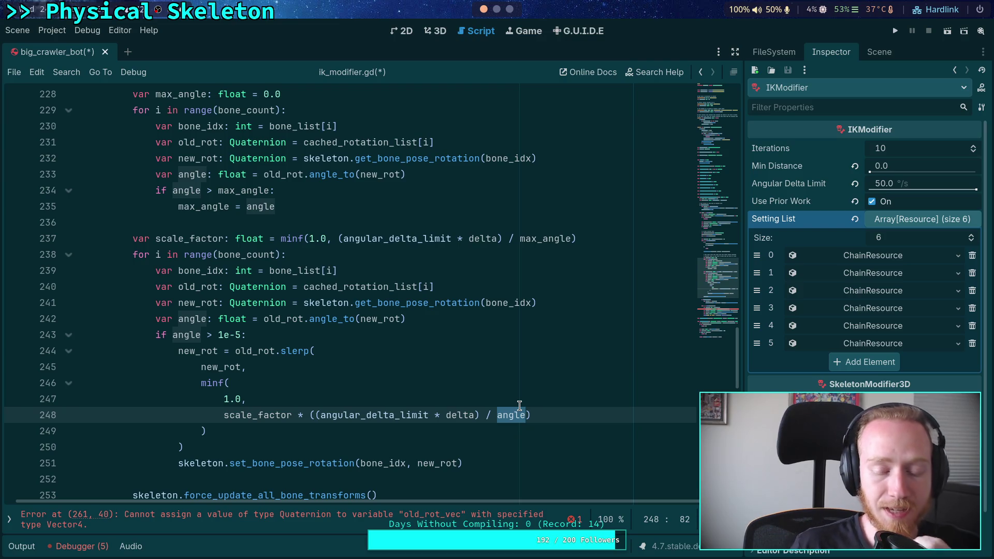
{"action": "mouse_move", "coordinate": [519, 412]}
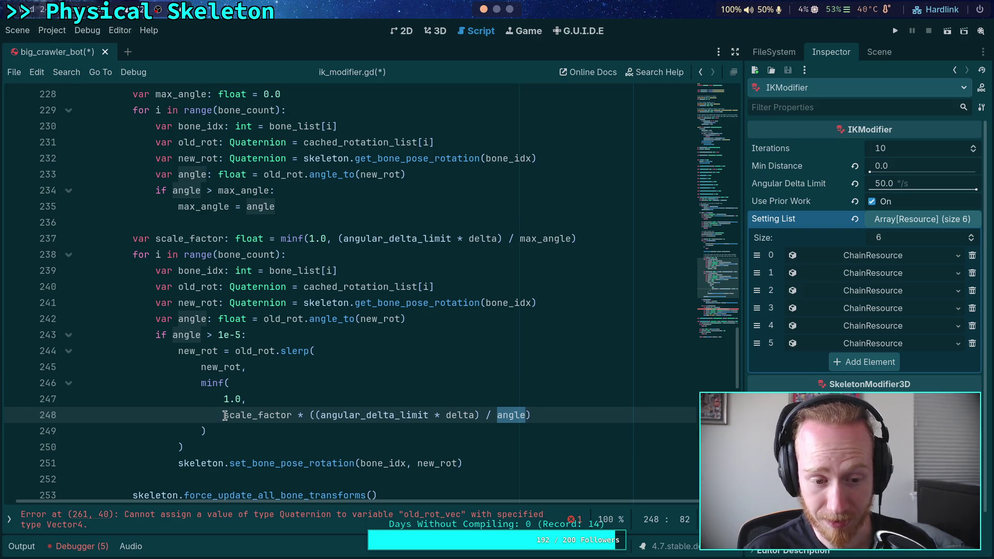
{"action": "left_click_drag", "start_coordinate": [224, 415], "coordinate": [311, 416]}
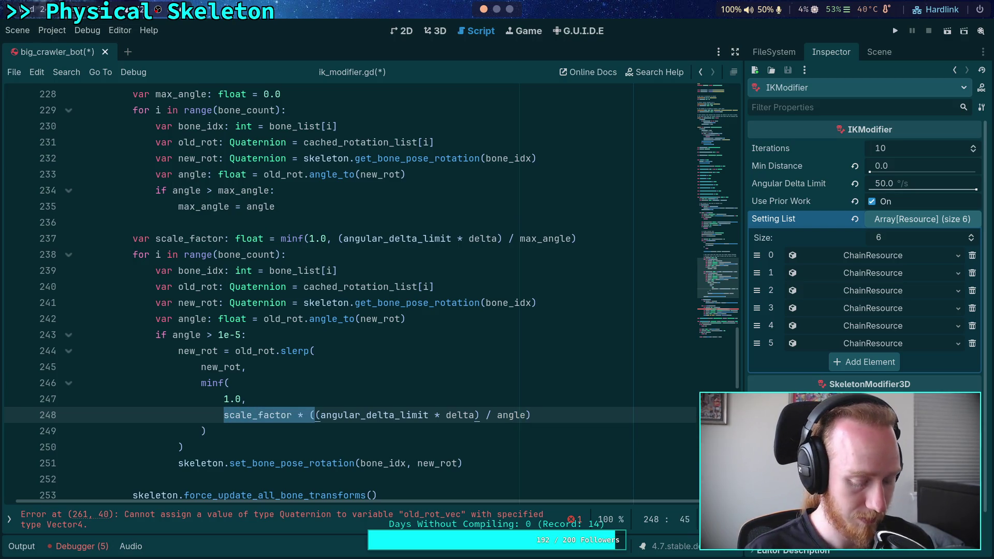
{"action": "key", "text": "BackSpace"}
{"action": "left_click", "coordinate": [402, 415]}
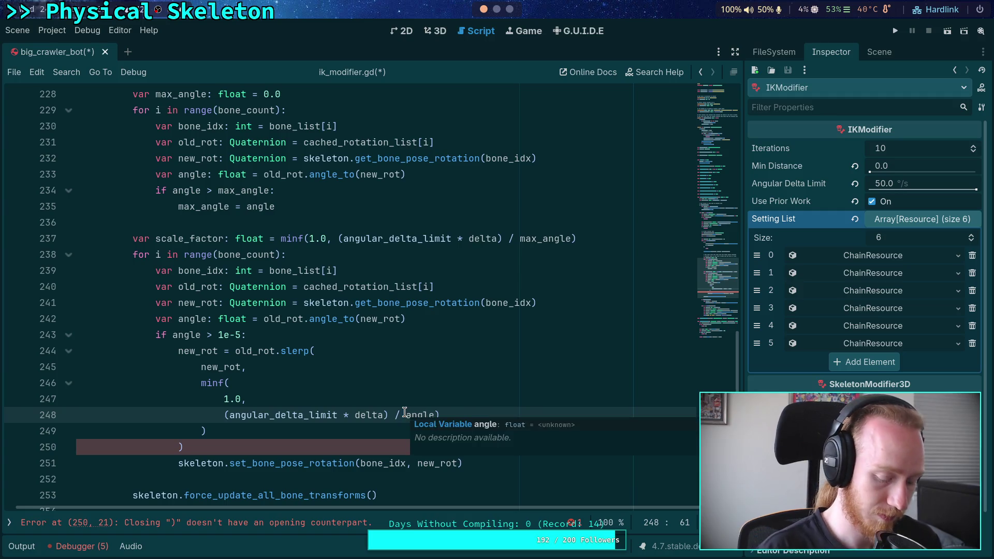
Change the line 248 divisor to (scale_factor * angle) and save the script
{"action": "type", "text": "("}
{"action": "type", "text": "scale_factor * ("}
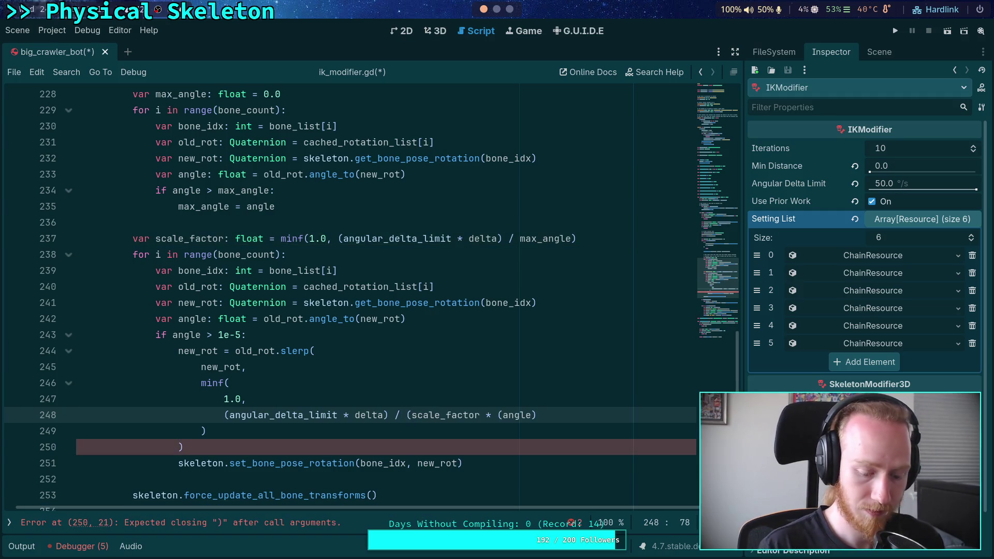
{"action": "key", "text": "ctrl+s"}
Set old_rot directly to cached_rotation_list[i], replacing the Quaternion conversion on line 262
{"action": "scroll", "coordinate": [380, 390], "scroll_direction": "down", "scroll_amount": 2}
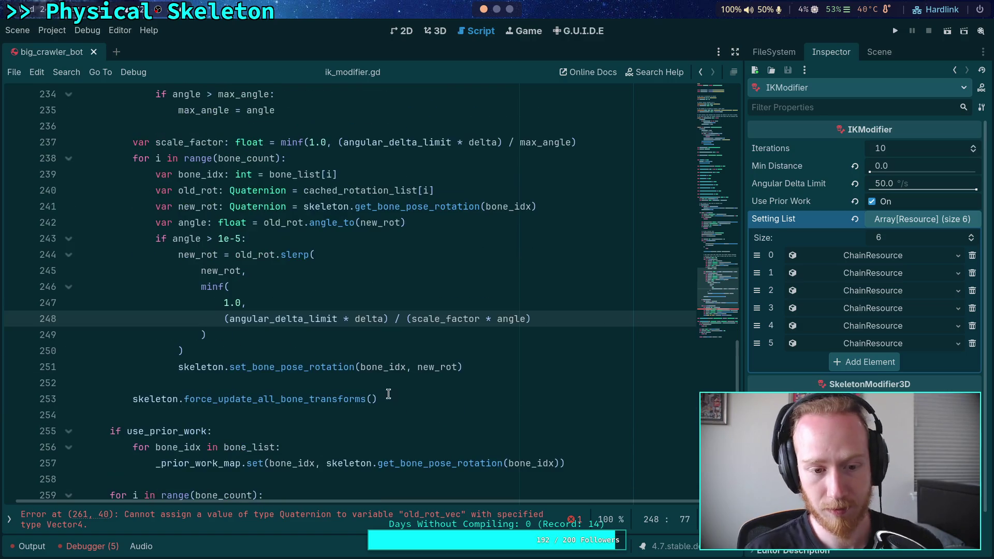
{"action": "scroll", "coordinate": [426, 364], "scroll_direction": "down", "scroll_amount": 3}
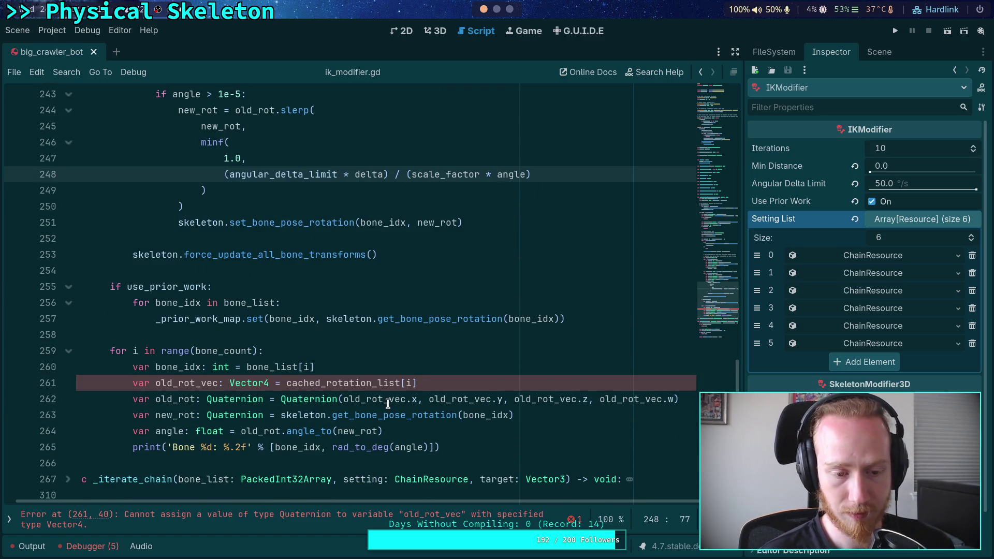
{"action": "scroll", "coordinate": [386, 403], "scroll_direction": "down", "scroll_amount": 1}
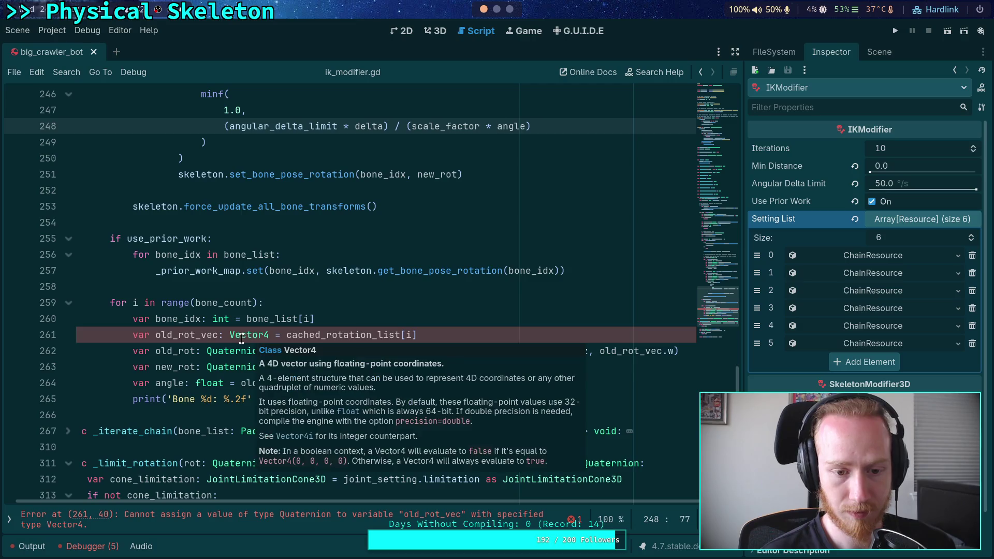
{"action": "left_click", "coordinate": [157, 347]}
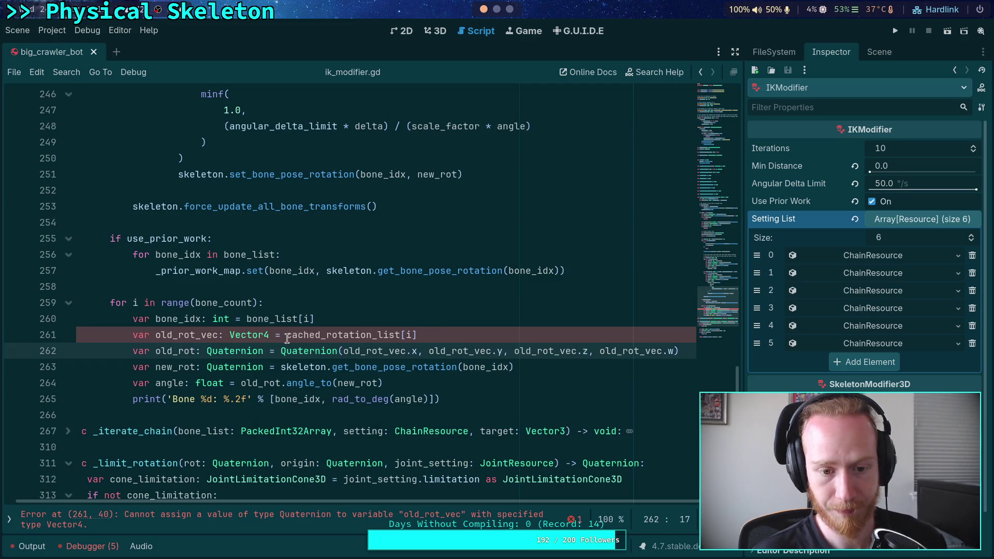
{"action": "left_click_drag", "start_coordinate": [286, 335], "coordinate": [492, 334]}
{"action": "key", "text": "ctrl+x"}
{"action": "left_click_drag", "start_coordinate": [281, 350], "coordinate": [678, 351]}
{"action": "key", "text": "ctrl+v"}
Delete the leftover Vector4 old_rot_vec line
{"action": "left_click", "coordinate": [358, 325]}
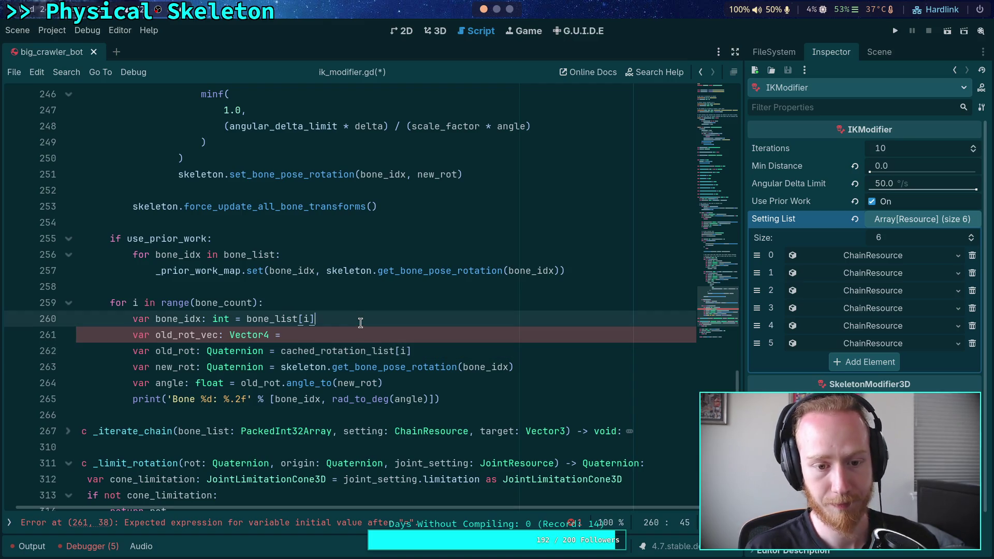
{"action": "key", "text": "shift+Down"}
{"action": "key", "text": "BackSpace"}
{"action": "left_click", "coordinate": [498, 414]}
{"action": "scroll", "coordinate": [498, 415], "scroll_direction": "up", "scroll_amount": 6}
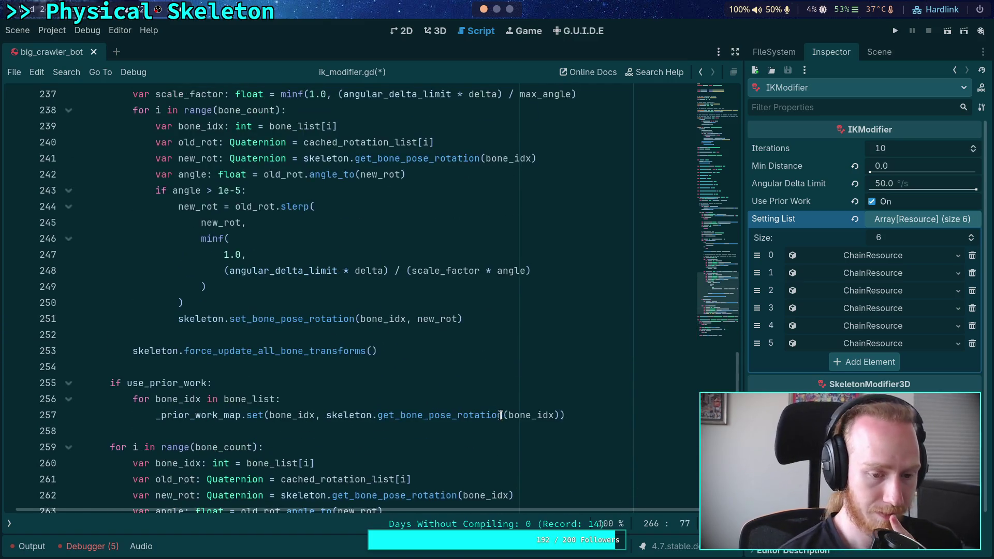
{"action": "scroll", "coordinate": [410, 400], "scroll_direction": "up", "scroll_amount": 1}
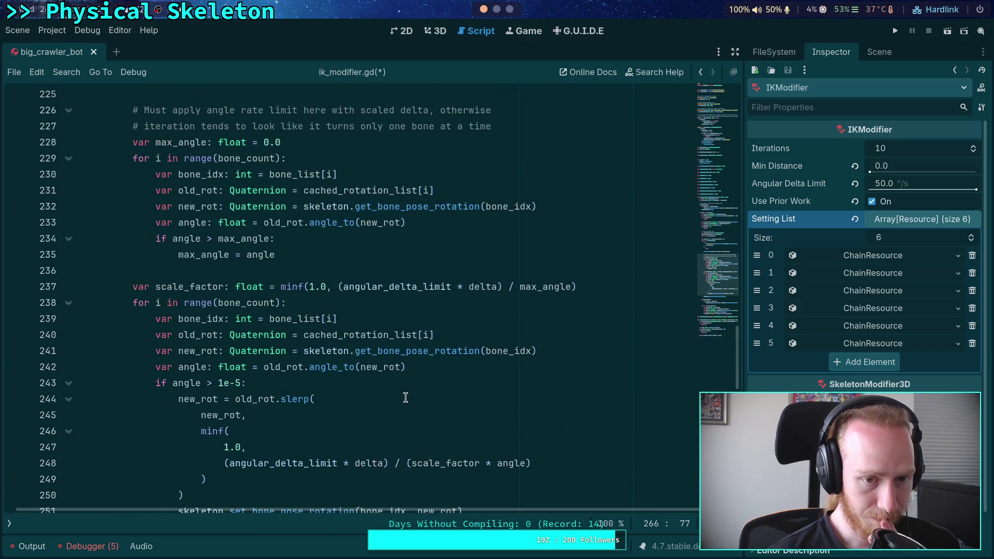
{"action": "scroll", "coordinate": [405, 397], "scroll_direction": "down", "scroll_amount": 2}
{"action": "left_click", "coordinate": [390, 398]}
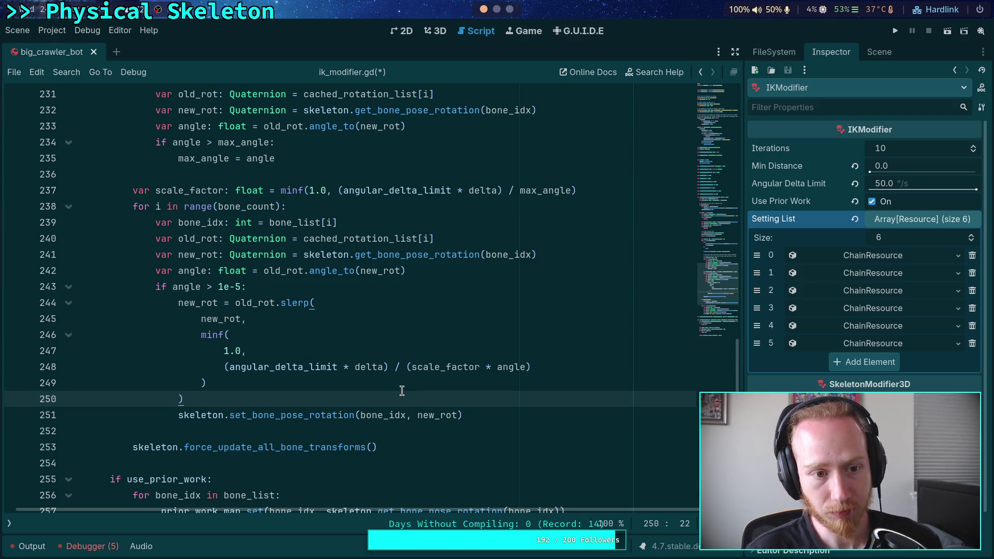
{"action": "scroll", "coordinate": [403, 391], "scroll_direction": "up", "scroll_amount": 2}
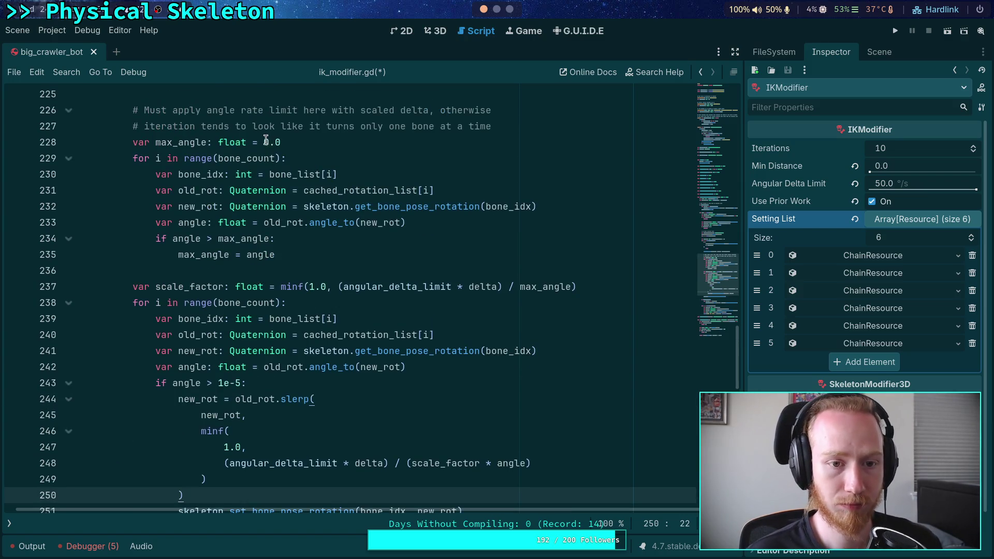
{"action": "left_click_drag", "start_coordinate": [264, 143], "coordinate": [298, 145]}
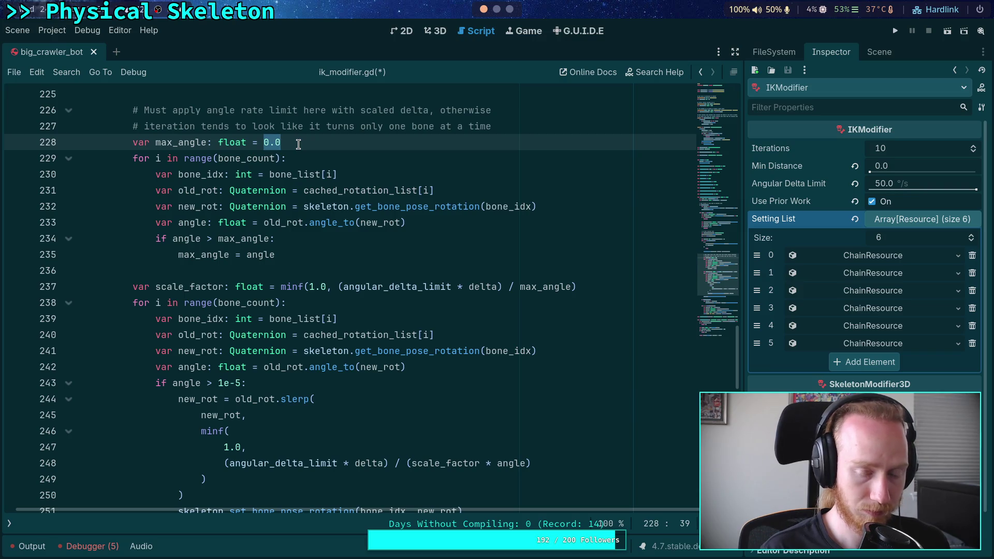
Initialize scale_factor to 1.0 and add an 'if max_angle > (angular_delta_limit * delta):' check
{"action": "left_click", "coordinate": [280, 280]}
{"action": "mouse_move", "coordinate": [280, 280]}
{"action": "type", "text": "1.0"}
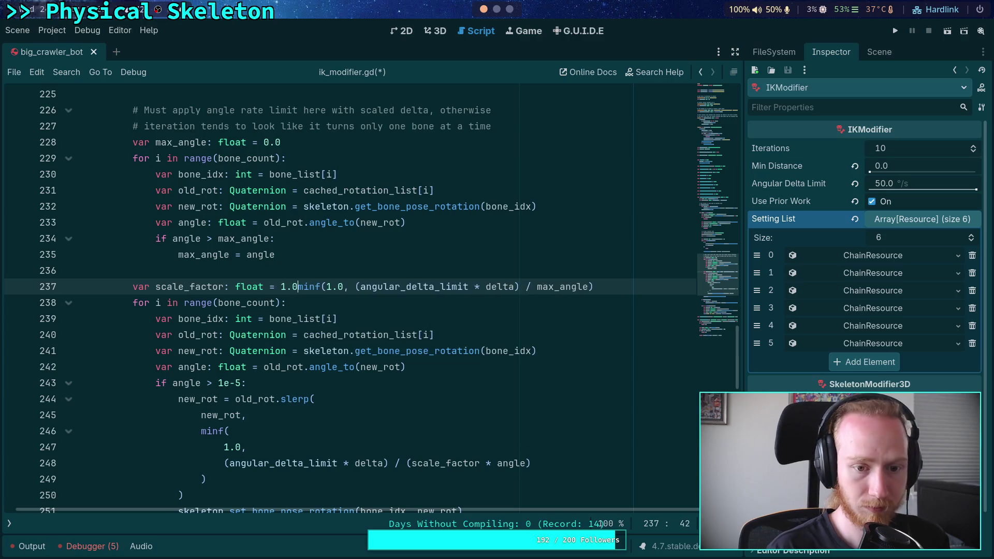
{"action": "key", "text": "Return"}
{"action": "type", "text": "if max"}
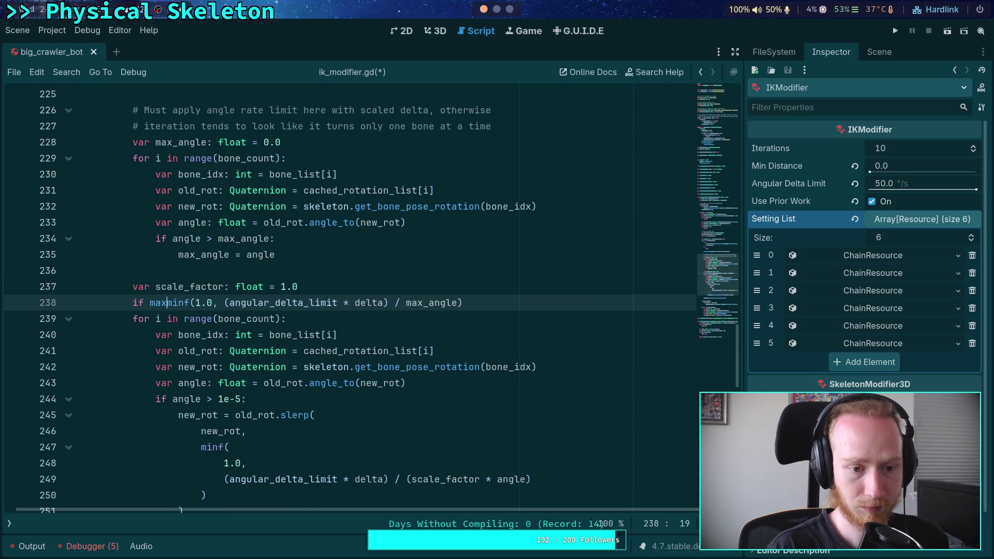
{"action": "type", "text": "_angle >"}
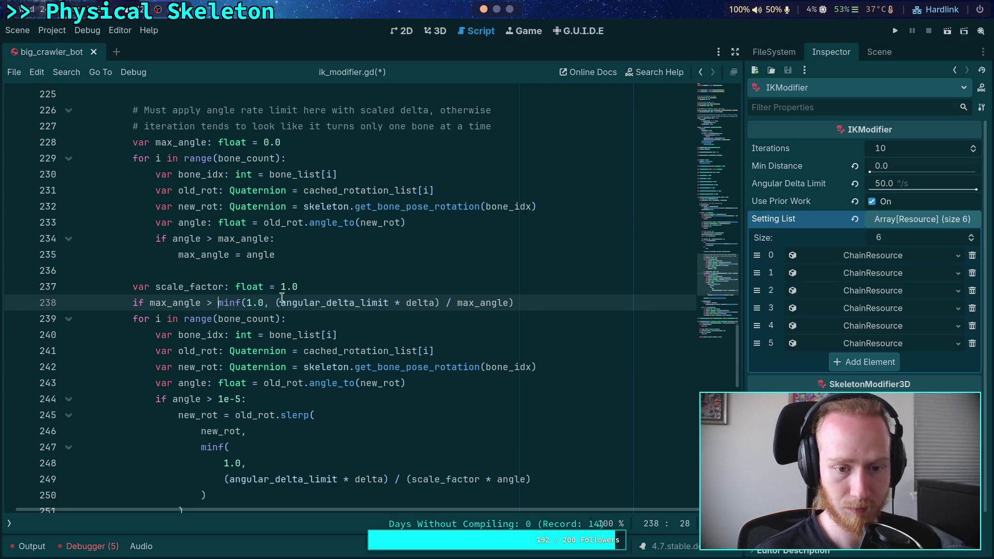
{"action": "left_click_drag", "start_coordinate": [275, 303], "coordinate": [440, 303]}
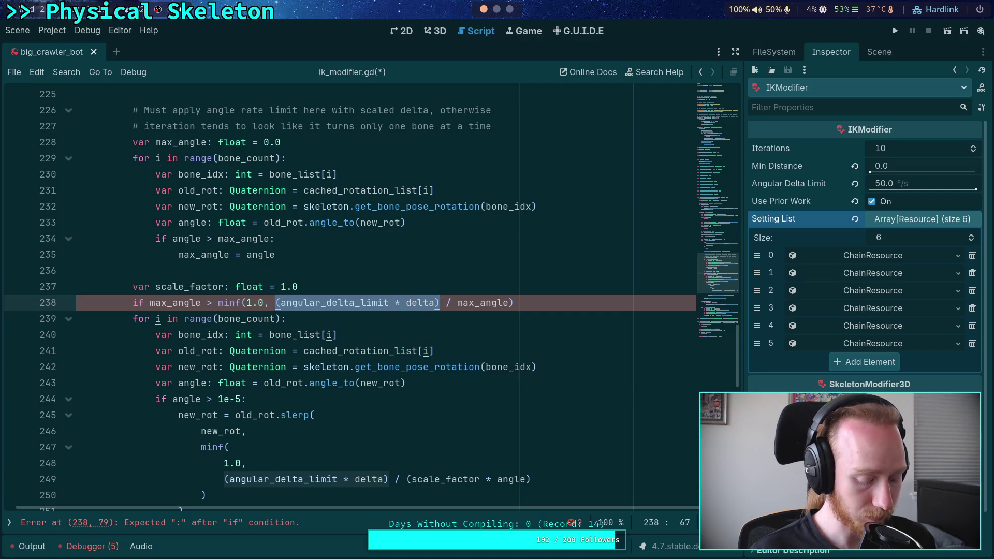
{"action": "key", "text": "ctrl+x"}
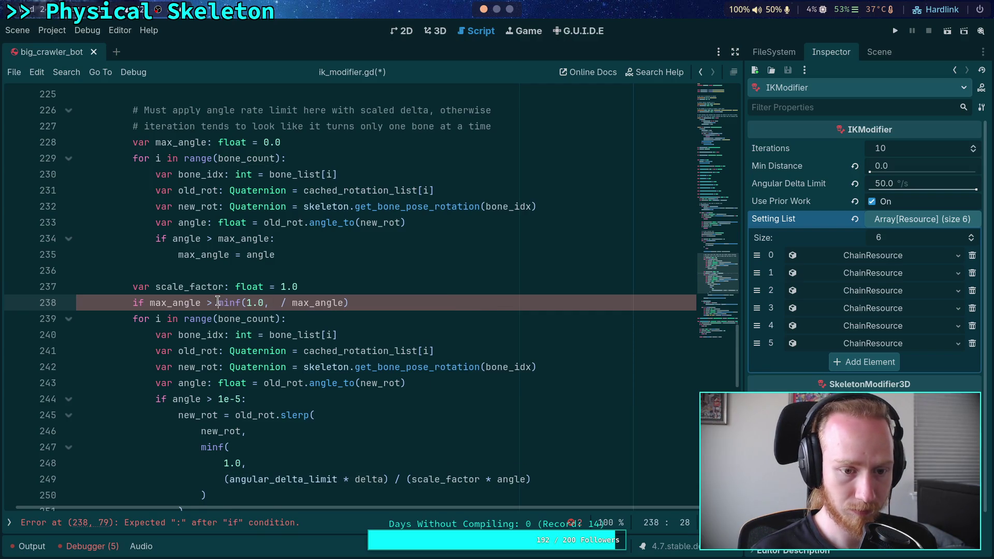
{"action": "left_click", "coordinate": [218, 303]}
{"action": "key", "text": "ctrl+v"}
{"action": "type", "text": ":"}
{"action": "key", "text": "Return"}
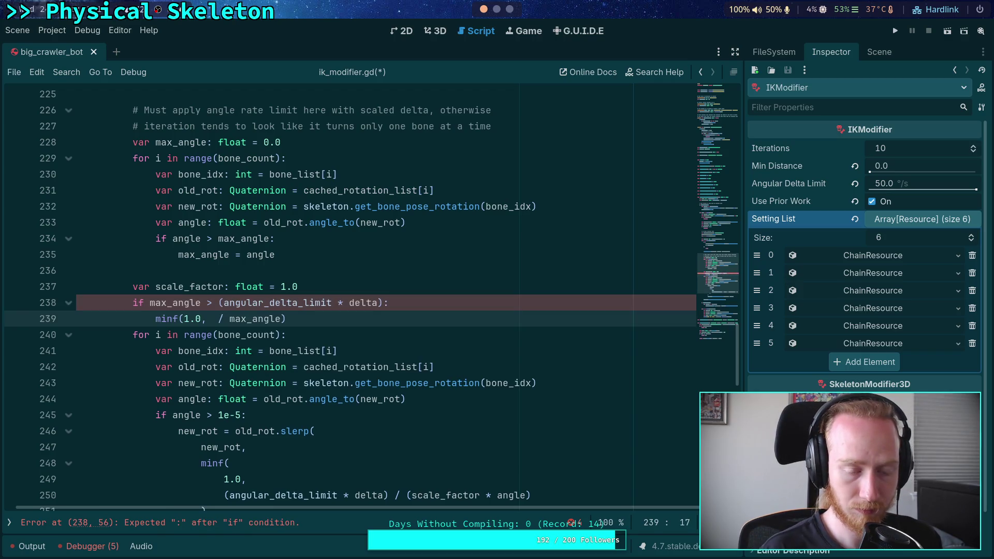
Assign scale_factor = (angular_delta_limit * delta) / max_angle inside the new if body
{"action": "type", "text": "scale_fac"}
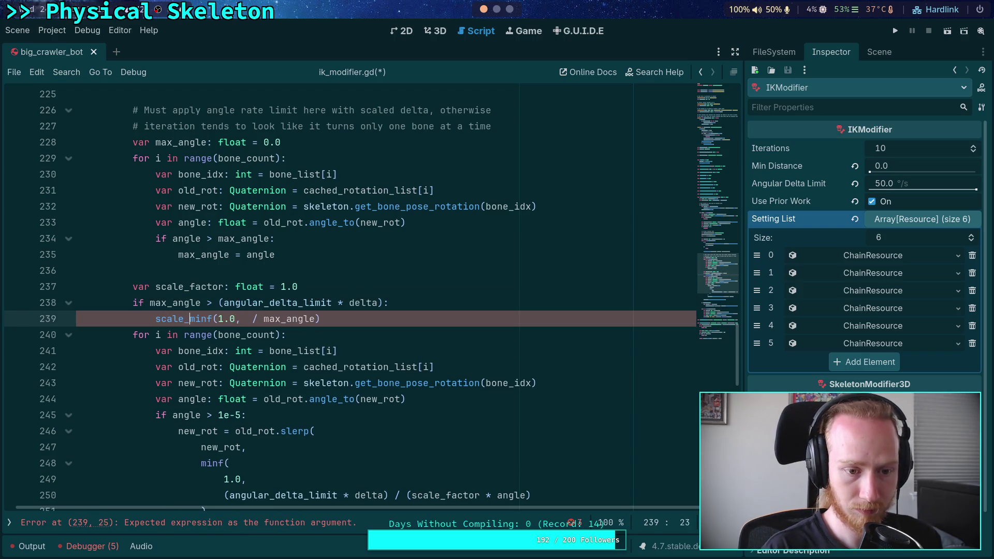
{"action": "key", "text": "Return"}
{"action": "type", "text": "="}
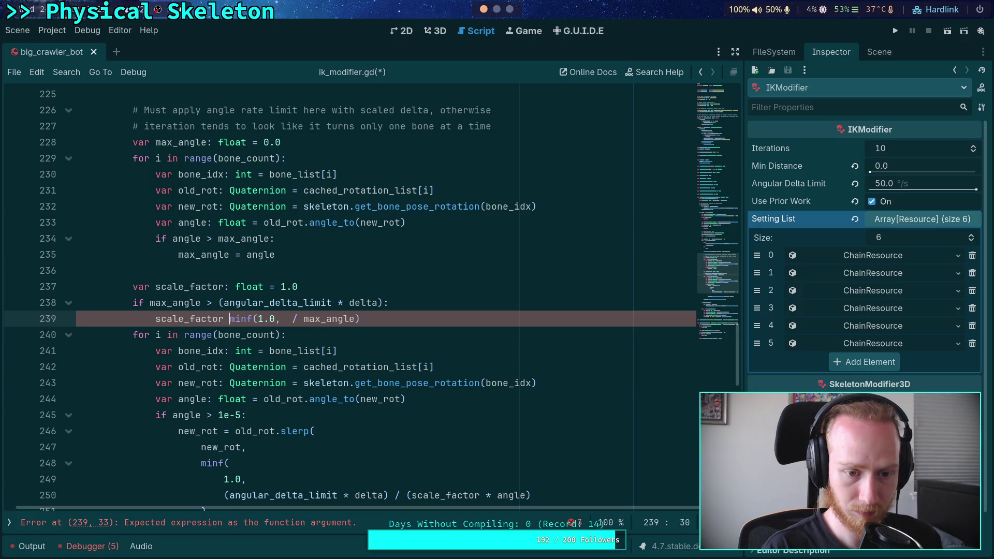
{"action": "key", "text": "Delete"}
{"action": "key", "text": "Delete"}
{"action": "key", "text": "Delete"}
{"action": "key", "text": "Delete"}
{"action": "type", "text": "(angular_delta_limit * delta)"}
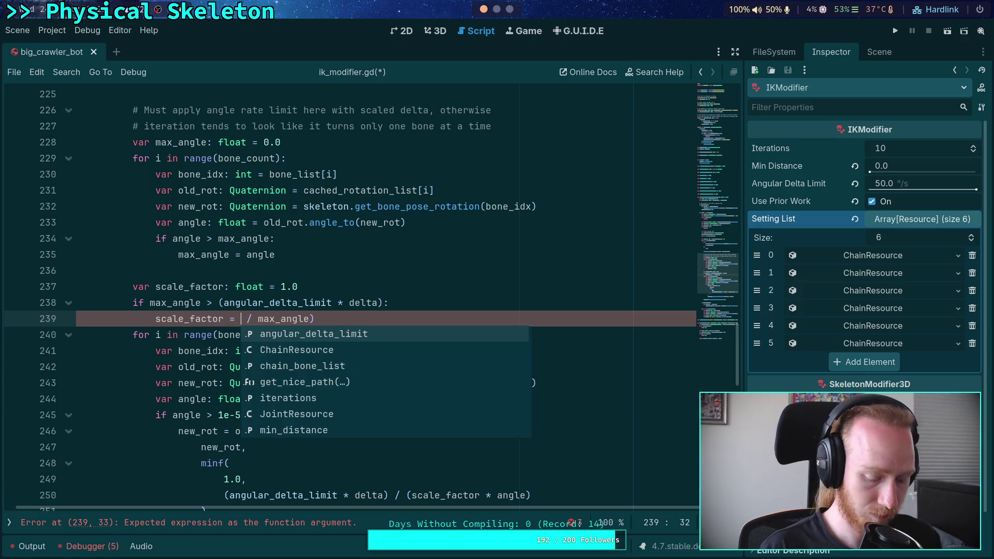
{"action": "left_click", "coordinate": [491, 318]}
{"action": "key", "text": "BackSpace"}
{"action": "left_click", "coordinate": [476, 336]}
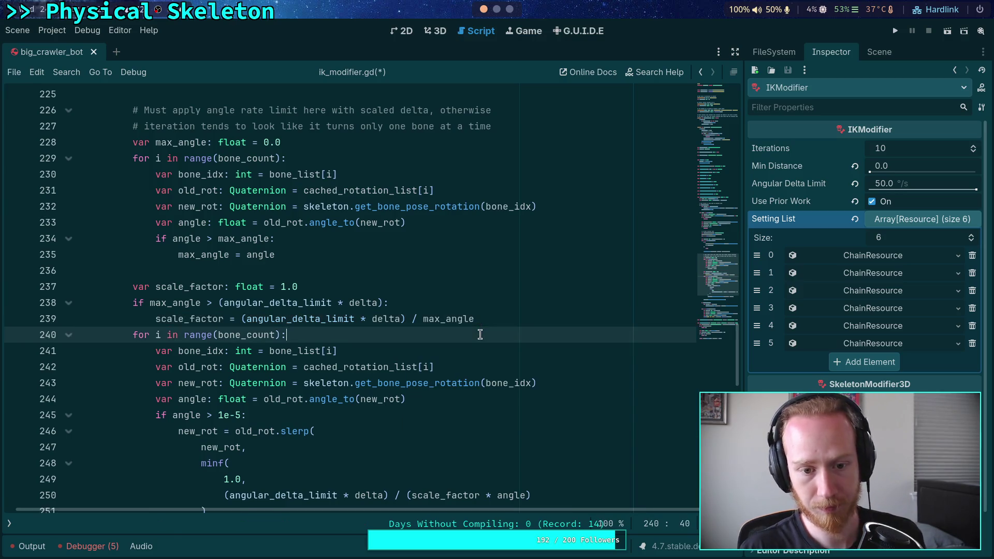
{"action": "left_click", "coordinate": [511, 317]}
{"action": "key", "text": "Return"}
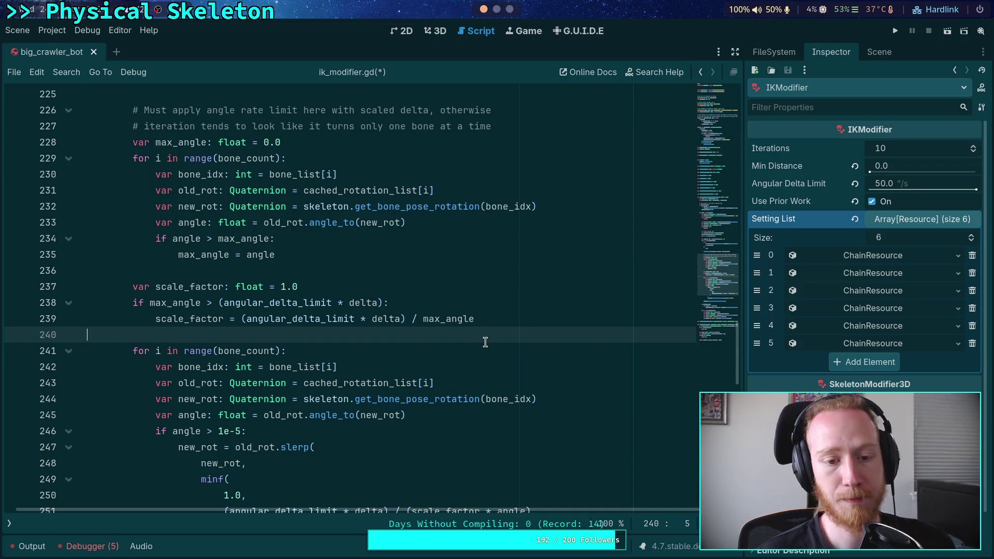
Cut '(angular_delta_limit * delta) / ' from line 239, leaving scale_factor = max_angle
{"action": "scroll", "coordinate": [496, 348], "scroll_direction": "down", "scroll_amount": 2}
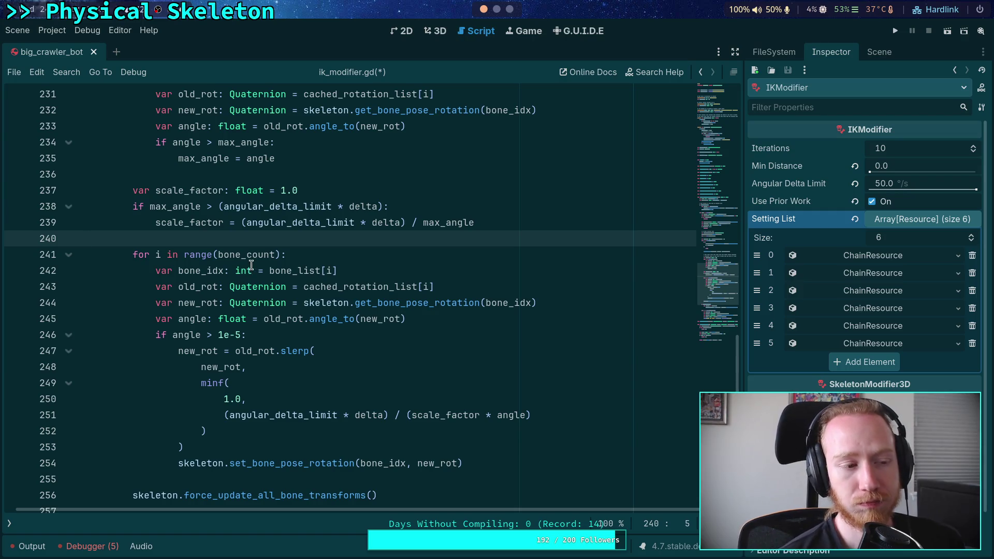
{"action": "mouse_move", "coordinate": [251, 267]}
{"action": "left_click_drag", "start_coordinate": [242, 222], "coordinate": [422, 223]}
{"action": "key", "text": "ctrl+x"}
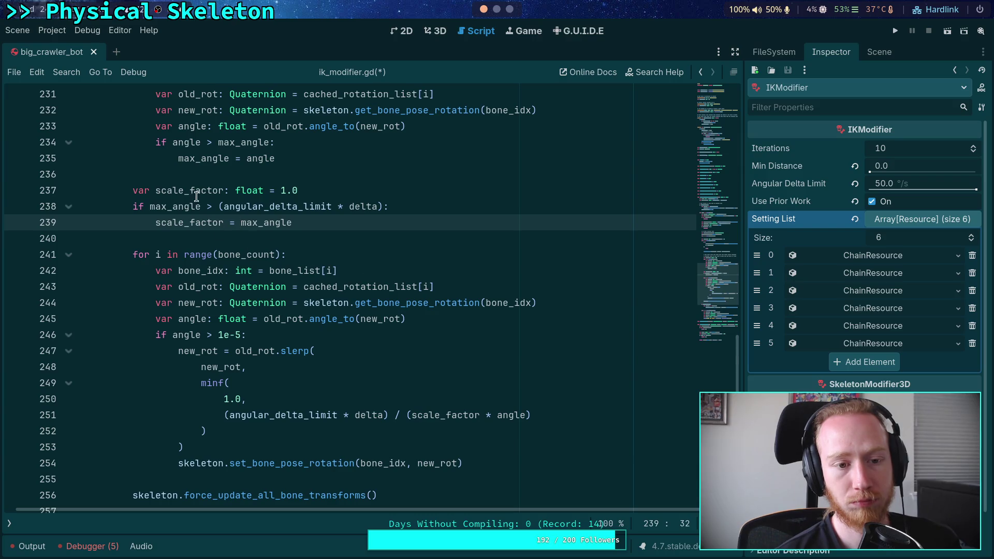
{"action": "left_click", "coordinate": [189, 191]}
{"action": "left_click", "coordinate": [188, 226]}
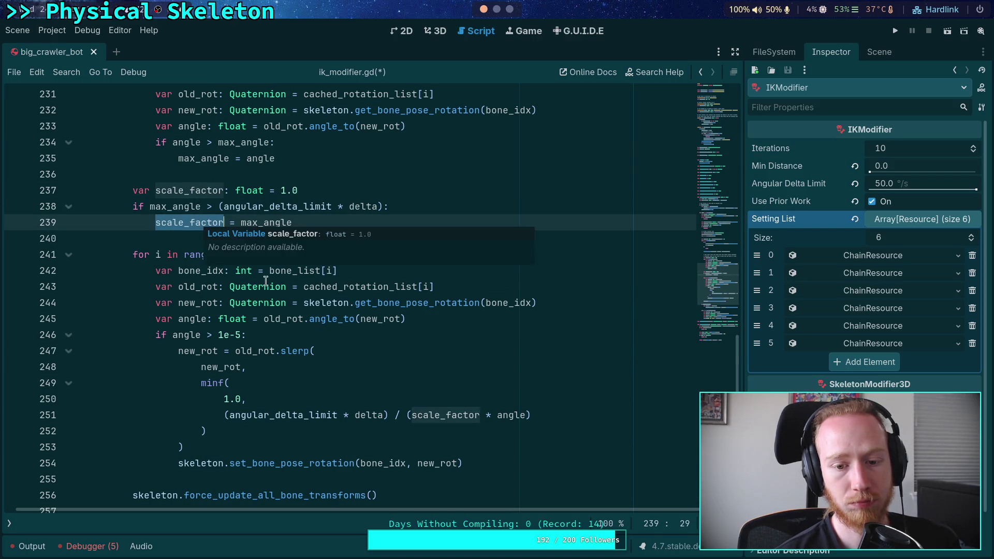
Delete scale_factor from the divisor of the minf weight on line 251
{"action": "left_click", "coordinate": [412, 417]}
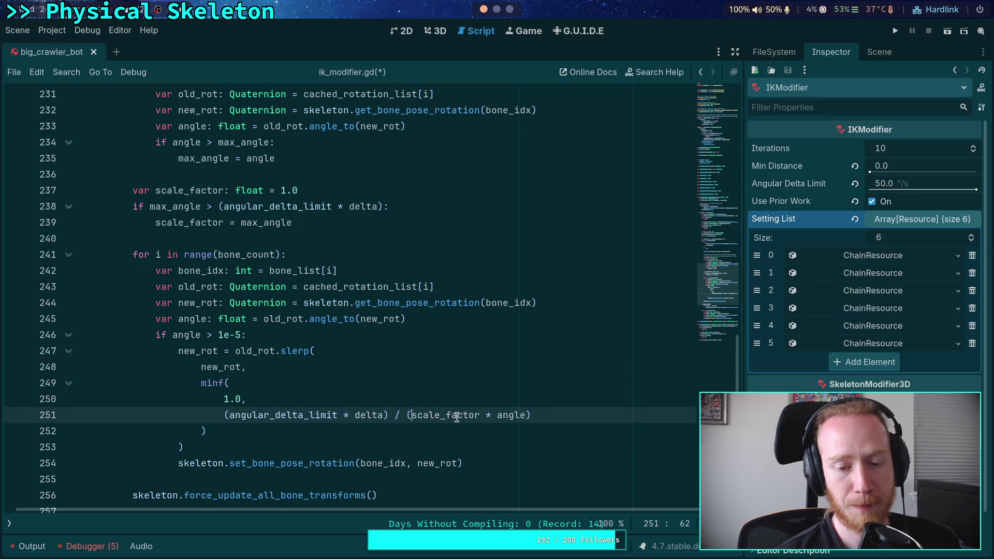
{"action": "mouse_move", "coordinate": [458, 417]}
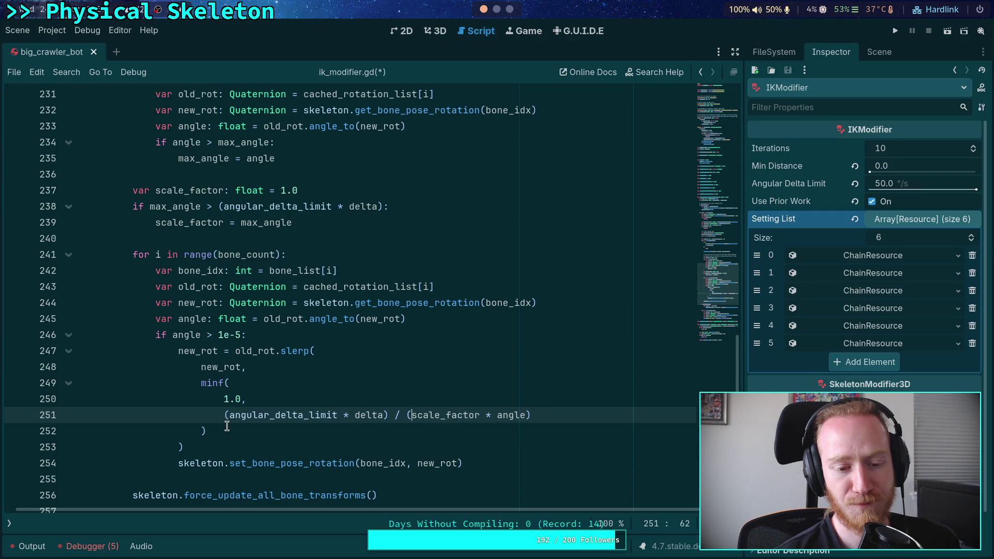
{"action": "left_click_drag", "start_coordinate": [408, 416], "coordinate": [489, 417]}
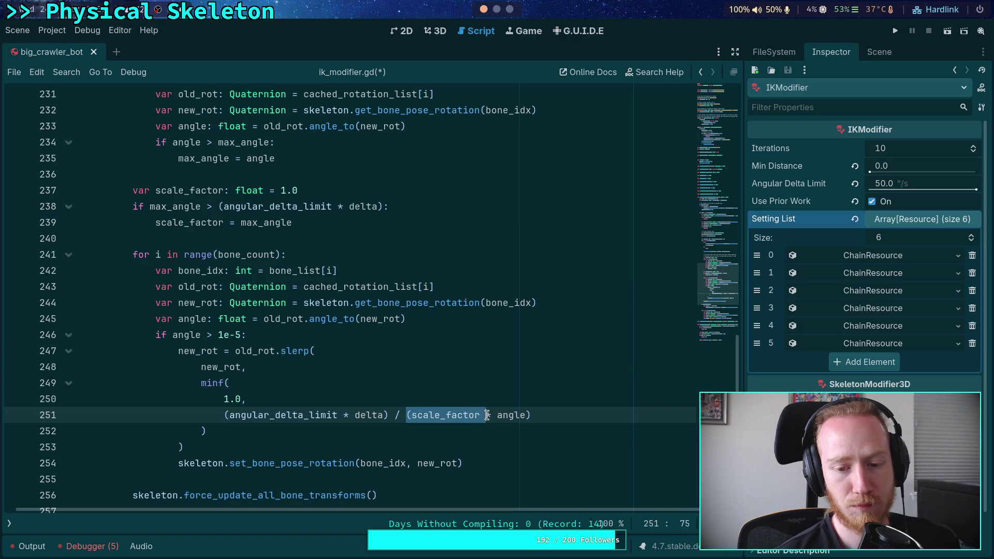
{"action": "key", "text": "BackSpace"}
{"action": "left_click", "coordinate": [514, 415]}
{"action": "key", "text": "BackSpace"}
Remove the stray '*' so the weight reads (angular_delta_limit * delta) / angle
{"action": "left_click", "coordinate": [322, 434]}
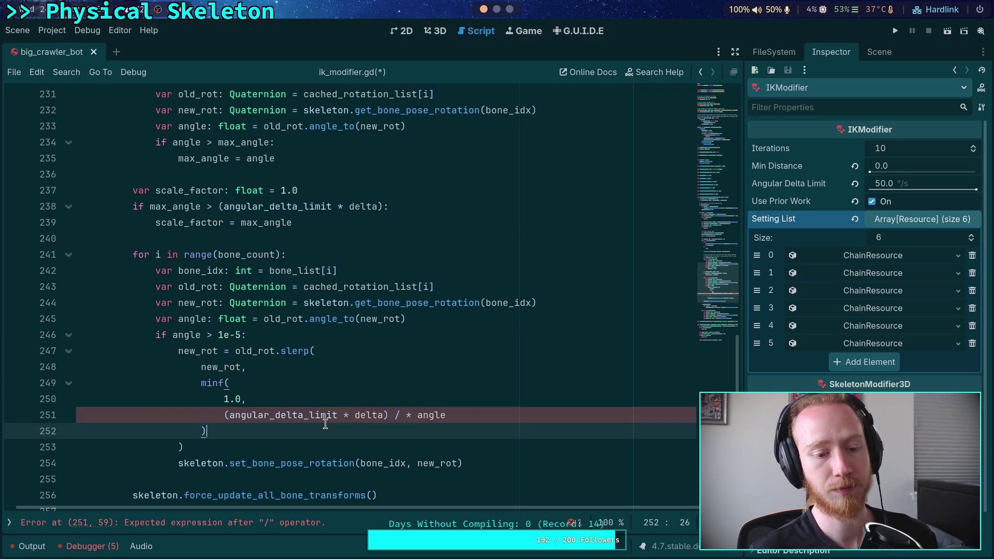
{"action": "left_click", "coordinate": [412, 416]}
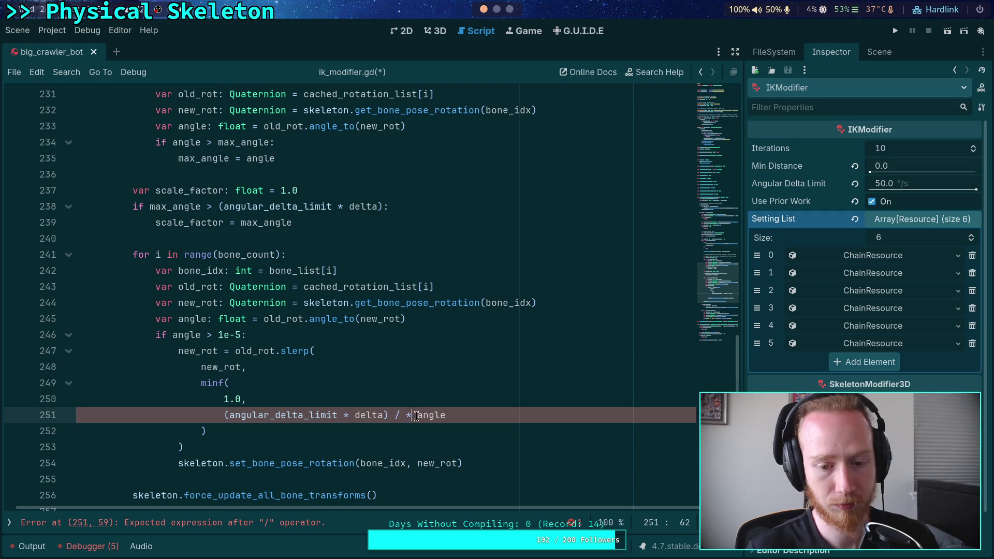
{"action": "key", "text": "BackSpace"}
{"action": "key", "text": "BackSpace"}
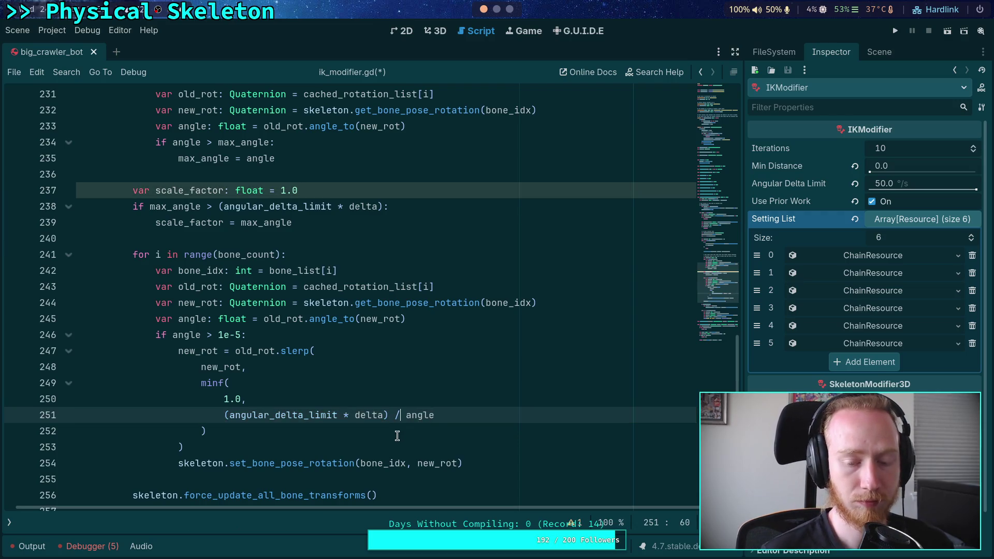
{"action": "double_click", "coordinate": [427, 419]}
{"action": "left_click", "coordinate": [372, 432]}
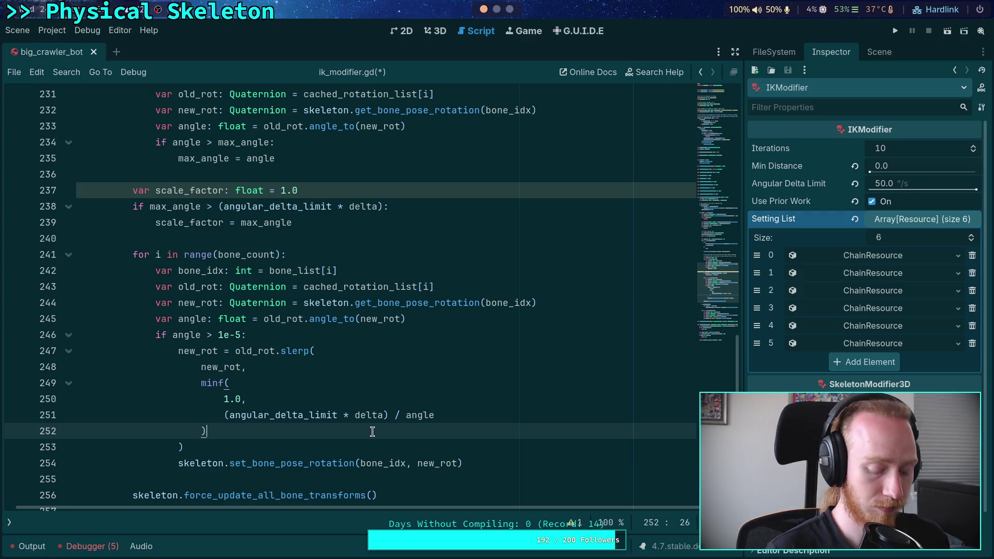
{"action": "type", "text": "*"}
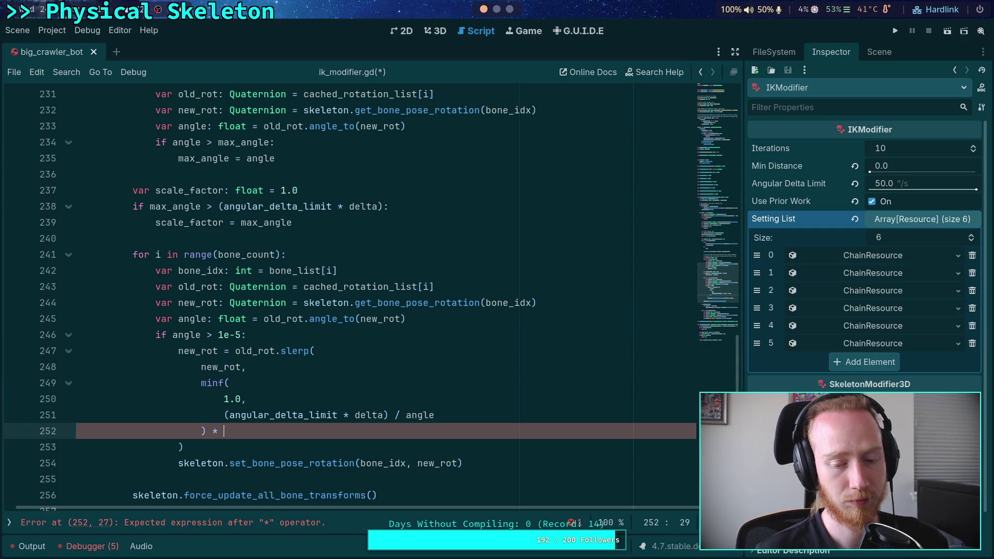
{"action": "key", "text": "BackSpace"}
{"action": "key", "text": "BackSpace"}
{"action": "key", "text": "BackSpace"}
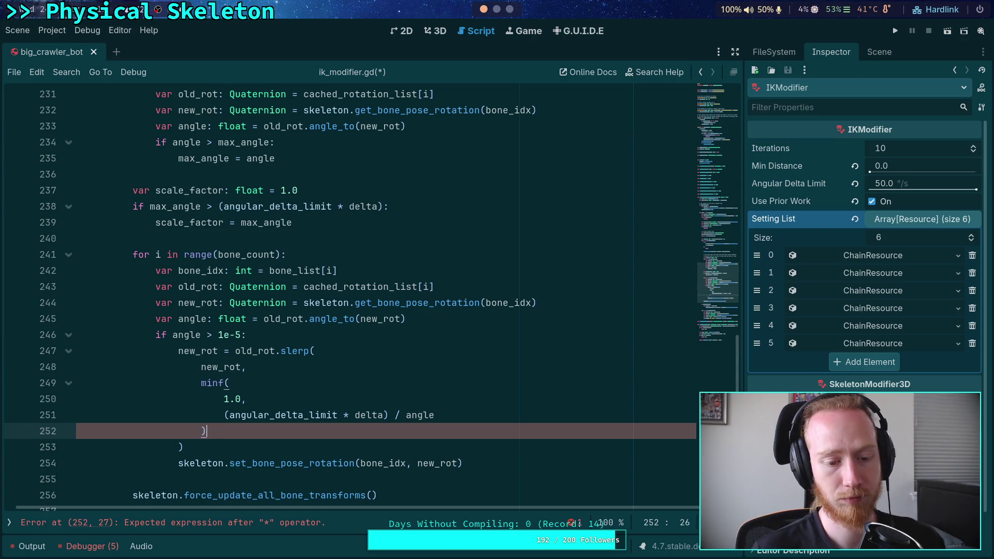
{"action": "left_click_drag", "start_coordinate": [223, 414], "coordinate": [483, 412]}
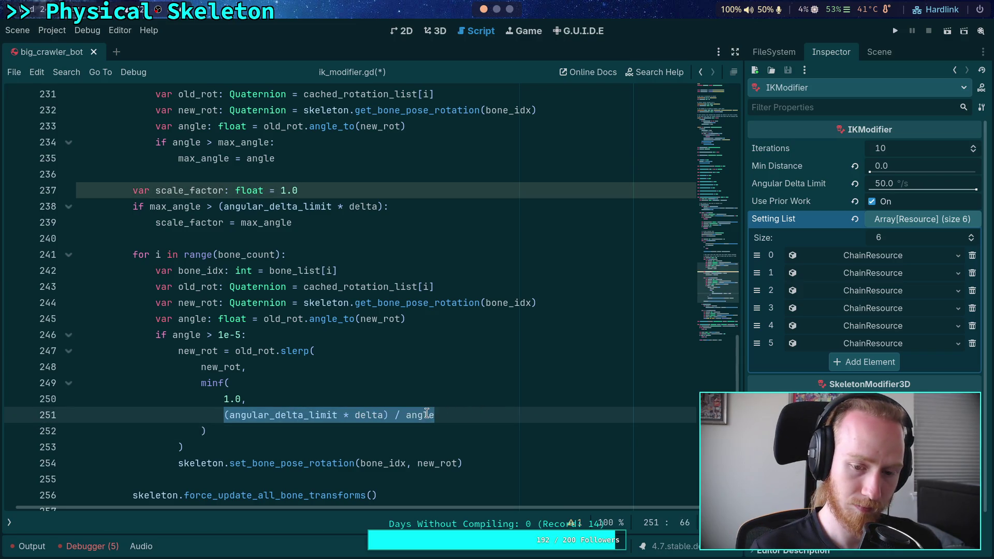
{"action": "mouse_move", "coordinate": [420, 412]}
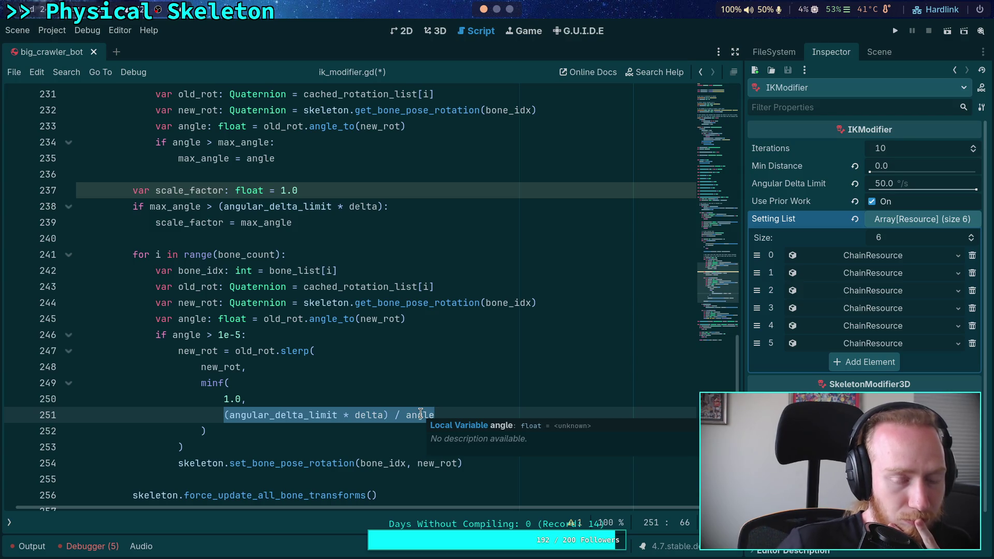
{"action": "mouse_move", "coordinate": [309, 203]}
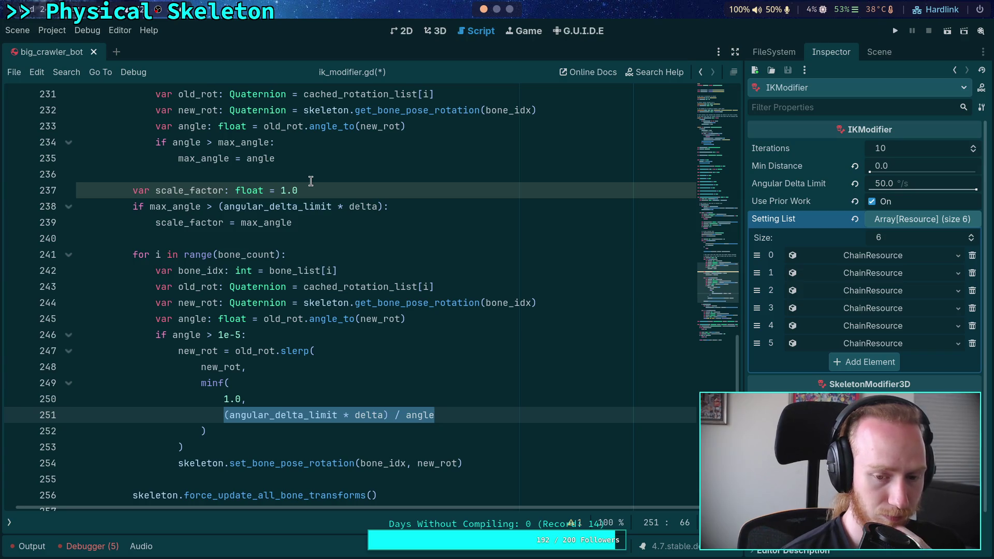
{"action": "left_click", "coordinate": [287, 336]}
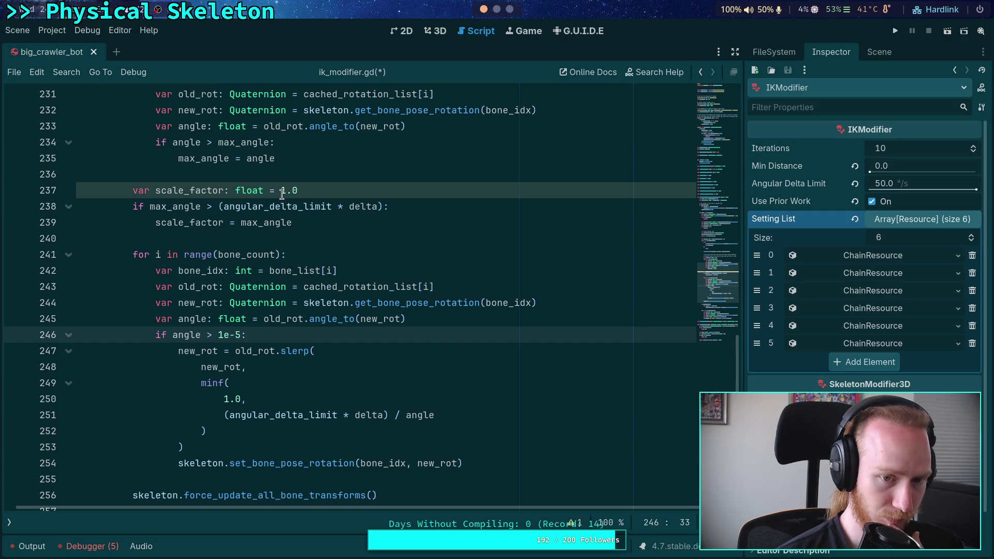
{"action": "mouse_move", "coordinate": [291, 214]}
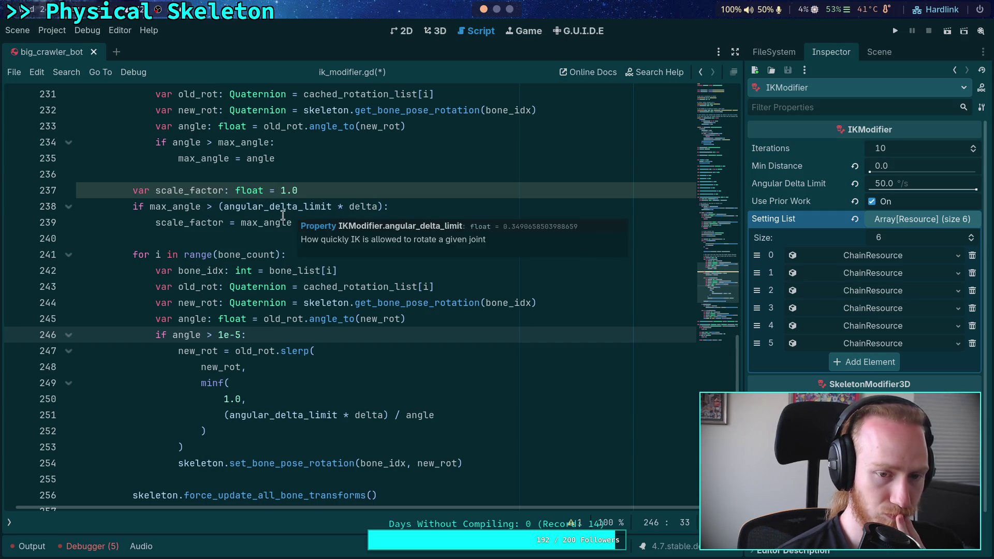
{"action": "mouse_move", "coordinate": [256, 222]}
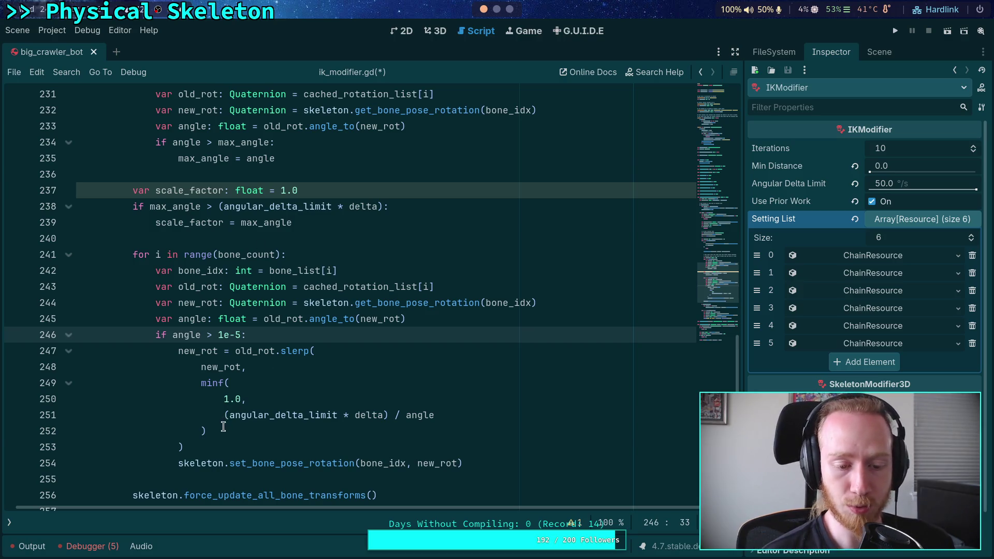
{"action": "left_click_drag", "start_coordinate": [222, 430], "coordinate": [200, 381]}
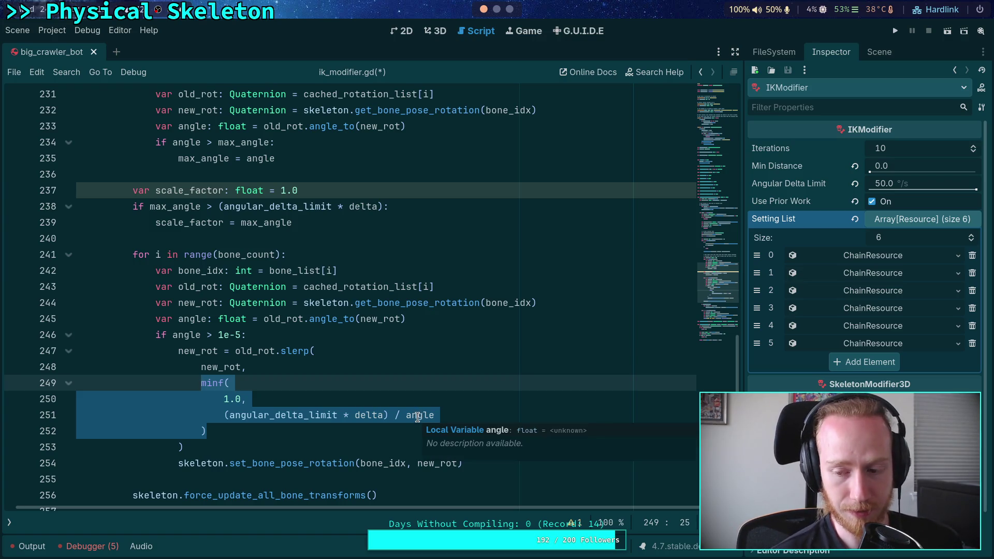
{"action": "left_click", "coordinate": [417, 417]}
{"action": "left_click", "coordinate": [460, 416]}
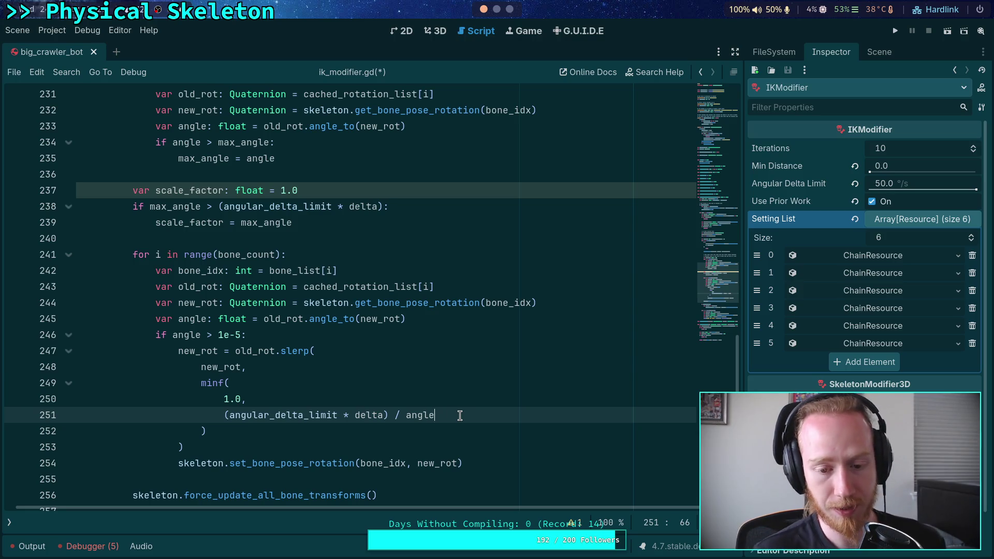
Append ' * (angle / max_angle)' to the weight expression on line 251, undoing an accidental replacement
{"action": "key", "text": "shift+Home"}
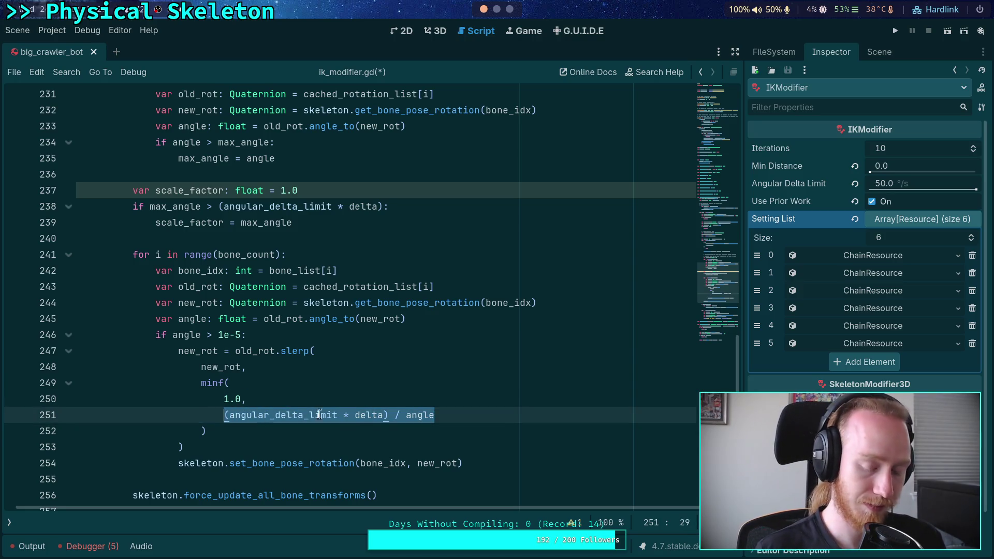
{"action": "key", "text": "BackSpace"}
{"action": "type", "text": ")"}
{"action": "key", "text": "ctrl+z"}
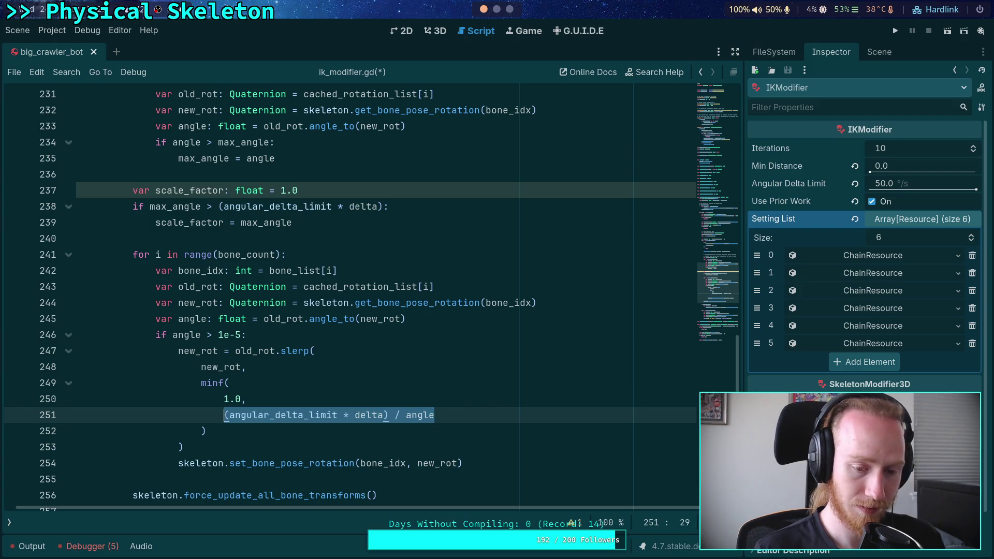
{"action": "type", "text": "( * (angle / max_angle)"}
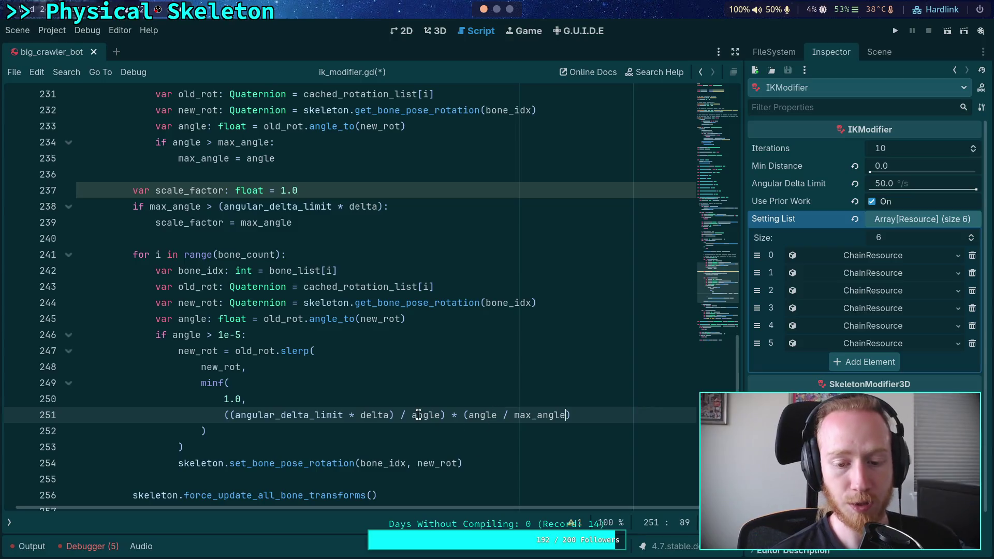
{"action": "double_click", "coordinate": [426, 414]}
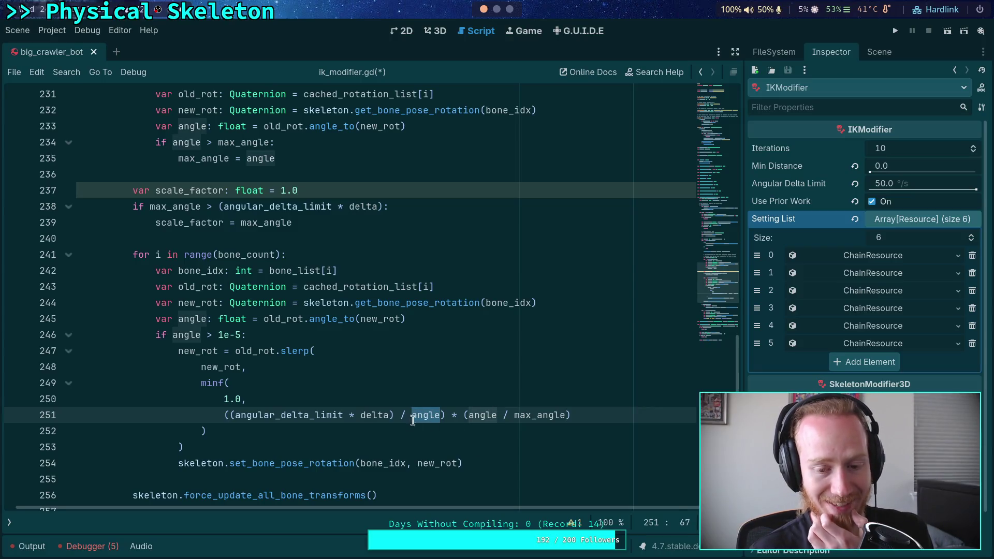
{"action": "left_click", "coordinate": [411, 414]}
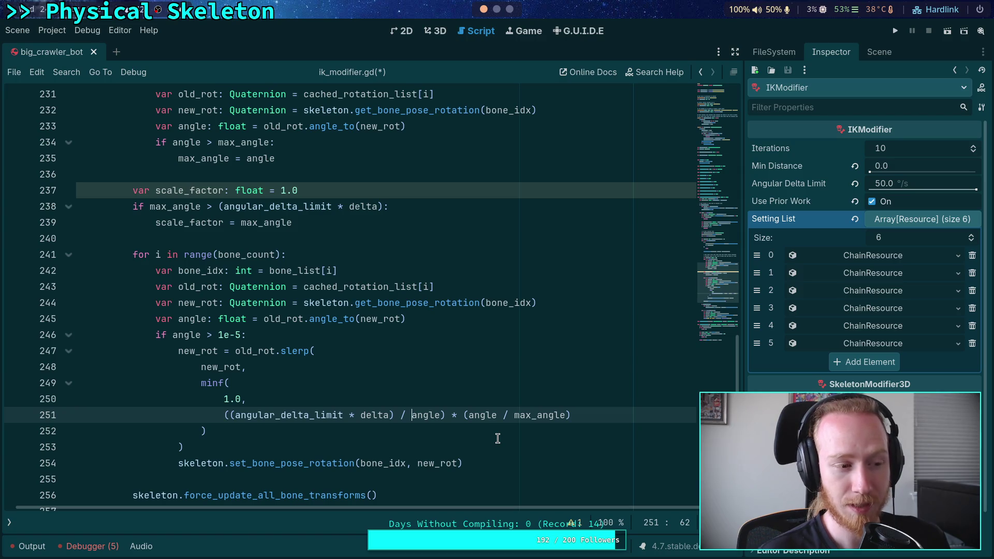
Regroup the parentheses so the divisor becomes (angle * (angle / max_angle))
{"action": "type", "text": ")"}
{"action": "key", "text": "BackSpace"}
{"action": "type", "text": "("}
{"action": "key", "text": "BackSpace"}
{"action": "type", "text": "("}
{"action": "left_click", "coordinate": [448, 415]}
{"action": "type", "text": ")"}
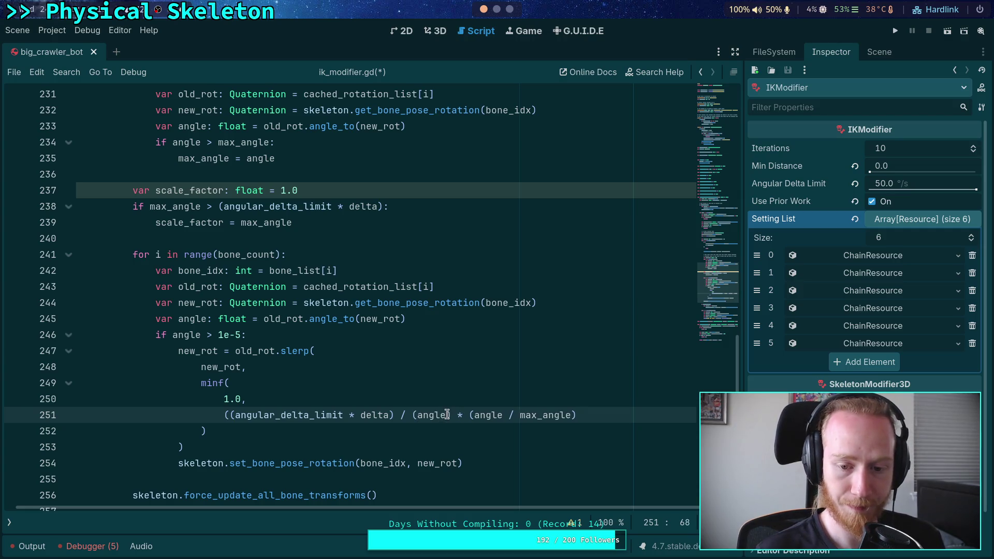
{"action": "key", "text": "BackSpace"}
{"action": "left_click", "coordinate": [589, 415]}
{"action": "type", "text": ")"}
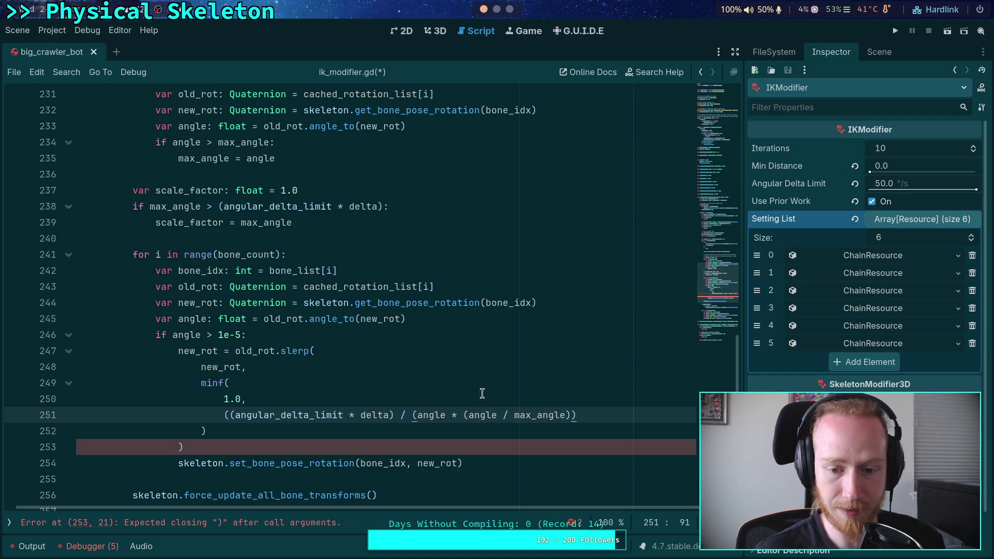
Check the slerp and minf closing brackets, then delete the extra leading '(' to clear the parse error
{"action": "left_click", "coordinate": [286, 438]}
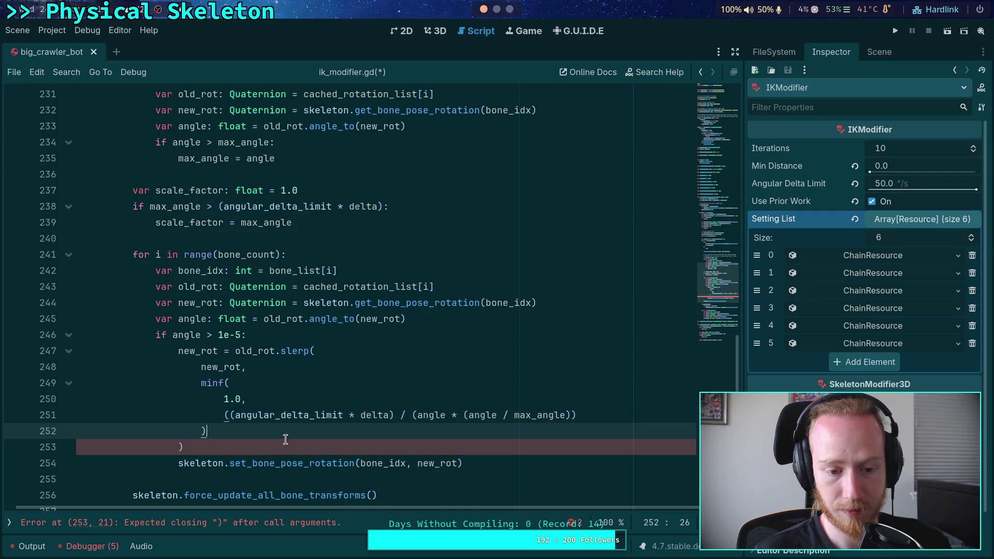
{"action": "left_click", "coordinate": [260, 448]}
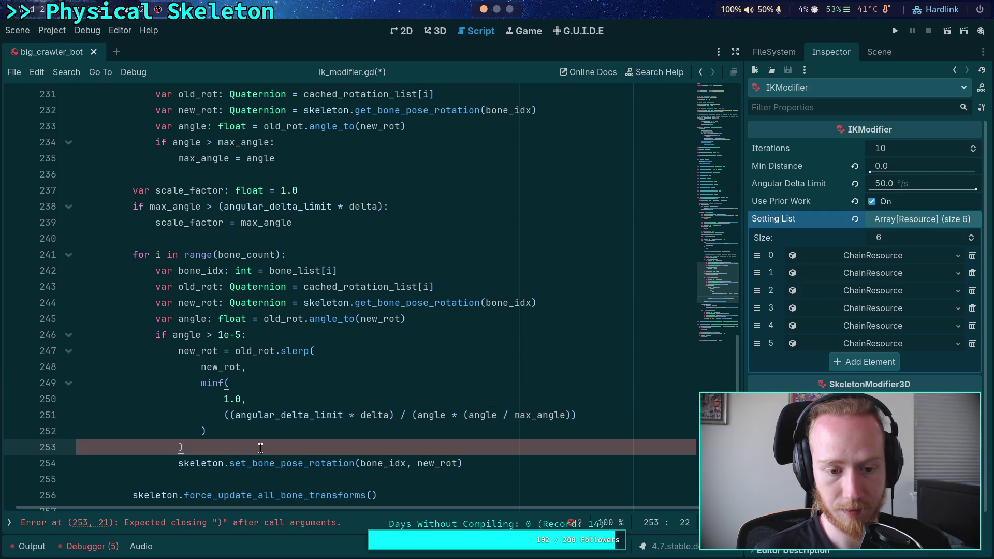
{"action": "left_click", "coordinate": [232, 430]}
{"action": "left_click", "coordinate": [568, 416]}
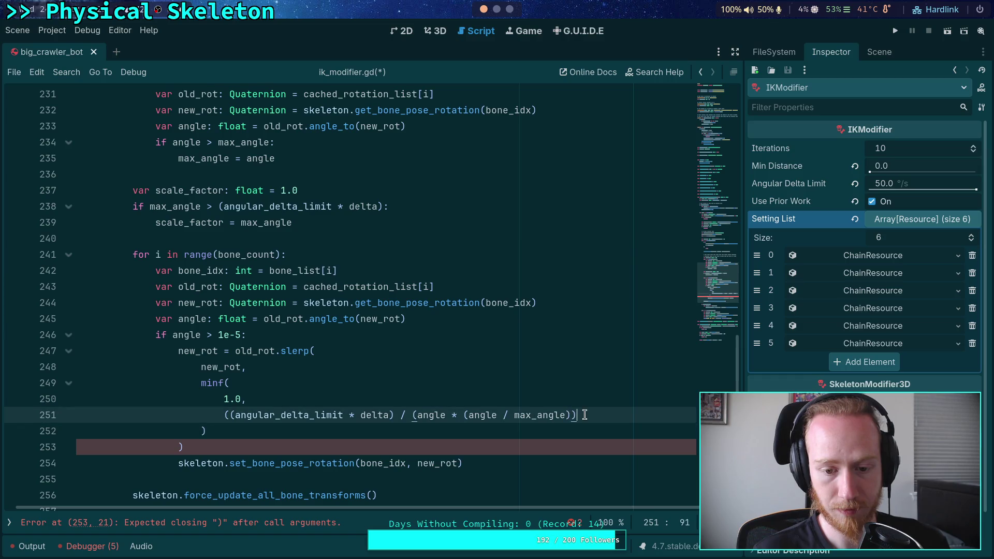
{"action": "left_click", "coordinate": [230, 415]}
{"action": "key", "text": "BackSpace"}
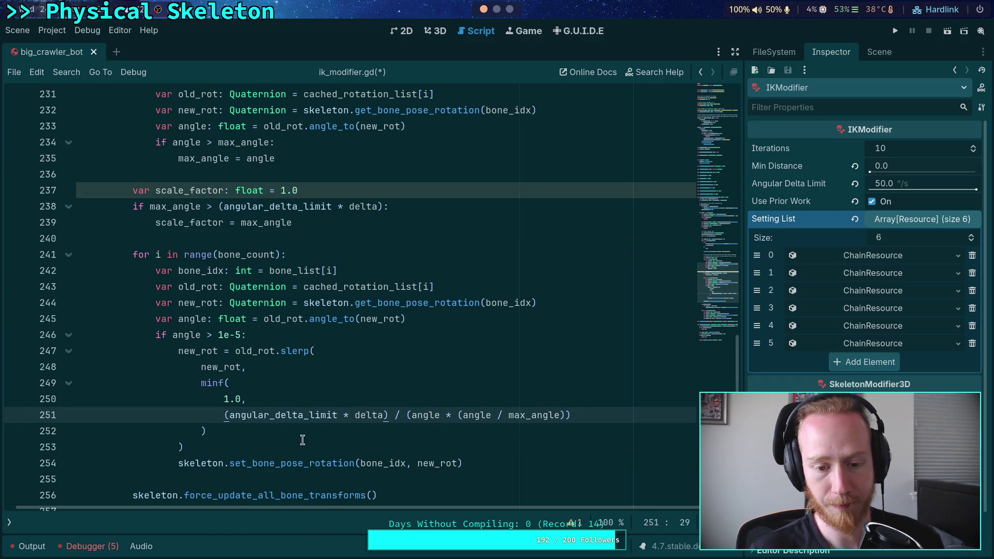
{"action": "left_click", "coordinate": [380, 443]}
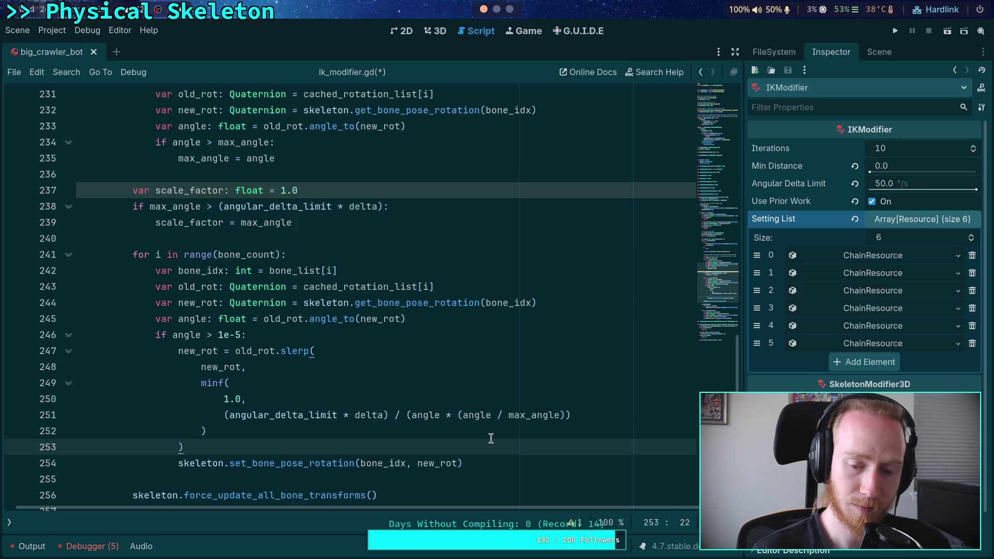
{"action": "double_click", "coordinate": [472, 416]}
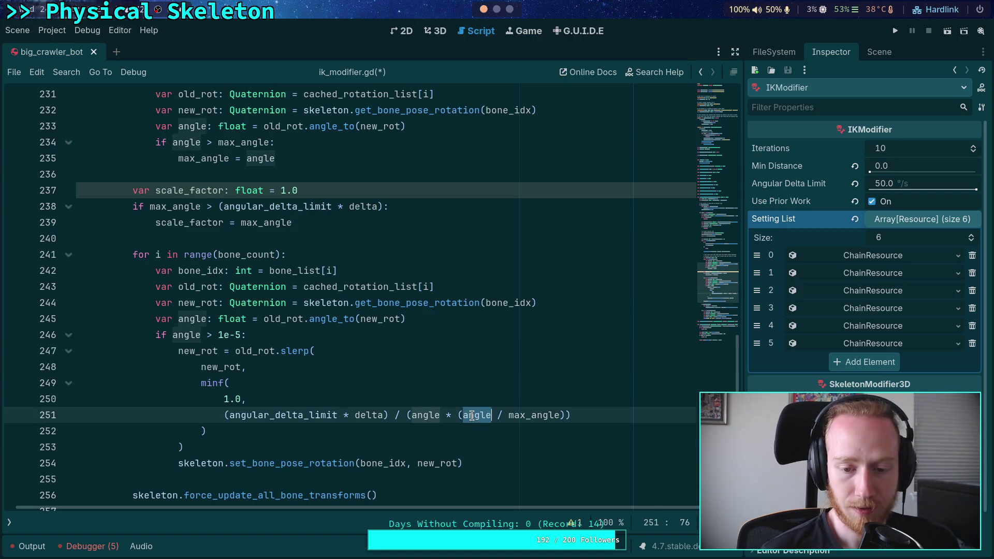
{"action": "double_click", "coordinate": [529, 414]}
{"action": "left_click_drag", "start_coordinate": [463, 415], "coordinate": [561, 414]}
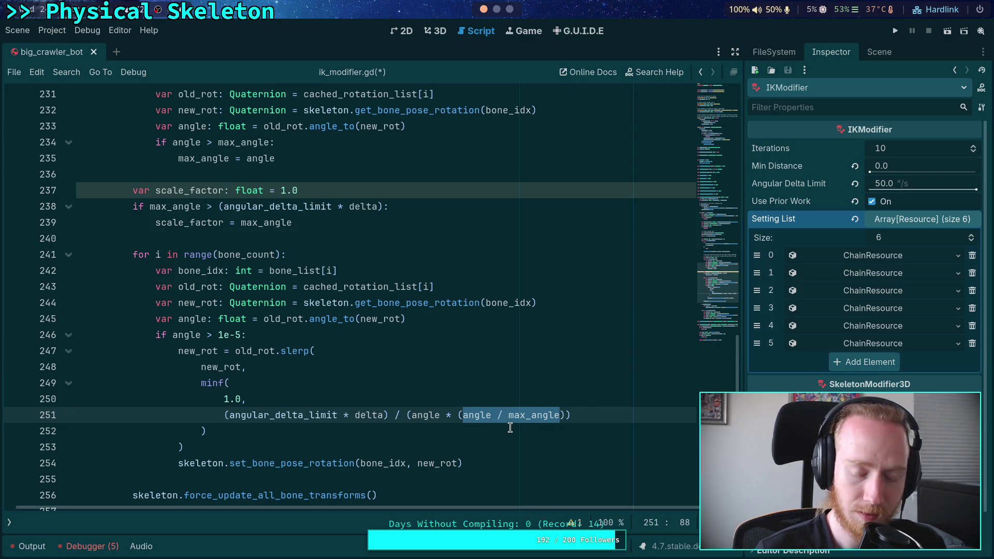
{"action": "double_click", "coordinate": [480, 415]}
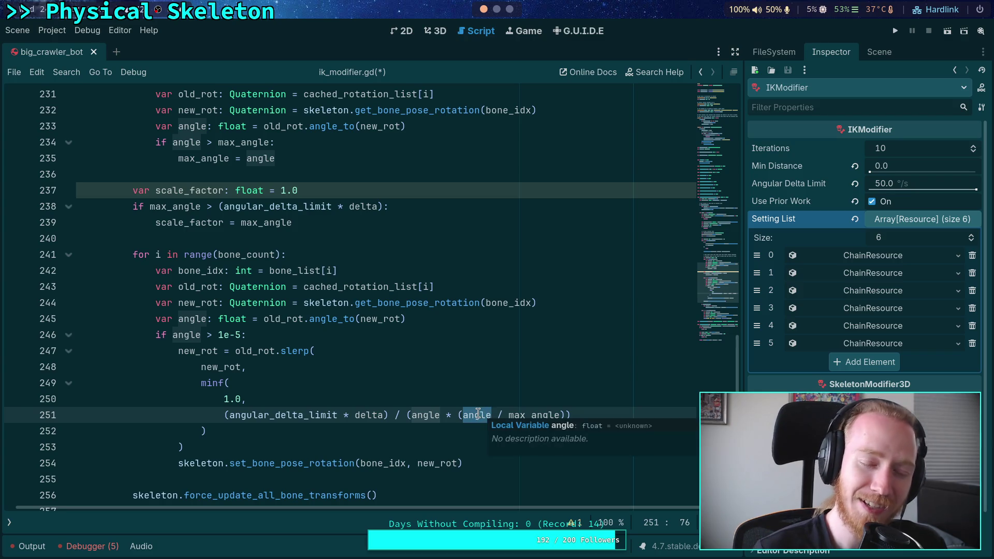
{"action": "double_click", "coordinate": [545, 415]}
{"action": "double_click", "coordinate": [425, 416]}
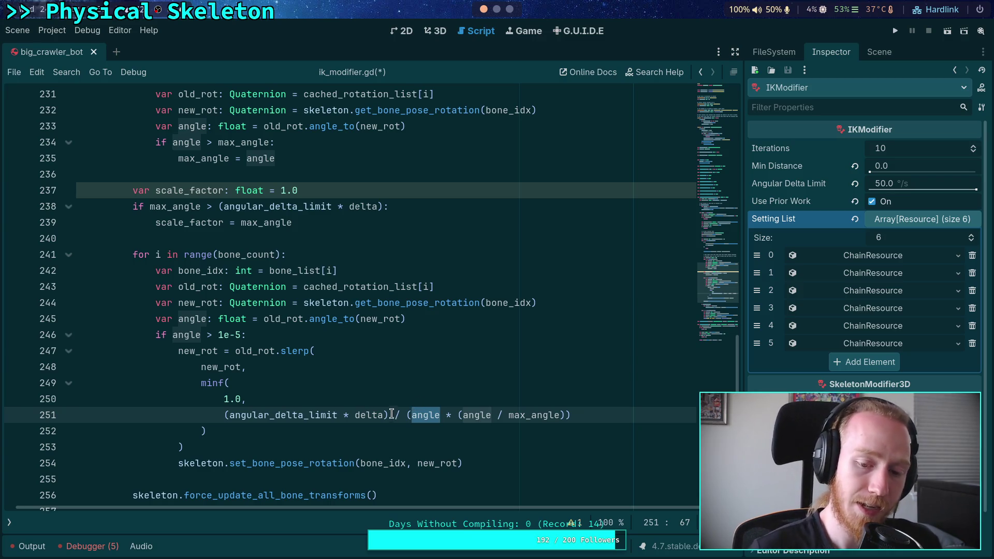
{"action": "mouse_move", "coordinate": [389, 415]}
{"action": "left_mouse_down"}
{"action": "mouse_move", "coordinate": [207, 398]}
{"action": "mouse_move", "coordinate": [203, 388]}
{"action": "left_mouse_up"}
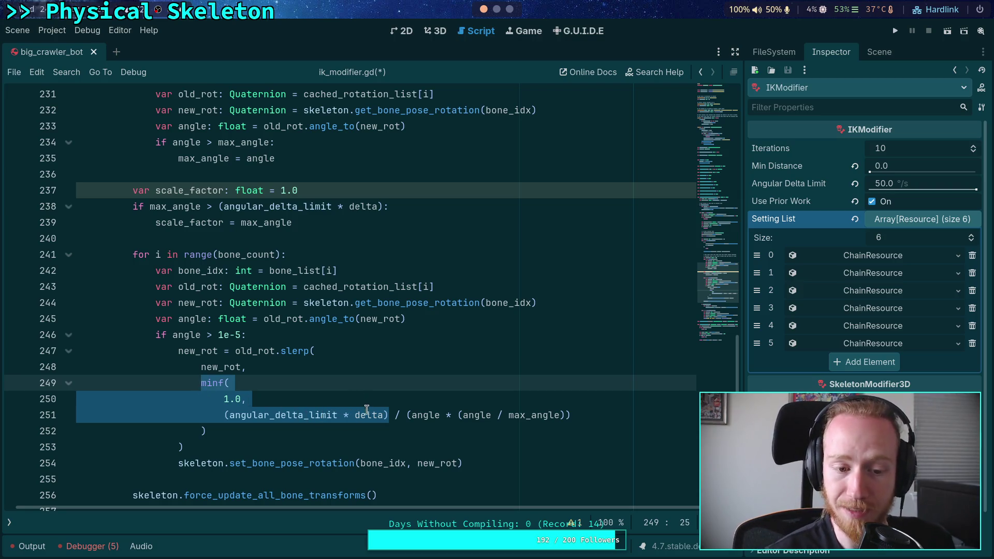
{"action": "left_click", "coordinate": [406, 415]}
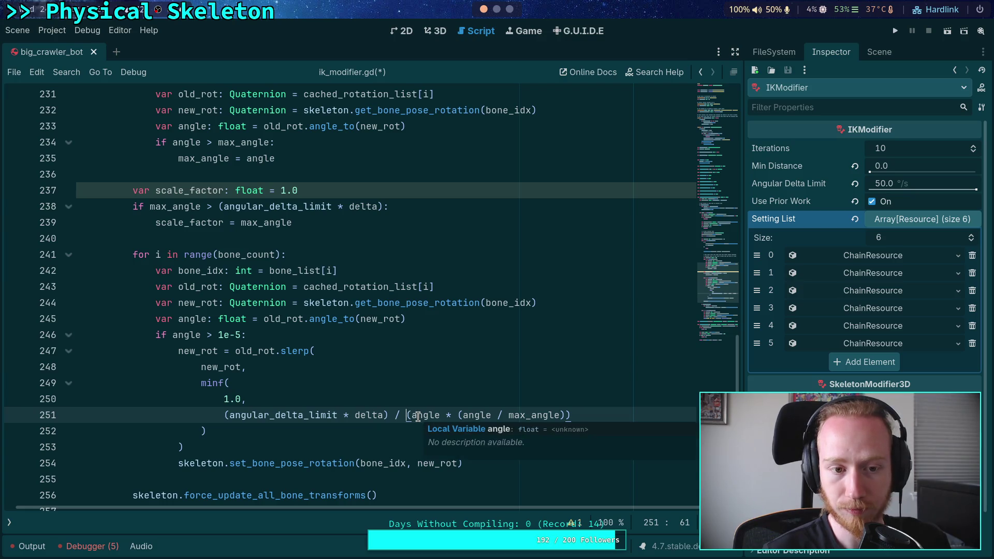
{"action": "double_click", "coordinate": [191, 190]}
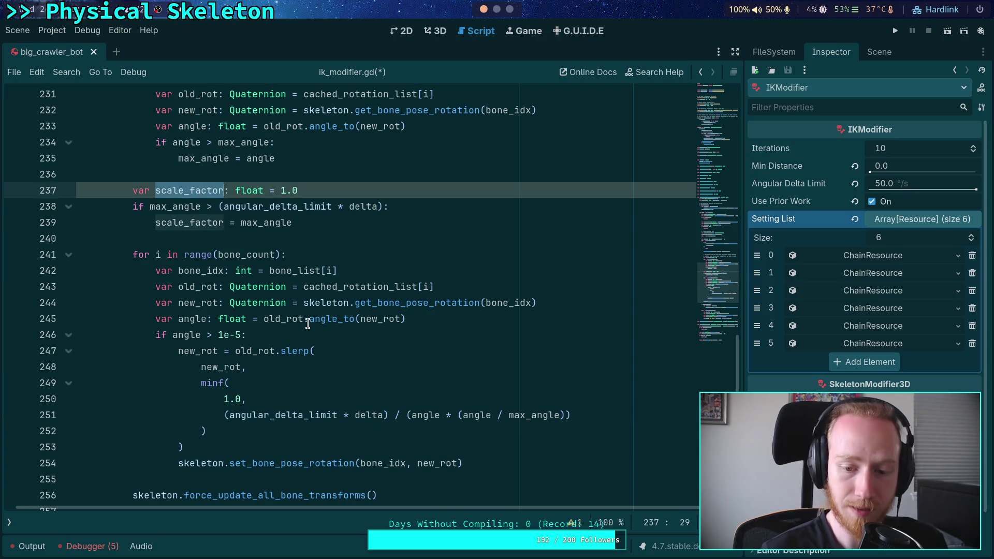
{"action": "double_click", "coordinate": [533, 415]}
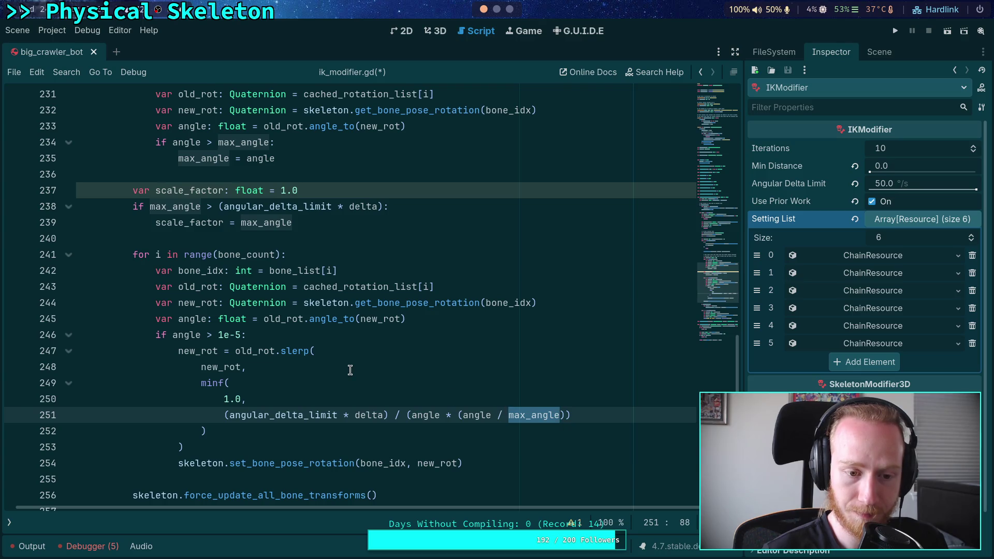
{"action": "scroll", "coordinate": [350, 370], "scroll_direction": "up", "scroll_amount": 2}
{"action": "scroll", "coordinate": [309, 343], "scroll_direction": "down", "scroll_amount": 2}
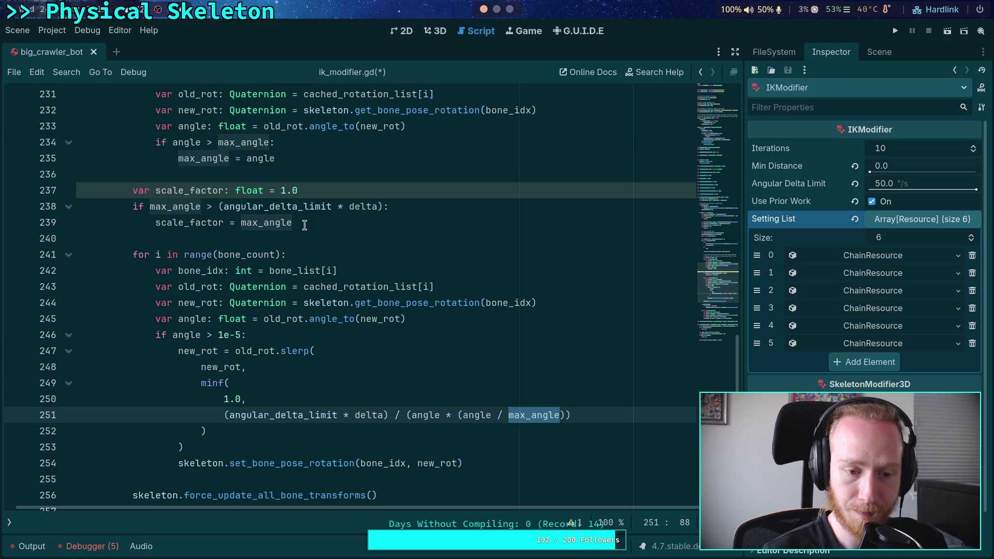
{"action": "double_click", "coordinate": [187, 336]}
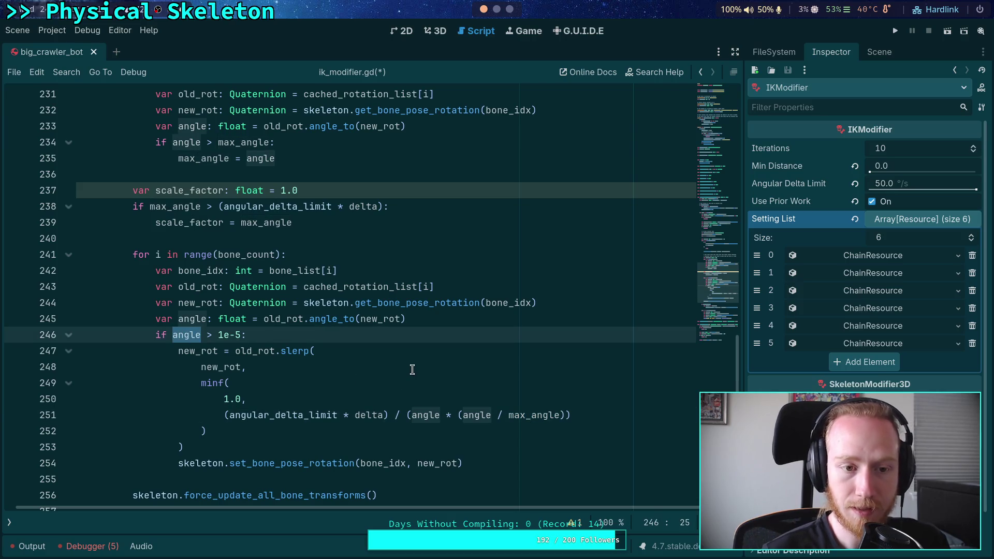
{"action": "scroll", "coordinate": [412, 369], "scroll_direction": "up", "scroll_amount": 1}
{"action": "left_click_drag", "start_coordinate": [331, 263], "coordinate": [335, 221]}
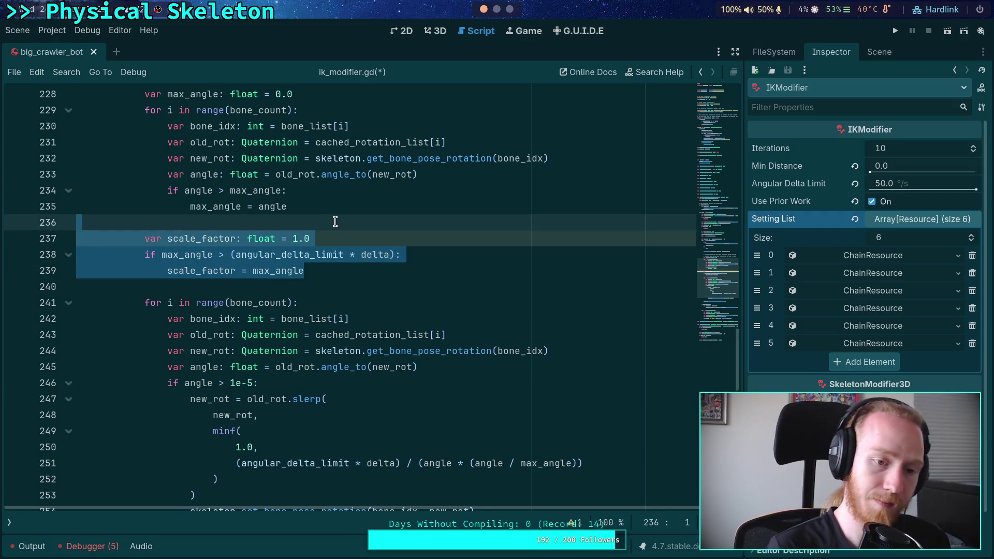
Delete the unused scale_factor declaration and its max_angle check
{"action": "key", "text": "BackSpace"}
{"action": "key", "text": "BackSpace"}
{"action": "left_click", "coordinate": [544, 401]}
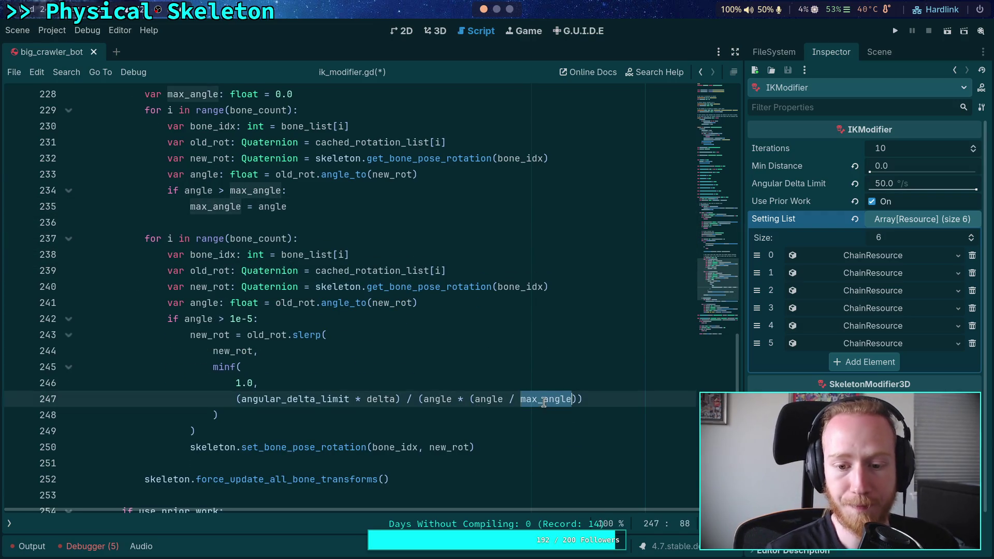
{"action": "left_click", "coordinate": [502, 424]}
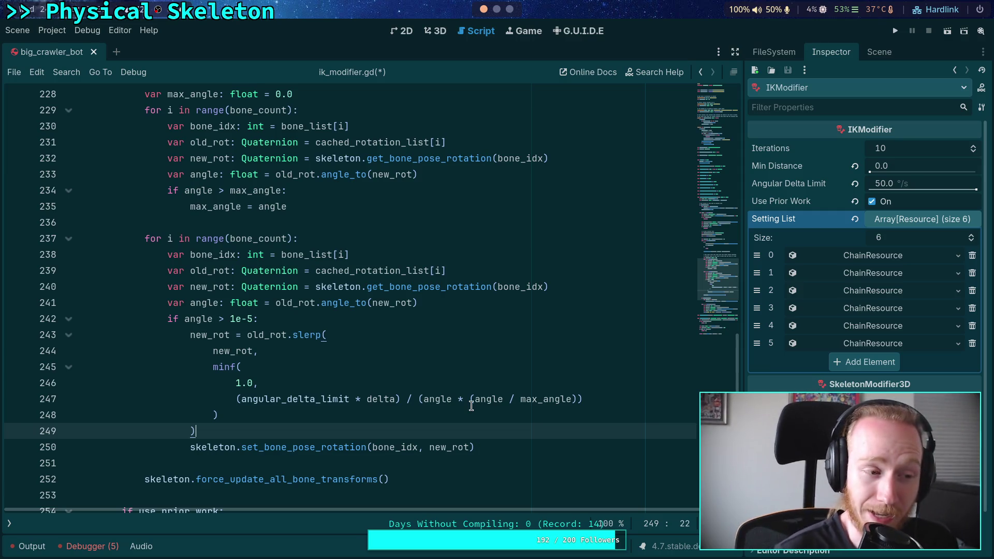
Review the angle and max_angle terms of the minf weight inside old_rot.slerp
{"action": "double_click", "coordinate": [489, 399]}
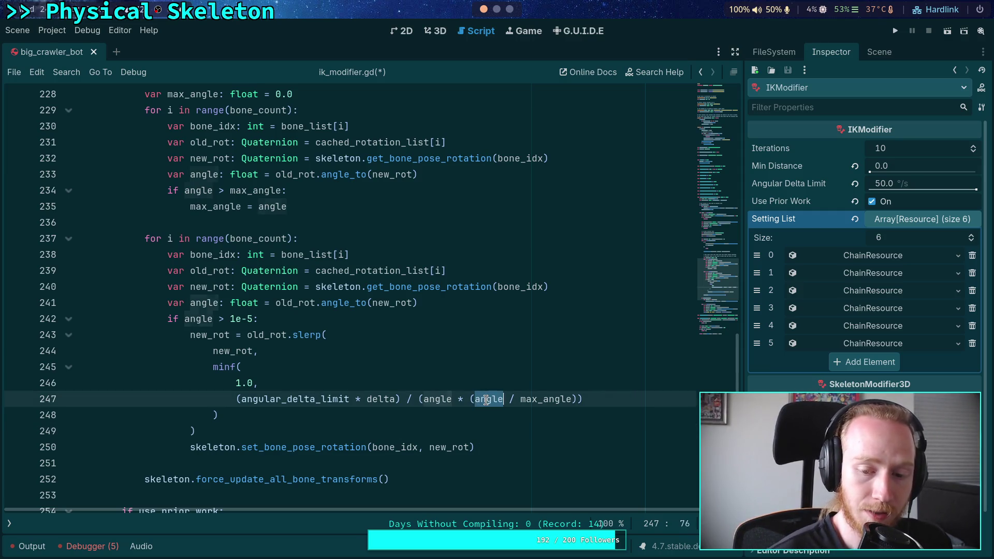
{"action": "double_click", "coordinate": [527, 398]}
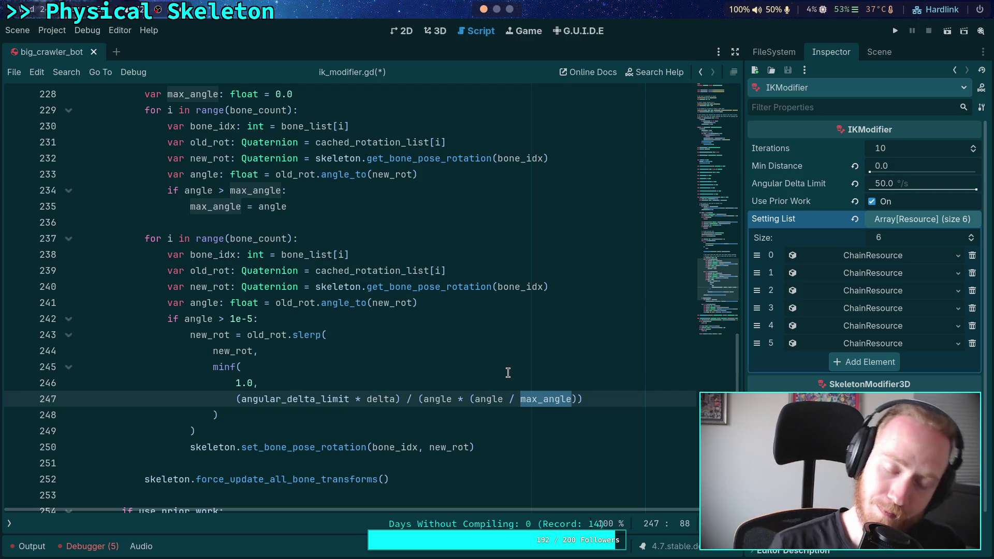
{"action": "left_click_drag", "start_coordinate": [413, 399], "coordinate": [577, 399]}
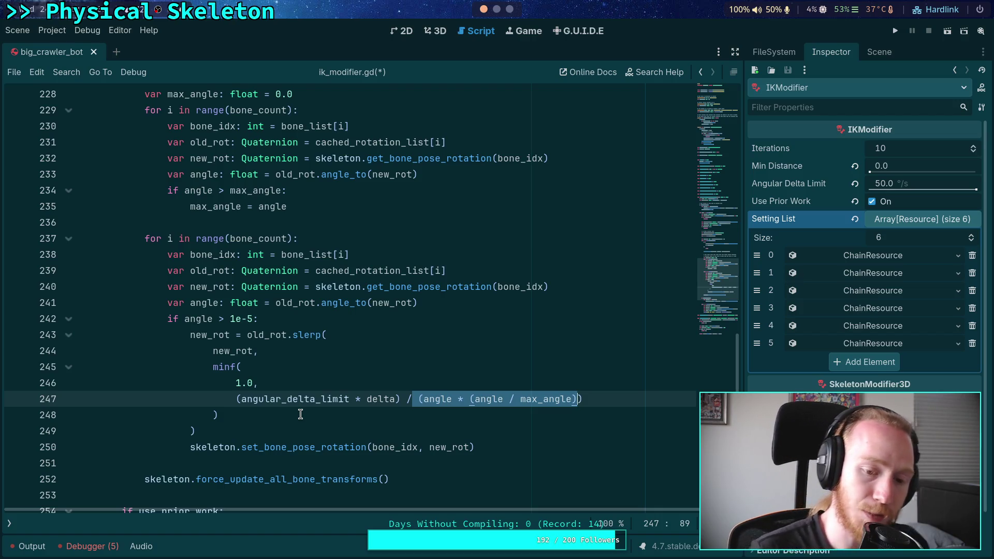
{"action": "left_click_drag", "start_coordinate": [213, 367], "coordinate": [224, 414]}
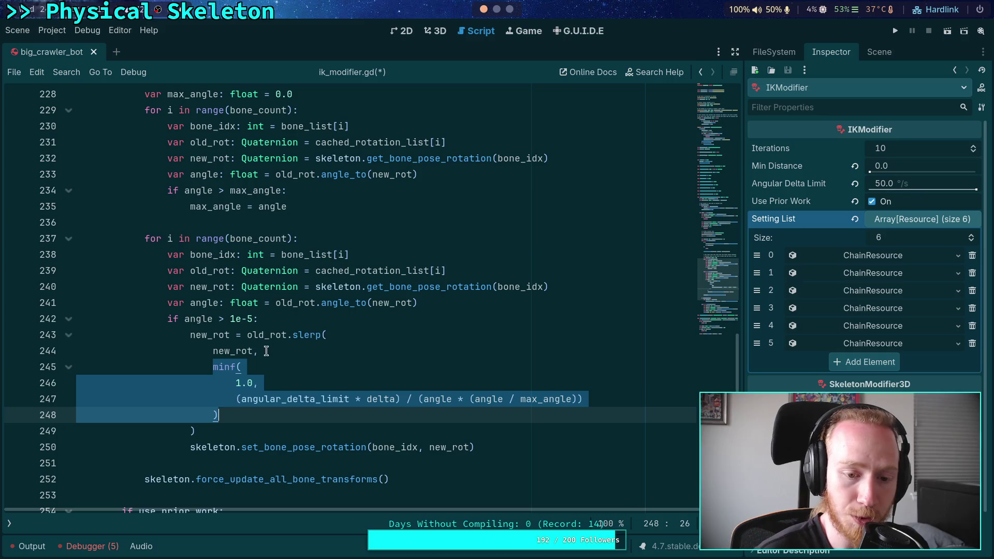
{"action": "left_click", "coordinate": [282, 337]}
{"action": "left_click_drag", "start_coordinate": [247, 335], "coordinate": [328, 335]}
{"action": "left_click", "coordinate": [247, 431]}
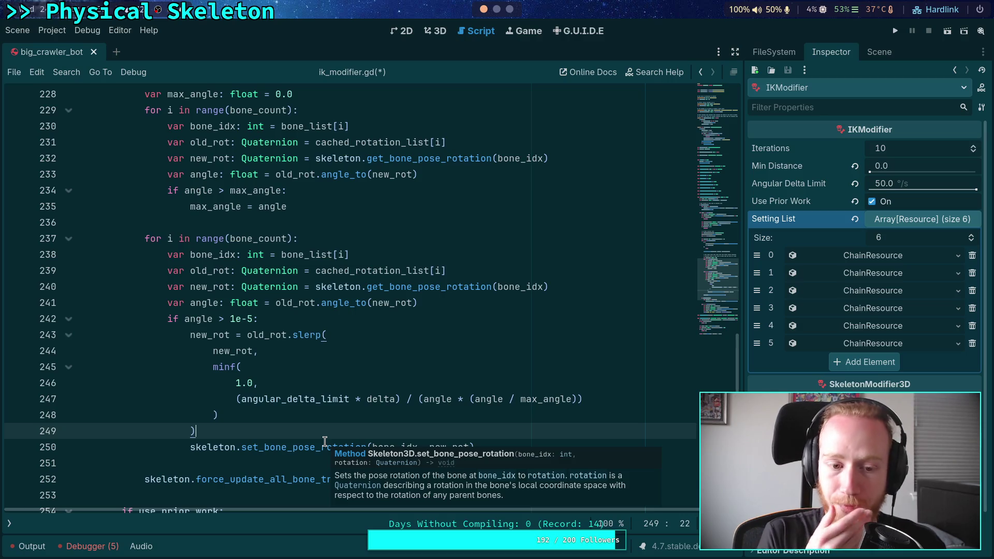
Strip the '(' before angle and the trailing ' * (angle / max_angle))' on line 247, then select (angular_delta_limit * delta) / angle
{"action": "left_click", "coordinate": [426, 398]}
{"action": "key", "text": "BackSpace"}
{"action": "left_click_drag", "start_coordinate": [452, 399], "coordinate": [587, 396]}
{"action": "key", "text": "BackSpace"}
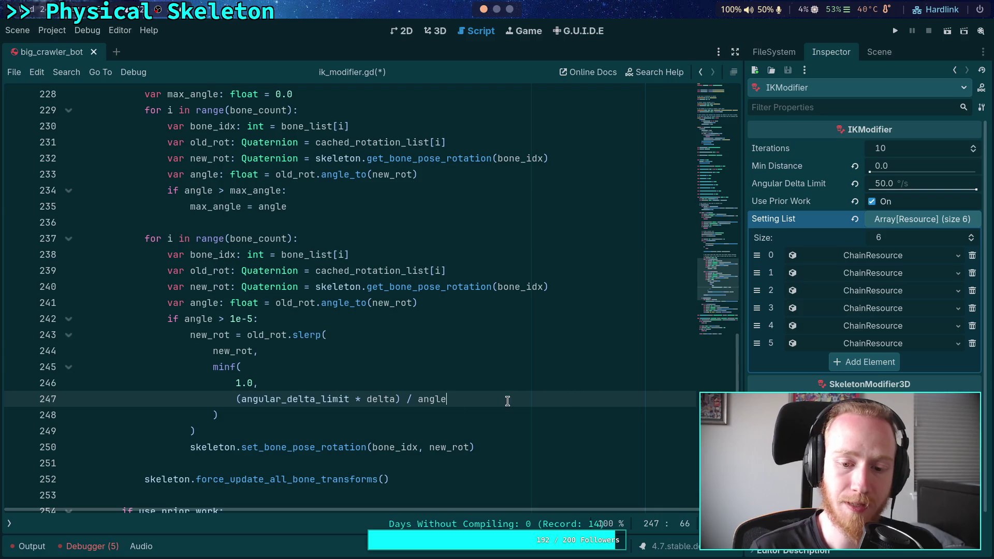
{"action": "left_click", "coordinate": [386, 437]}
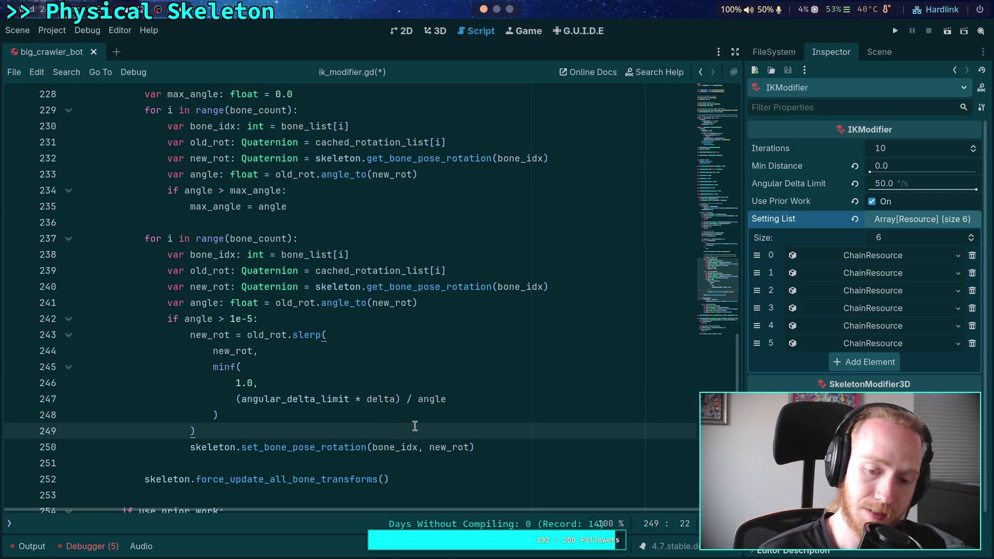
{"action": "double_click", "coordinate": [432, 399]}
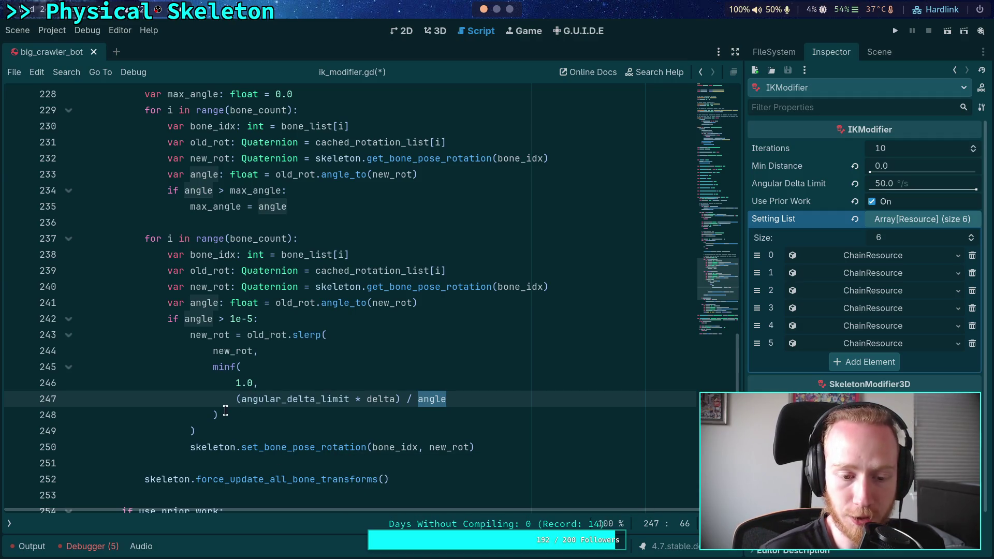
{"action": "left_click_drag", "start_coordinate": [224, 413], "coordinate": [211, 367]}
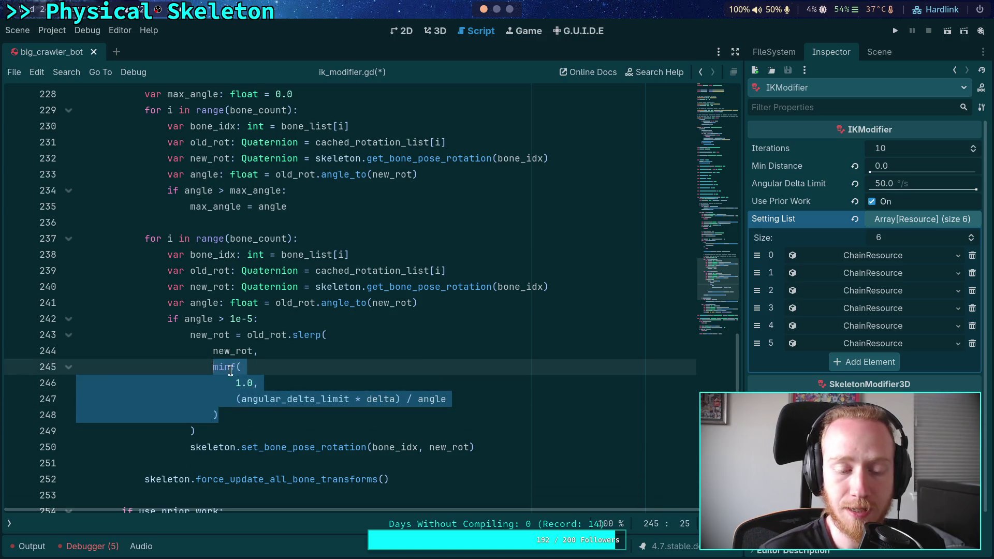
{"action": "left_click", "coordinate": [266, 416]}
{"action": "left_click_drag", "start_coordinate": [236, 399], "coordinate": [473, 399]}
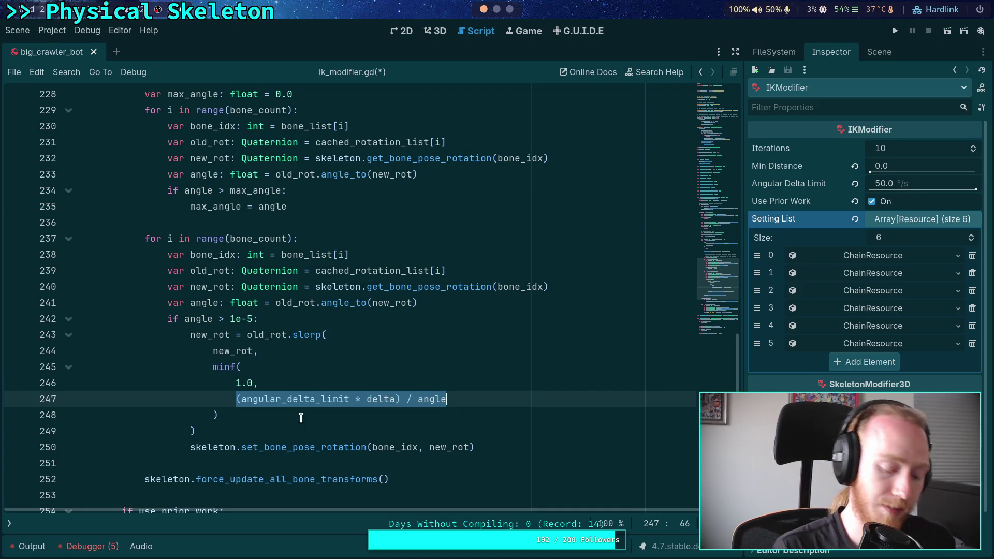
Wrap the selection in parentheses and append ' * (angle / max_angle)' using the max_angle autocomplete
{"action": "type", "text": "("}
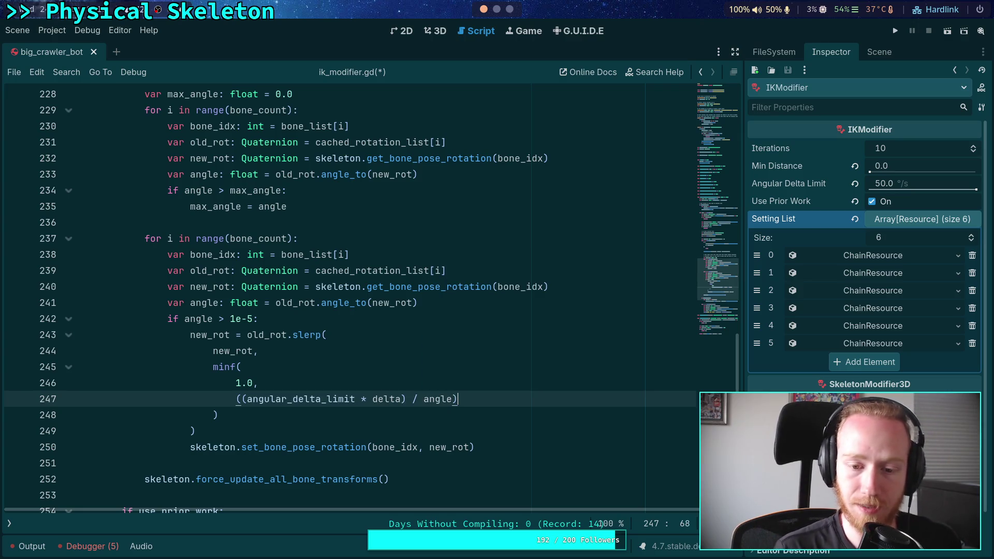
{"action": "type", "text": "* (an"}
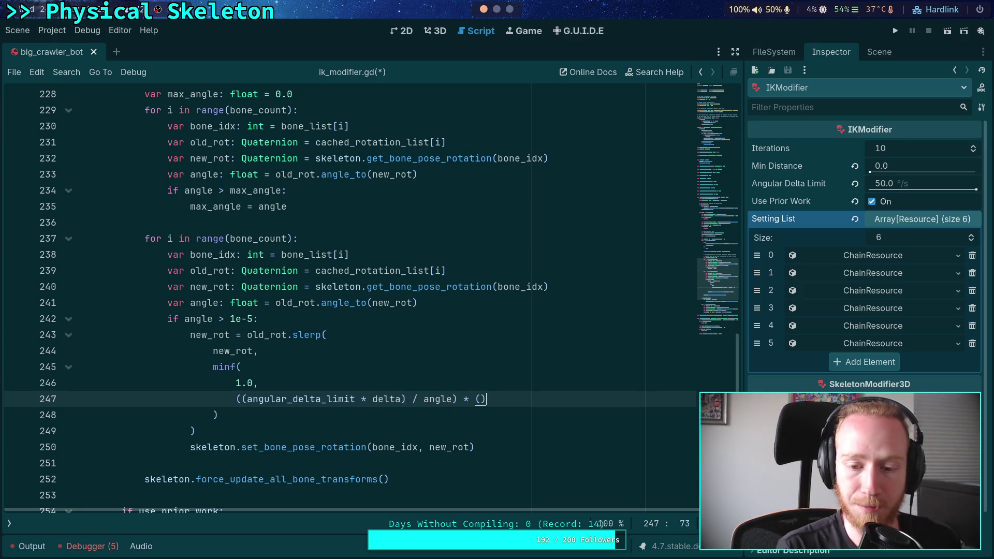
{"action": "type", "text": "gle / max"}
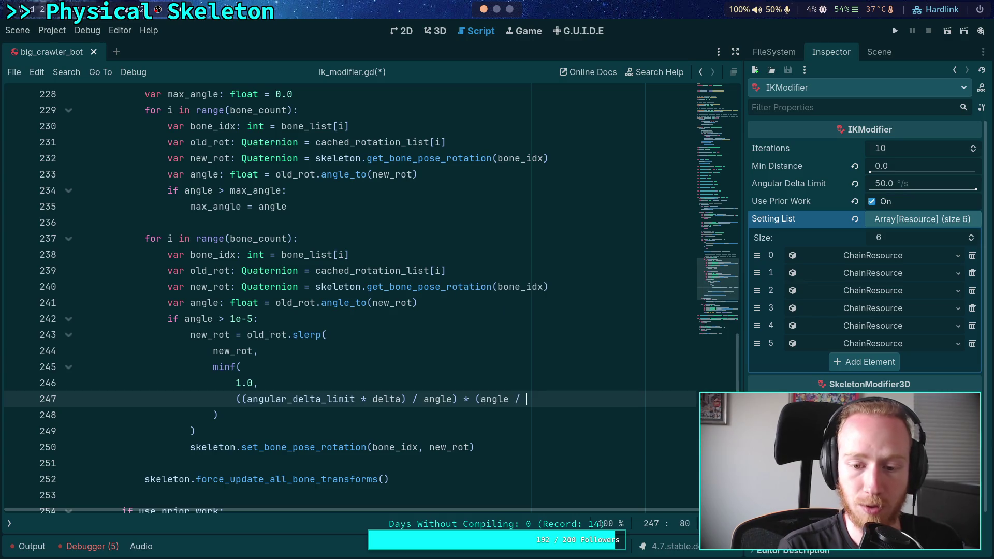
{"action": "key", "text": "Return"}
{"action": "type", "text": ")"}
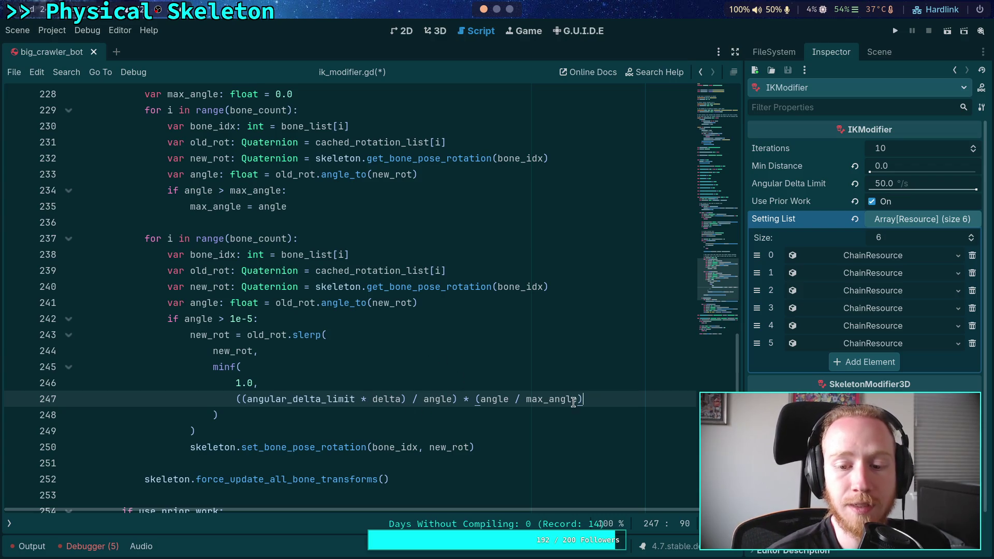
Check the angle uses, then delete the appended * (angle / max_angle) factor again
{"action": "left_click", "coordinate": [441, 398]}
{"action": "double_click", "coordinate": [493, 398]}
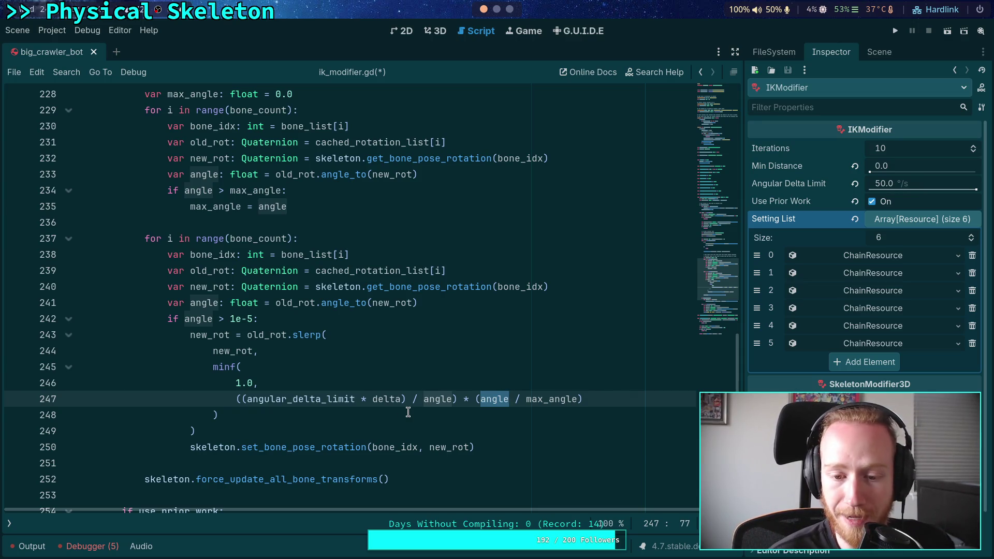
{"action": "left_click", "coordinate": [381, 414]}
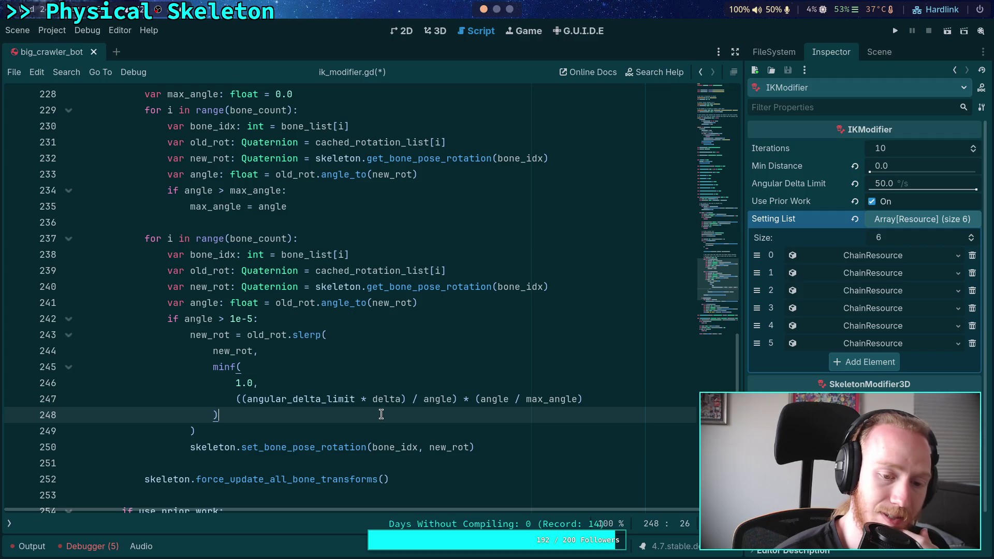
{"action": "left_click_drag", "start_coordinate": [457, 400], "coordinate": [592, 402]}
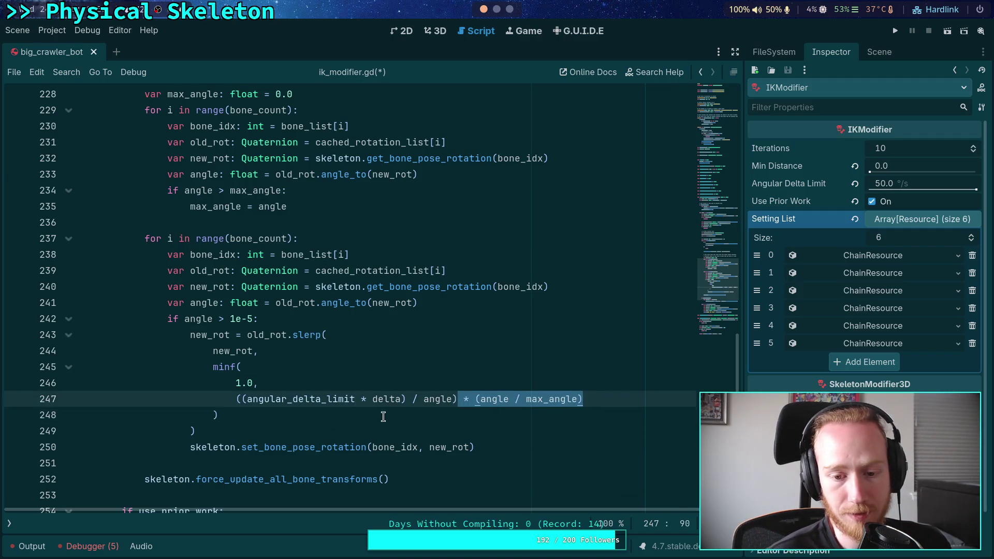
{"action": "key", "text": "BackSpace"}
{"action": "key", "text": "BackSpace"}
Remove the extra '(' on line 247 and add ' * (angle / max_angle)' after the minf call
{"action": "left_click", "coordinate": [243, 399]}
{"action": "key", "text": "BackSpace"}
{"action": "left_click", "coordinate": [288, 419]}
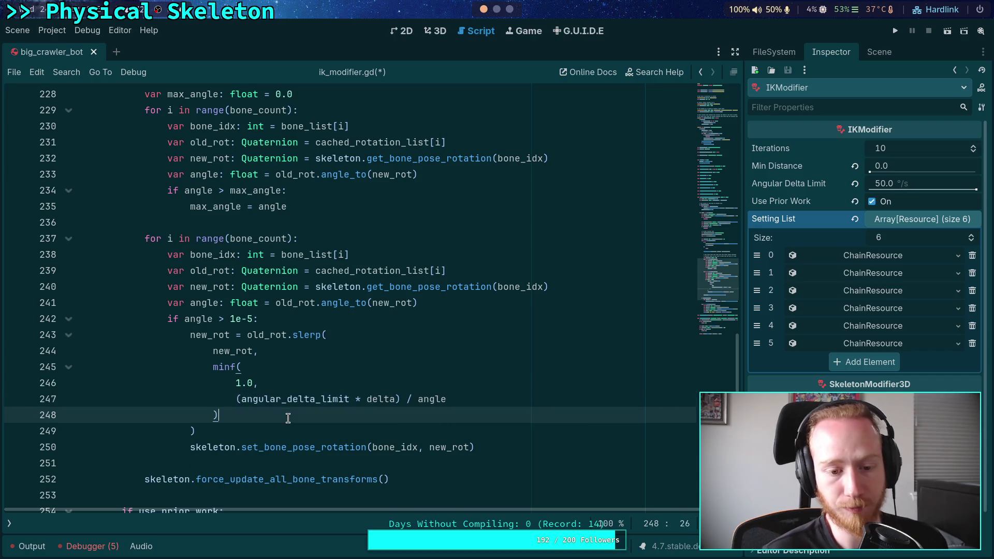
{"action": "type", "text": "* "}
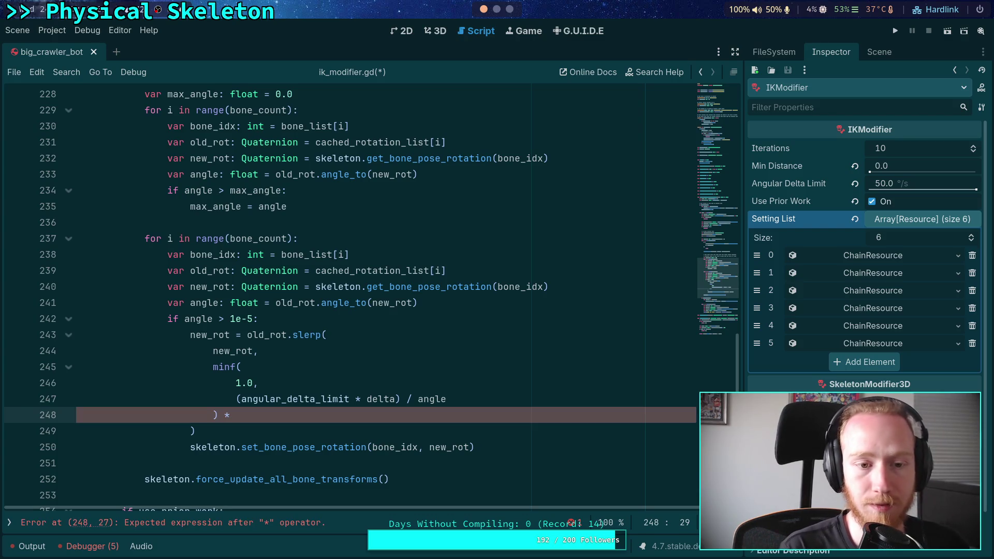
{"action": "type", "text": "(angle / "}
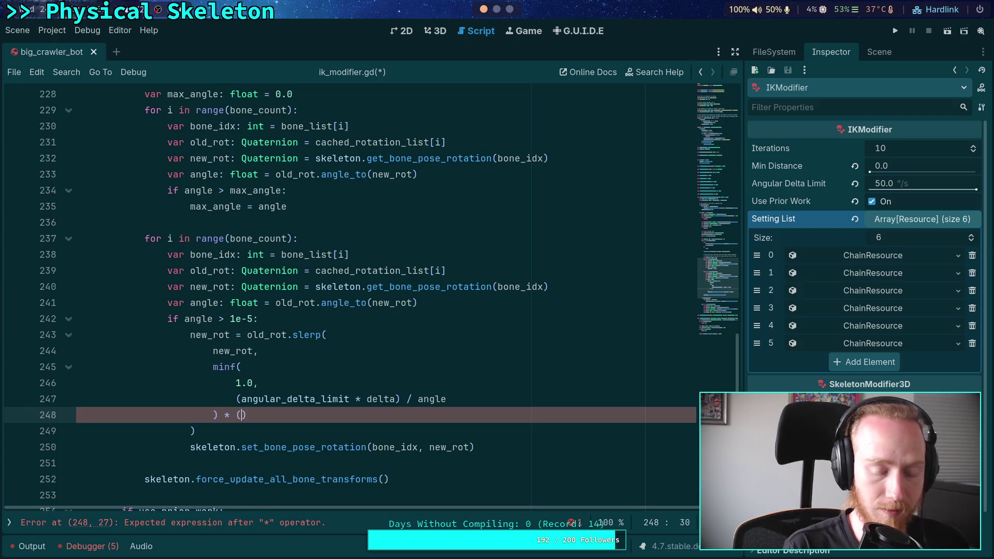
{"action": "type", "text": "max_angle)"}
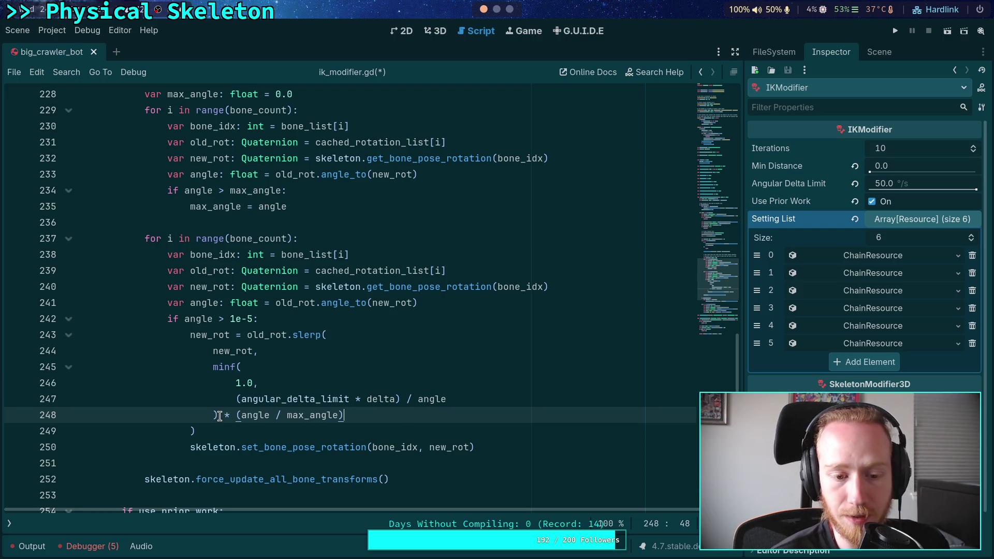
Review the full minf(...) * (angle / max_angle) weight and save ik_modifier.gd
{"action": "left_click_drag", "start_coordinate": [219, 416], "coordinate": [210, 369]}
{"action": "left_click_drag", "start_coordinate": [372, 416], "coordinate": [236, 415]}
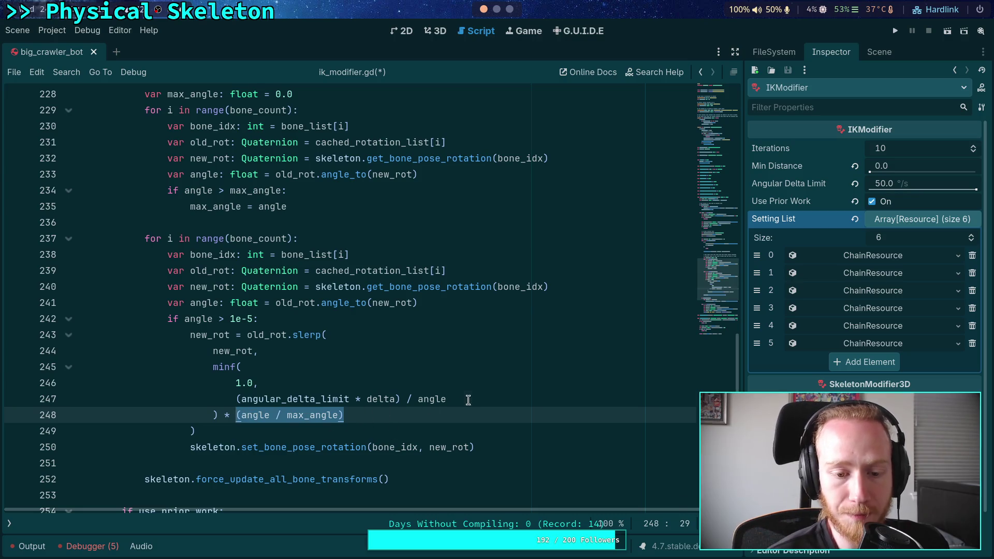
{"action": "left_click_drag", "start_coordinate": [460, 400], "coordinate": [244, 362]}
{"action": "left_click_drag", "start_coordinate": [389, 415], "coordinate": [197, 368]}
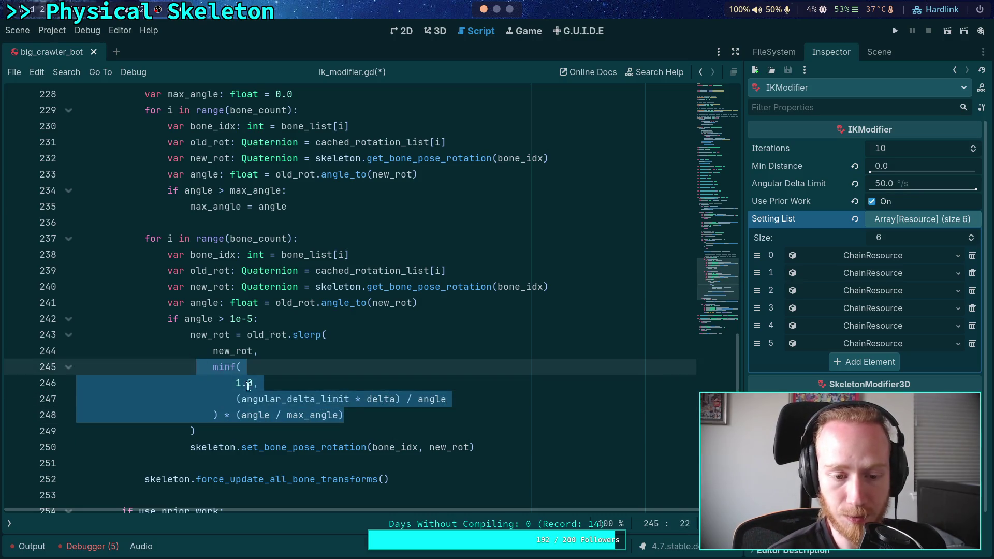
{"action": "left_click", "coordinate": [406, 400]}
{"action": "key", "text": "ctrl+s"}
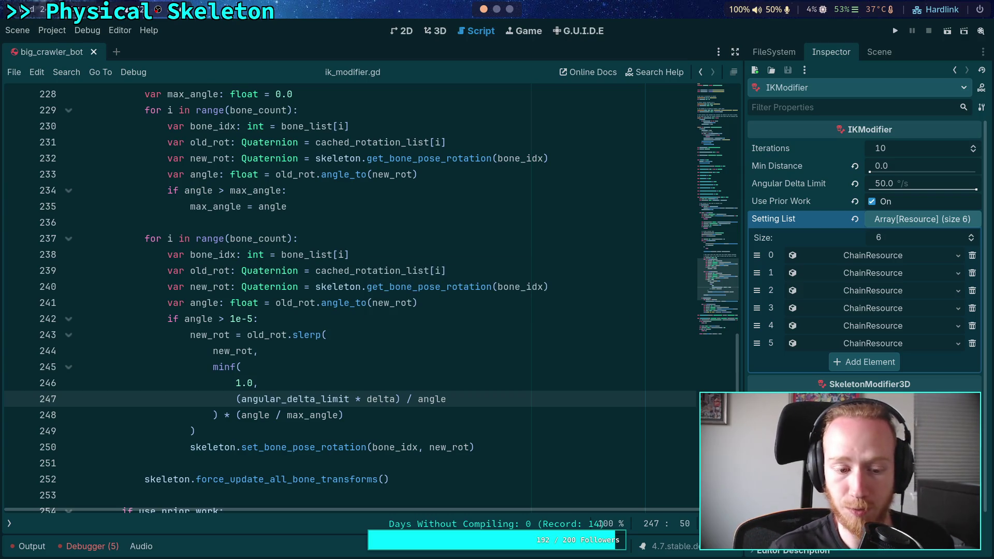
{"action": "scroll", "coordinate": [362, 378], "scroll_direction": "down", "scroll_amount": 3}
{"action": "left_click", "coordinate": [28, 546]}
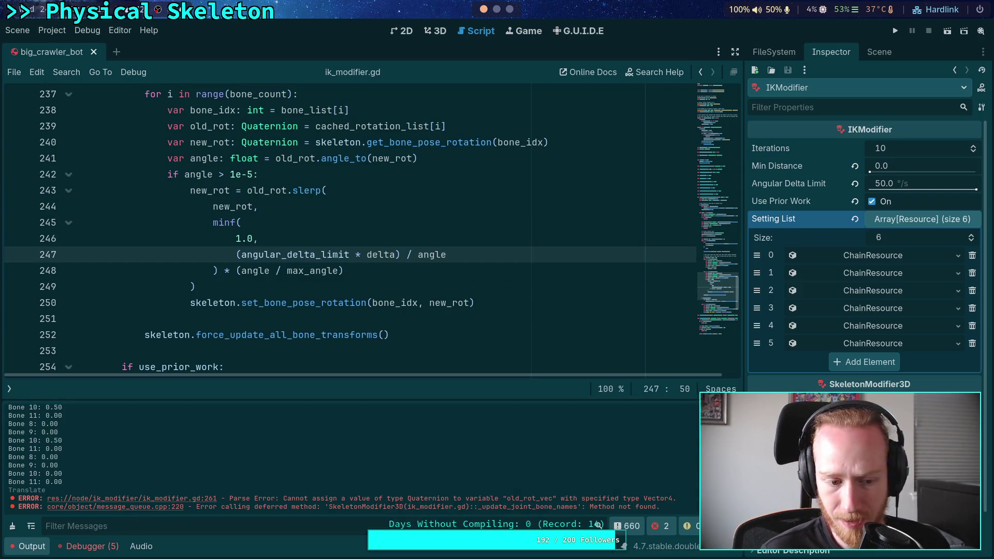
Clear the Output log and select the CrawlerBot root node in the 3D view
{"action": "left_click", "coordinate": [13, 527]}
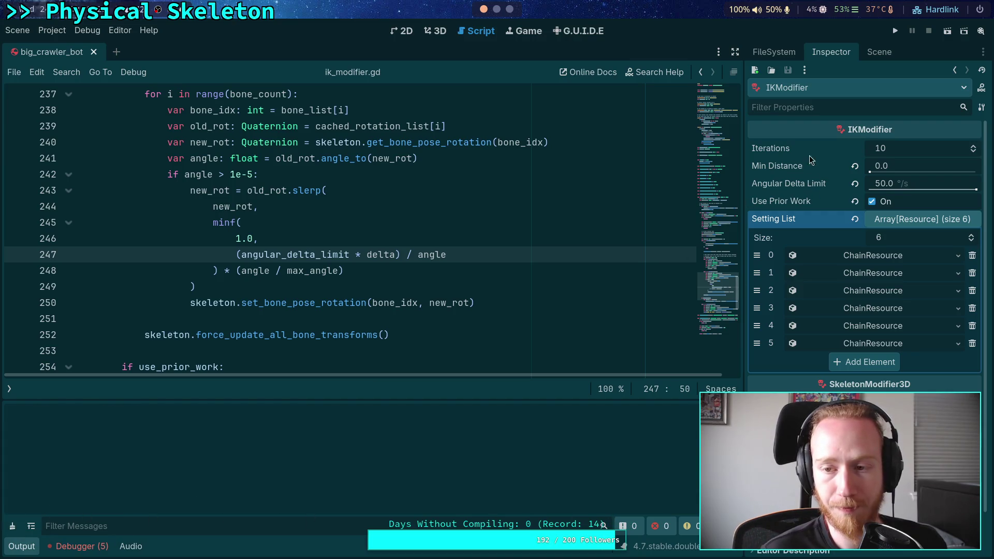
{"action": "left_click", "coordinate": [872, 52]}
{"action": "left_click", "coordinate": [803, 131]}
{"action": "left_click", "coordinate": [830, 52]}
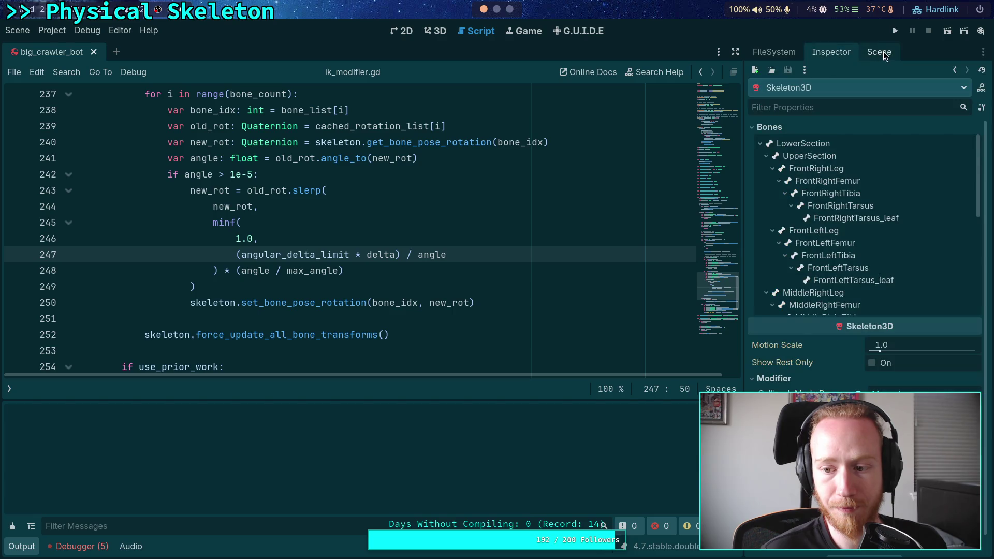
{"action": "left_click", "coordinate": [882, 52]}
{"action": "left_click", "coordinate": [854, 92]}
{"action": "left_click", "coordinate": [831, 52]}
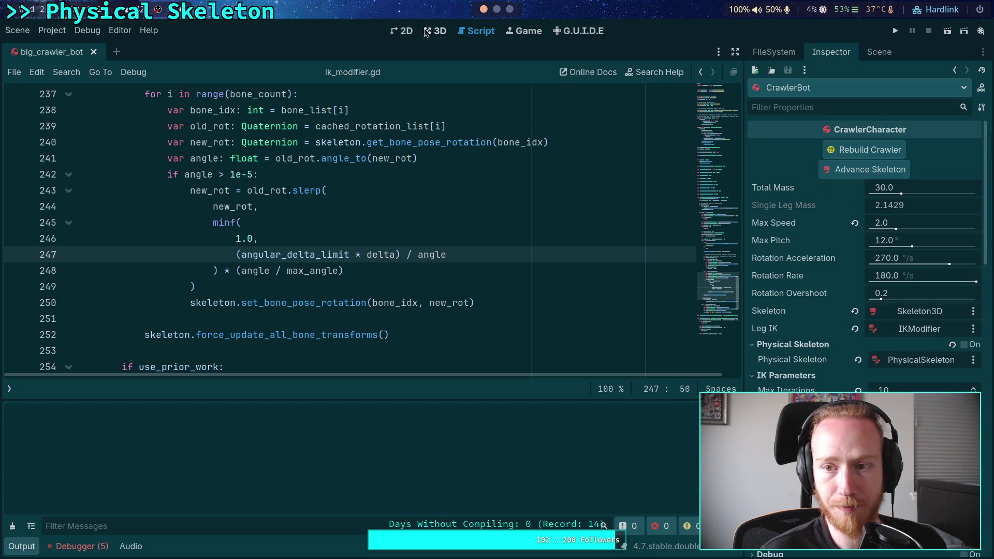
{"action": "left_click", "coordinate": [438, 32]}
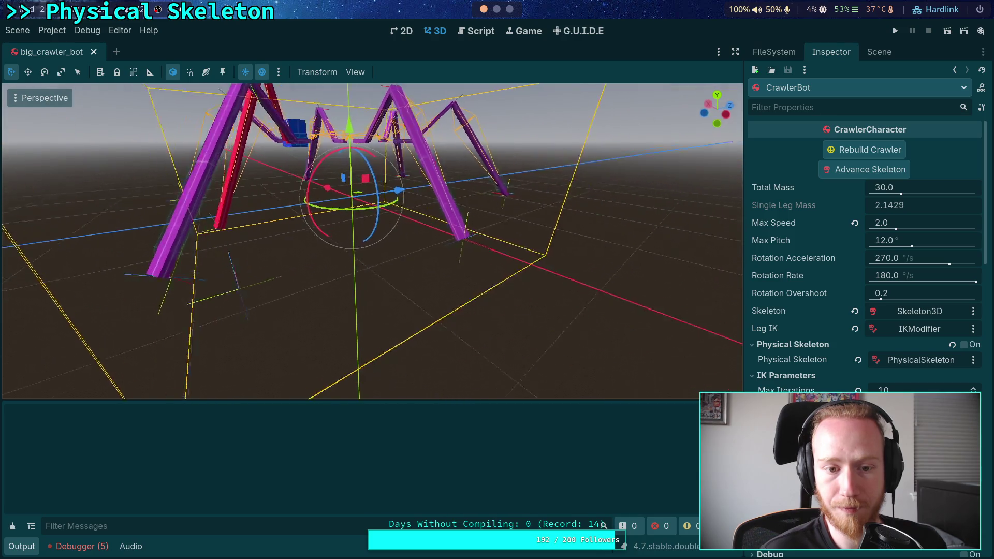
{"action": "left_click", "coordinate": [528, 307]}
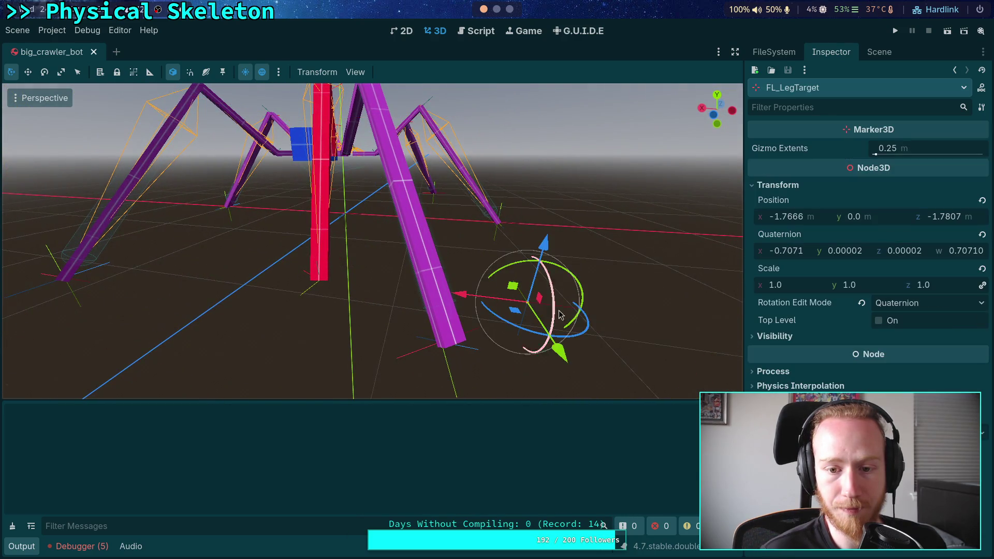
{"action": "left_click", "coordinate": [879, 51]}
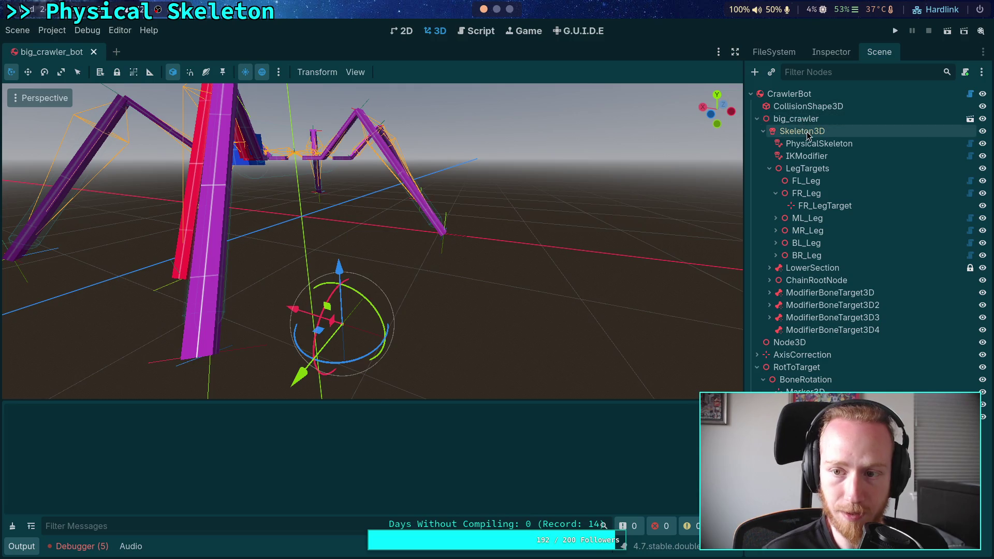
{"action": "left_click", "coordinate": [802, 131]}
{"action": "left_click", "coordinate": [789, 94]}
{"action": "left_click", "coordinate": [831, 52]}
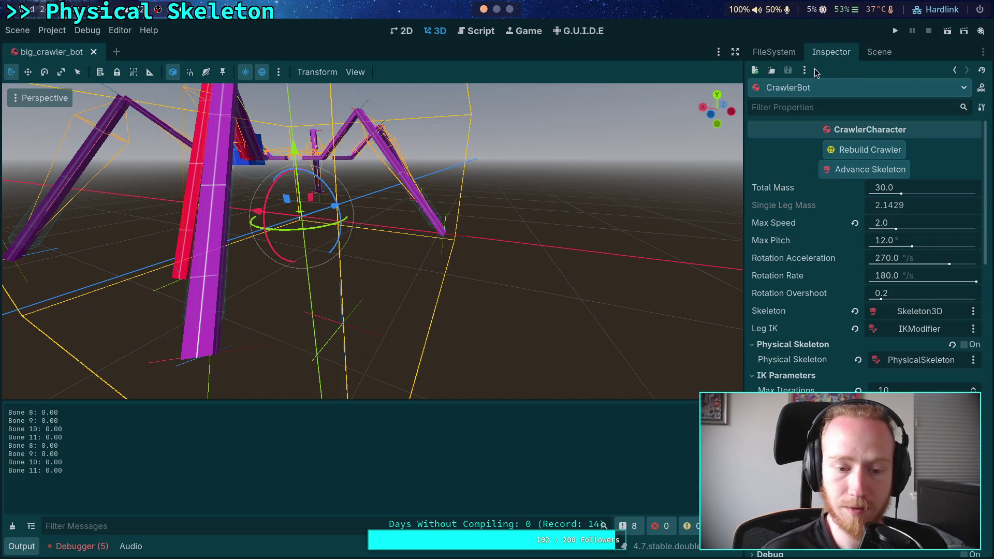
{"action": "left_click", "coordinate": [12, 526]}
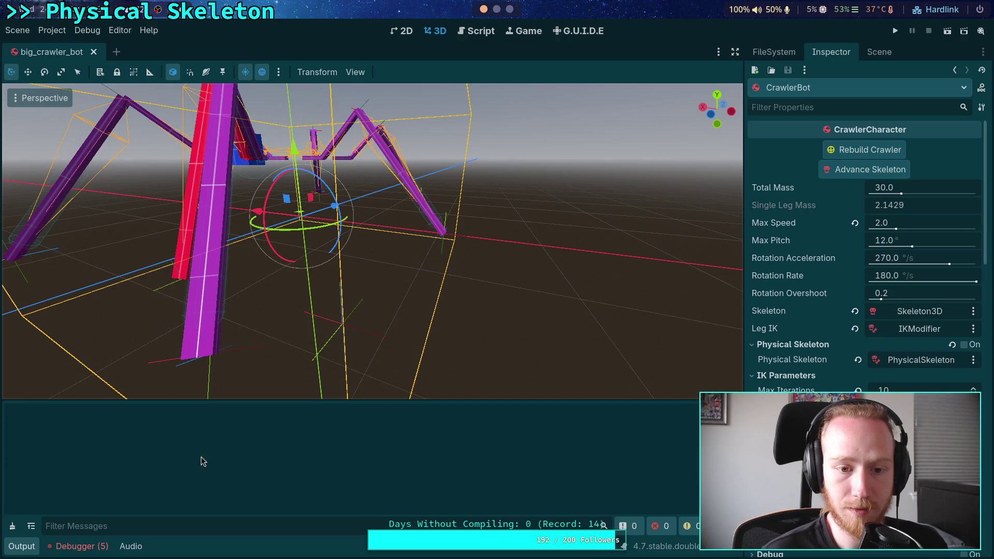
Advance the crawler's skeleton repeatedly while orbiting the view to watch the red leg
{"action": "left_click", "coordinate": [840, 172]}
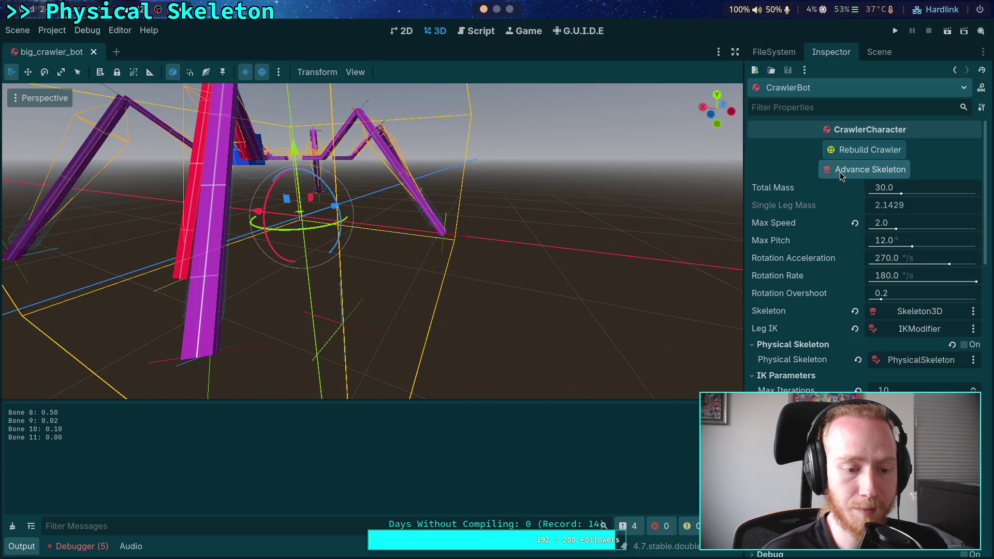
{"action": "left_click_drag", "start_coordinate": [373, 243], "coordinate": [471, 232]}
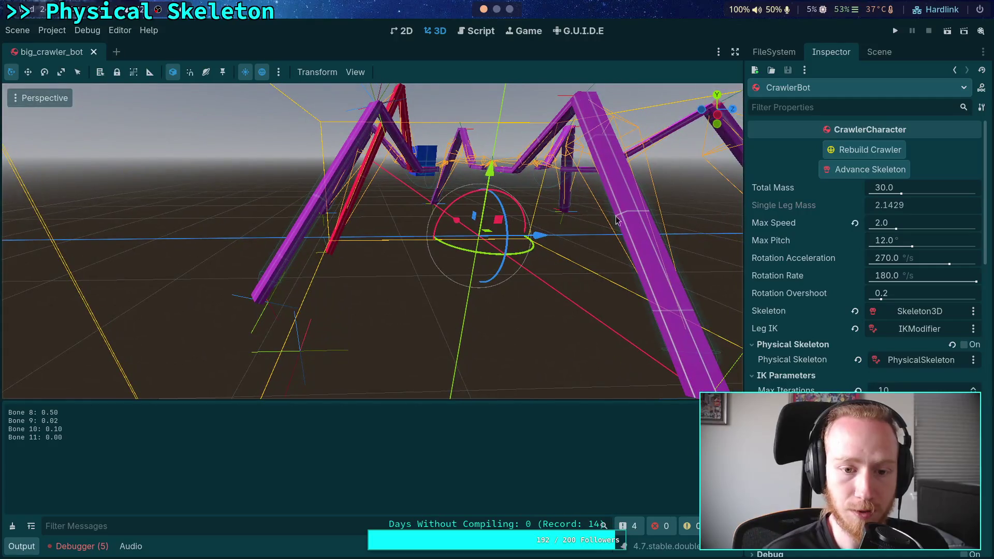
{"action": "left_click", "coordinate": [837, 172]}
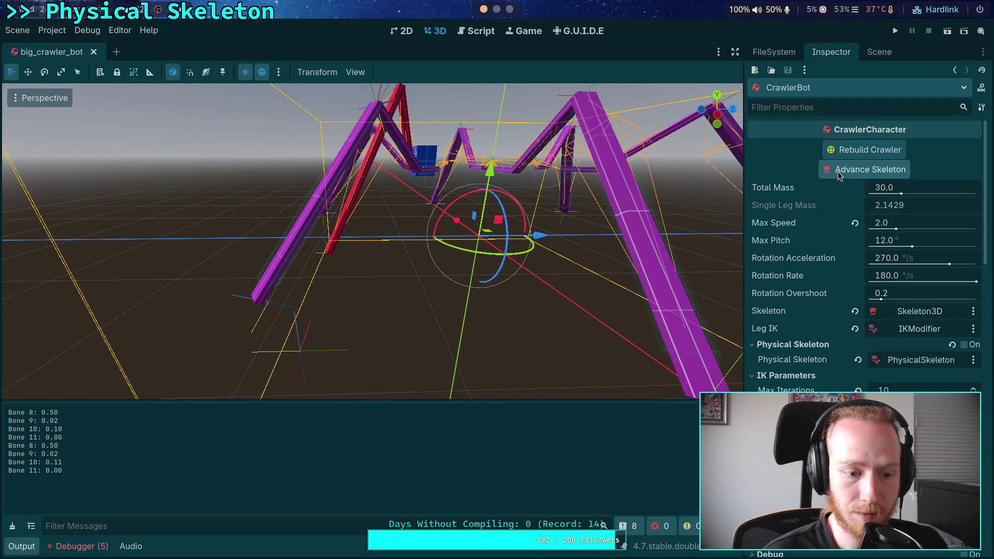
{"action": "left_click", "coordinate": [837, 172]}
{"action": "left_click", "coordinate": [837, 172]}
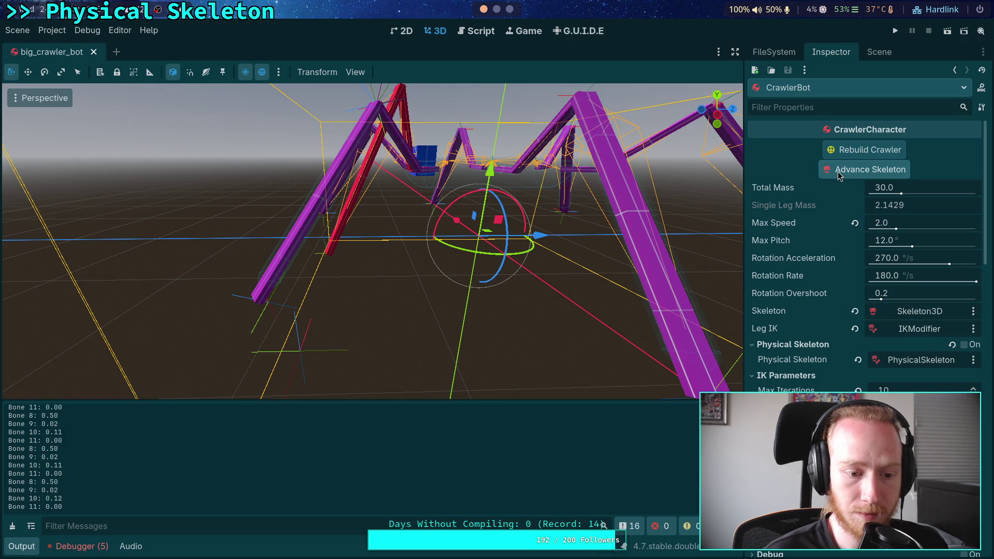
{"action": "left_click", "coordinate": [838, 171]}
{"action": "left_click", "coordinate": [838, 172]}
{"action": "left_click", "coordinate": [838, 171]}
{"action": "left_click", "coordinate": [837, 172]}
{"action": "left_click", "coordinate": [837, 172]}
{"action": "left_click", "coordinate": [838, 172]}
{"action": "left_click", "coordinate": [838, 172]}
{"action": "left_click", "coordinate": [838, 172]}
{"action": "left_click", "coordinate": [837, 172]}
{"action": "left_click", "coordinate": [838, 172]}
{"action": "left_click", "coordinate": [837, 171]}
{"action": "left_click", "coordinate": [837, 172]}
{"action": "left_click", "coordinate": [838, 172]}
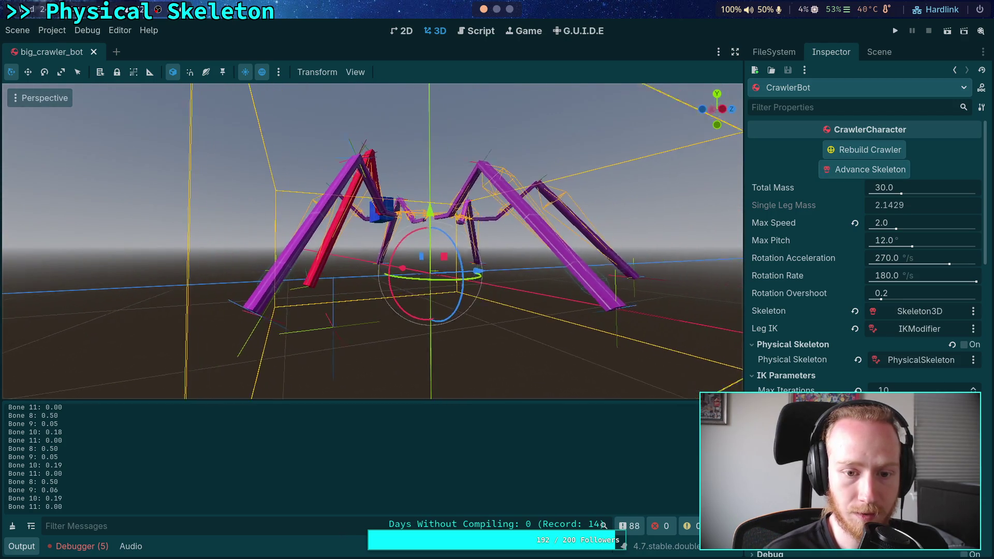
{"action": "left_click", "coordinate": [850, 177]}
{"action": "left_click", "coordinate": [850, 177]}
{"action": "left_click", "coordinate": [850, 177]}
{"action": "left_click", "coordinate": [850, 177]}
{"action": "left_click", "coordinate": [850, 176]}
{"action": "left_click", "coordinate": [850, 177]}
{"action": "left_click", "coordinate": [852, 176]}
{"action": "left_click", "coordinate": [851, 176]}
{"action": "left_click", "coordinate": [850, 176]}
{"action": "left_click", "coordinate": [850, 177]}
{"action": "left_click", "coordinate": [849, 177]}
{"action": "left_click", "coordinate": [850, 177]}
{"action": "left_click", "coordinate": [849, 176]}
{"action": "left_click", "coordinate": [850, 177]}
{"action": "left_click", "coordinate": [849, 176]}
{"action": "left_click", "coordinate": [849, 176]}
{"action": "left_click", "coordinate": [850, 177]}
{"action": "left_click", "coordinate": [849, 176]}
{"action": "left_click", "coordinate": [850, 176]}
{"action": "left_click", "coordinate": [849, 177]}
{"action": "left_click", "coordinate": [849, 177]}
{"action": "left_click", "coordinate": [849, 176]}
{"action": "left_click", "coordinate": [849, 176]}
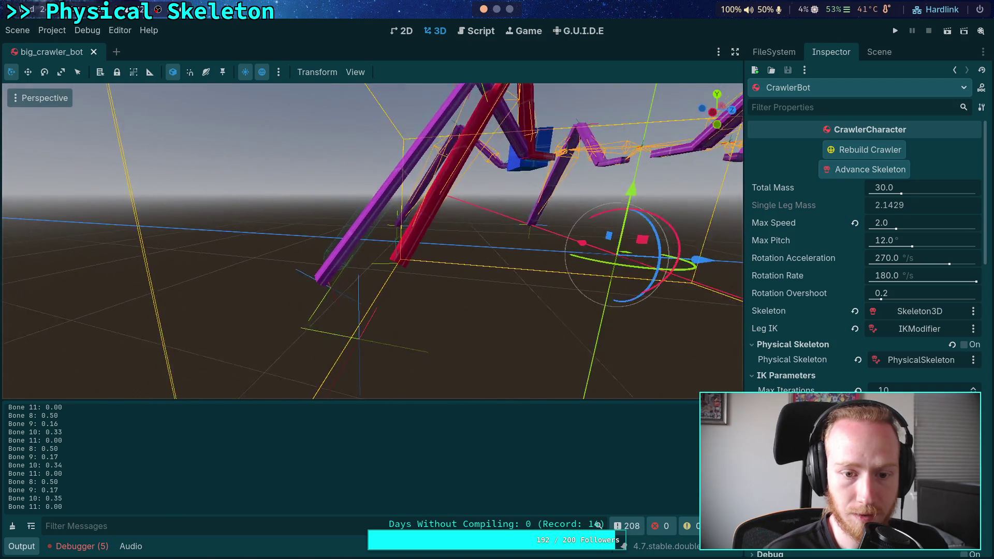
Keep advancing the skeleton toward the target, checking bone 8–11 logs, then return to ik_modifier.gd
{"action": "left_click", "coordinate": [844, 174]}
{"action": "left_click", "coordinate": [843, 175]}
{"action": "left_click", "coordinate": [844, 174]}
{"action": "left_click", "coordinate": [843, 170]}
{"action": "left_click", "coordinate": [844, 169]}
{"action": "left_click", "coordinate": [844, 170]}
{"action": "left_click", "coordinate": [843, 170]}
{"action": "left_click", "coordinate": [844, 170]}
{"action": "left_click", "coordinate": [843, 170]}
{"action": "left_click", "coordinate": [844, 170]}
{"action": "left_click", "coordinate": [843, 169]}
{"action": "left_click", "coordinate": [843, 170]}
{"action": "left_click", "coordinate": [843, 170]}
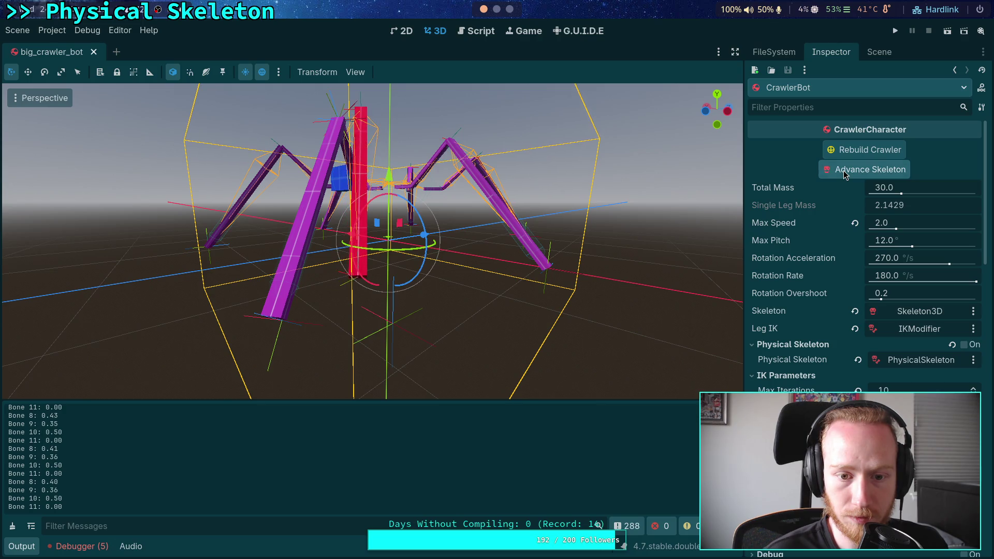
{"action": "left_click", "coordinate": [849, 171]}
{"action": "left_click", "coordinate": [849, 171]}
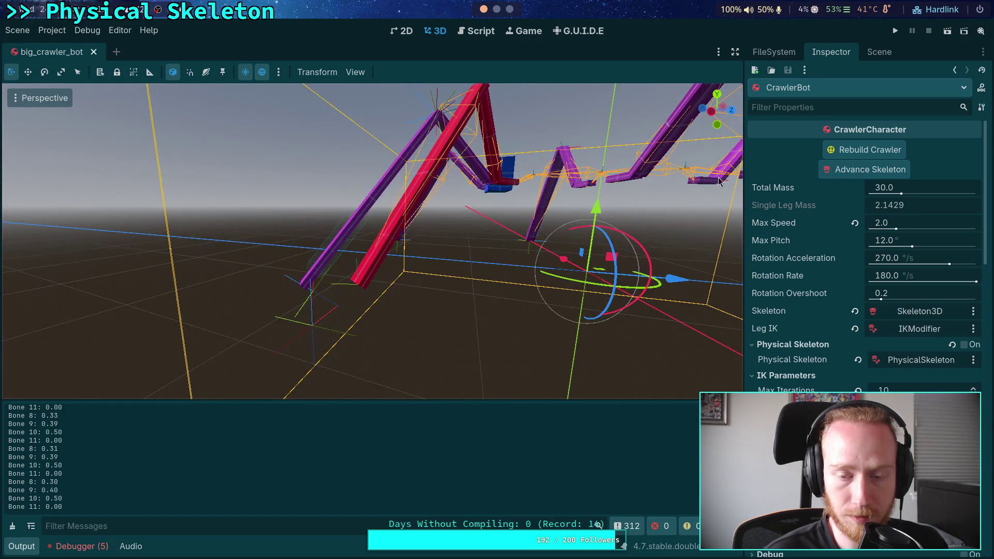
{"action": "left_click", "coordinate": [854, 171]}
{"action": "left_click", "coordinate": [853, 171]}
{"action": "left_click", "coordinate": [853, 171]}
{"action": "left_click", "coordinate": [853, 171]}
{"action": "left_click", "coordinate": [853, 171]}
{"action": "left_click", "coordinate": [853, 171]}
{"action": "left_click", "coordinate": [853, 171]}
{"action": "left_click", "coordinate": [853, 171]}
{"action": "left_click", "coordinate": [853, 170]}
{"action": "left_click", "coordinate": [853, 170]}
{"action": "left_click", "coordinate": [853, 171]}
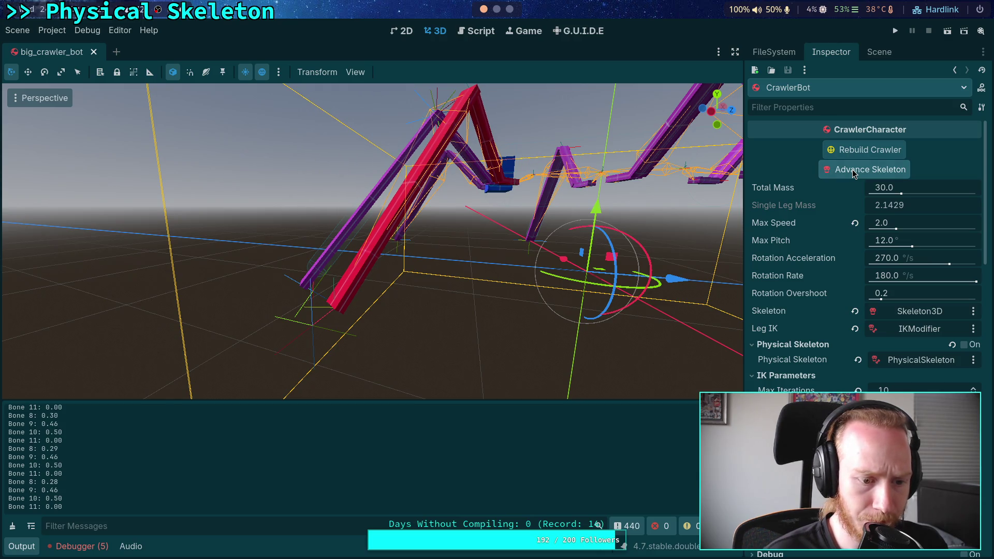
{"action": "left_click", "coordinate": [853, 170]}
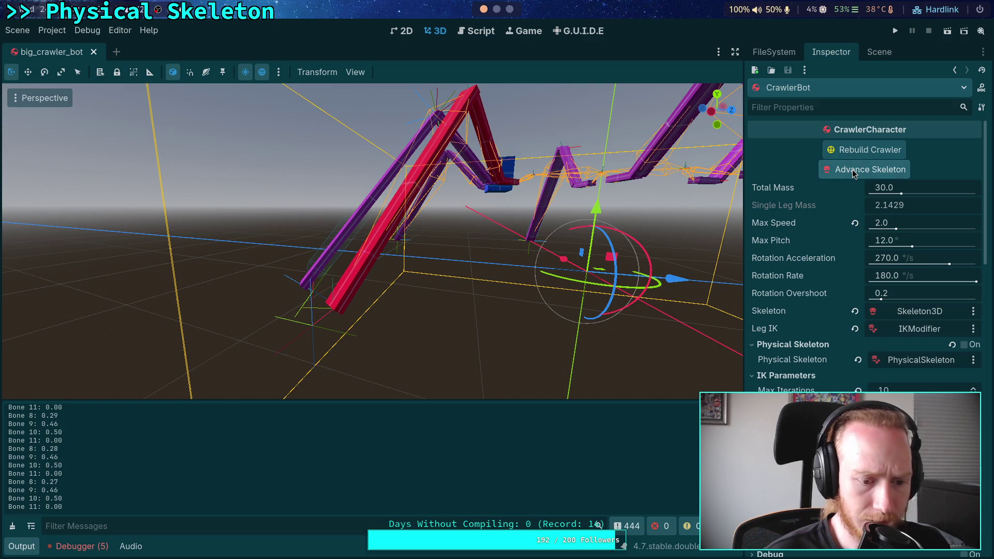
{"action": "left_click", "coordinate": [492, 31]}
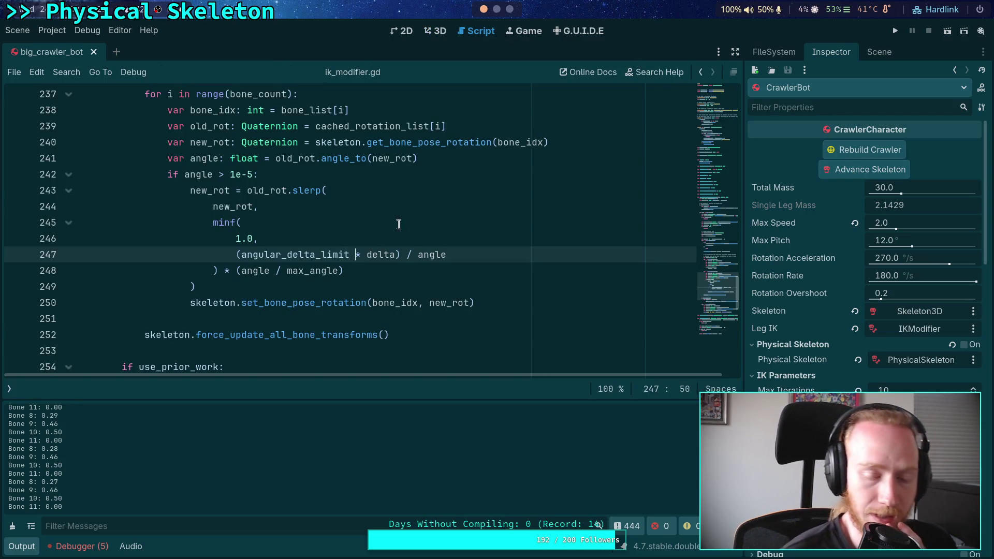
Hide the Output panel and highlight max_angle on line 248 in the slerp weight code
{"action": "double_click", "coordinate": [306, 272]}
{"action": "scroll", "coordinate": [336, 282], "scroll_direction": "up", "scroll_amount": 1}
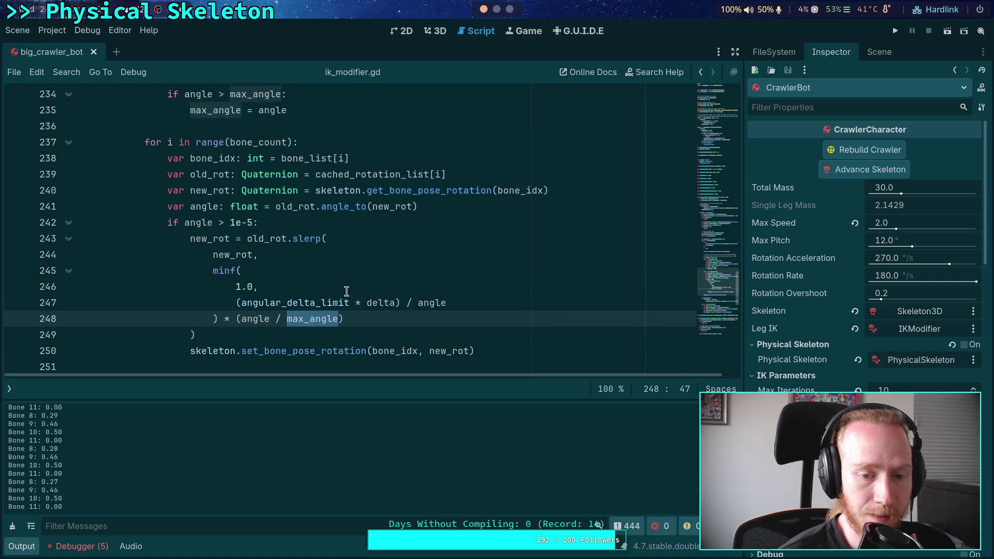
{"action": "left_click", "coordinate": [27, 549]}
{"action": "scroll", "coordinate": [282, 309], "scroll_direction": "up", "scroll_amount": 2}
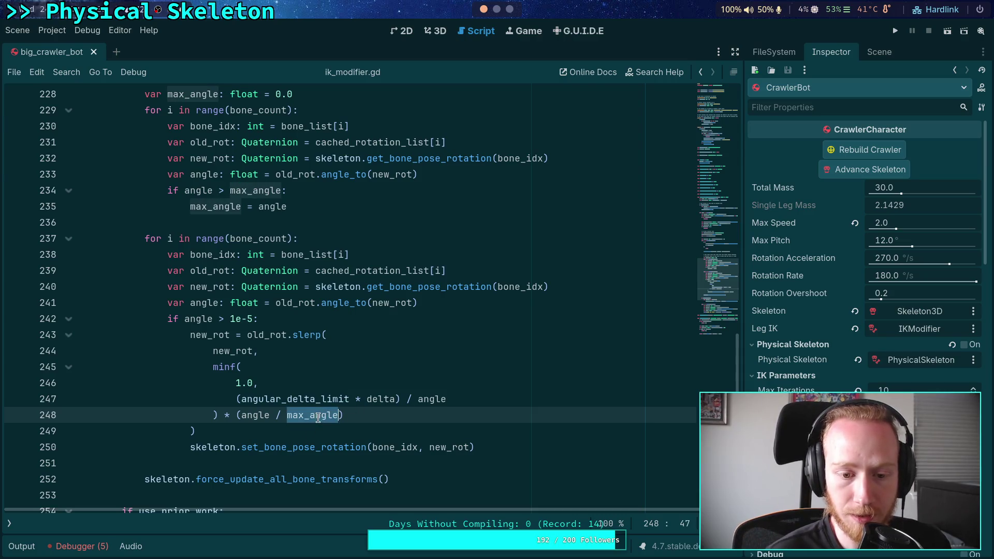
{"action": "left_click", "coordinate": [296, 419]}
{"action": "double_click", "coordinate": [287, 416]}
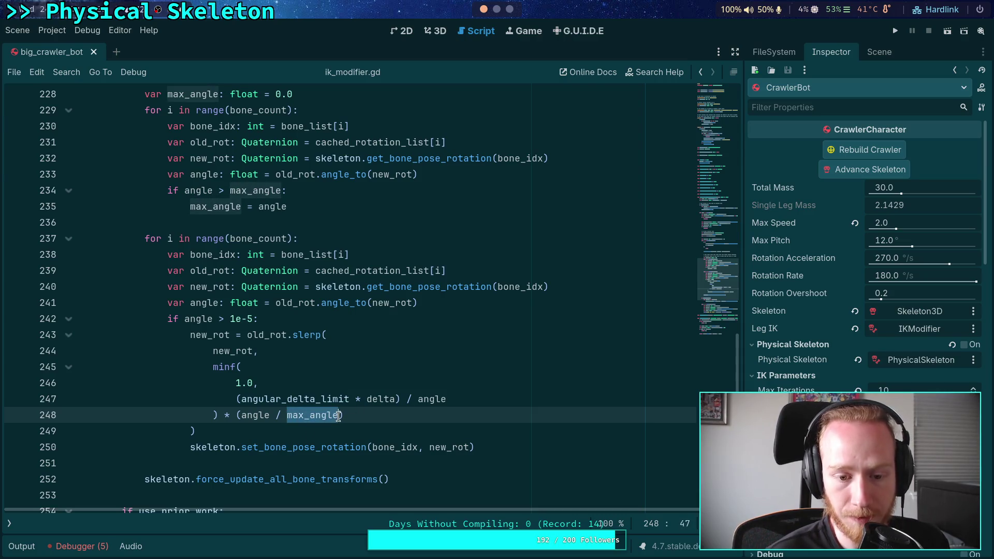
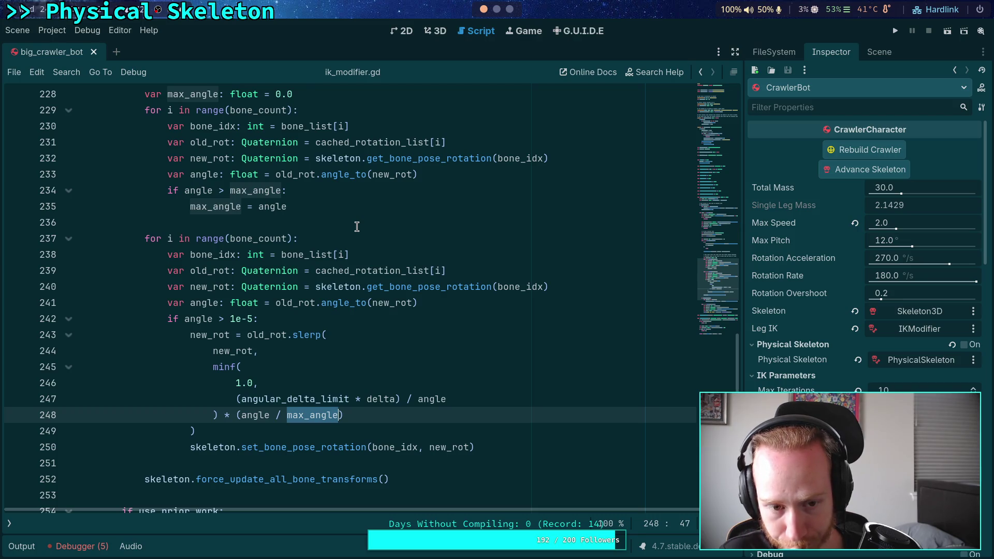
Show the 3D view with the Output log and advance the crawler's skeleton one step
{"action": "left_click", "coordinate": [436, 31]}
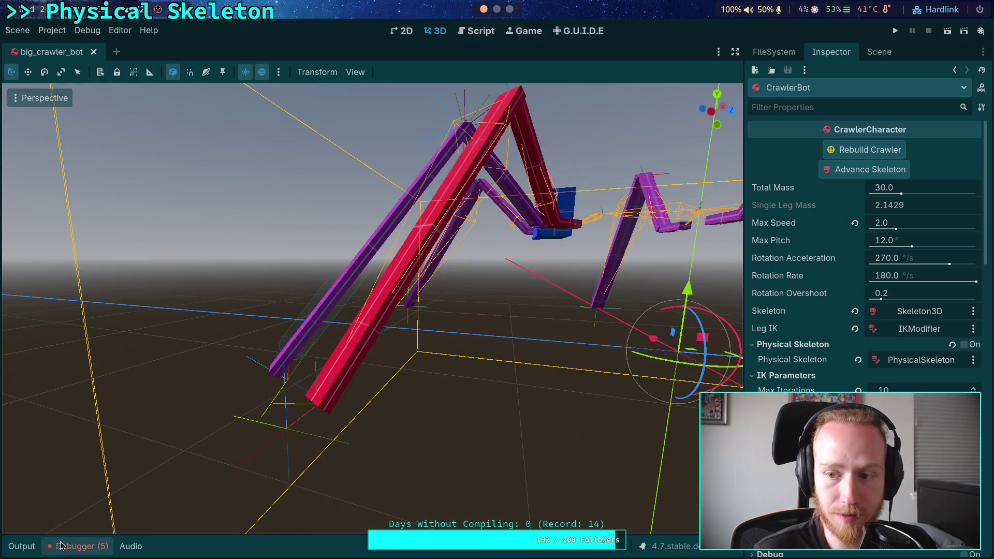
{"action": "left_click", "coordinate": [46, 547]}
{"action": "left_click", "coordinate": [24, 547]}
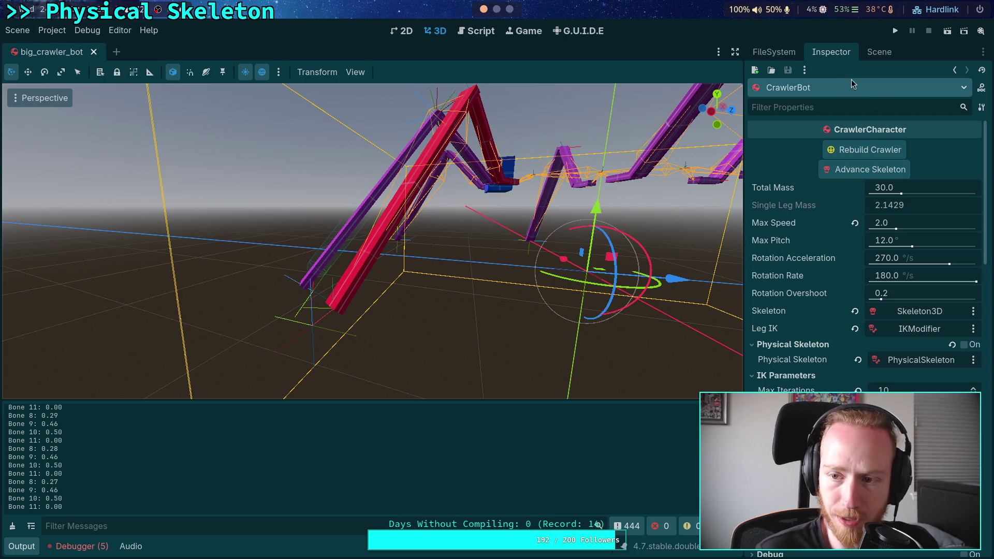
{"action": "left_click", "coordinate": [856, 174]}
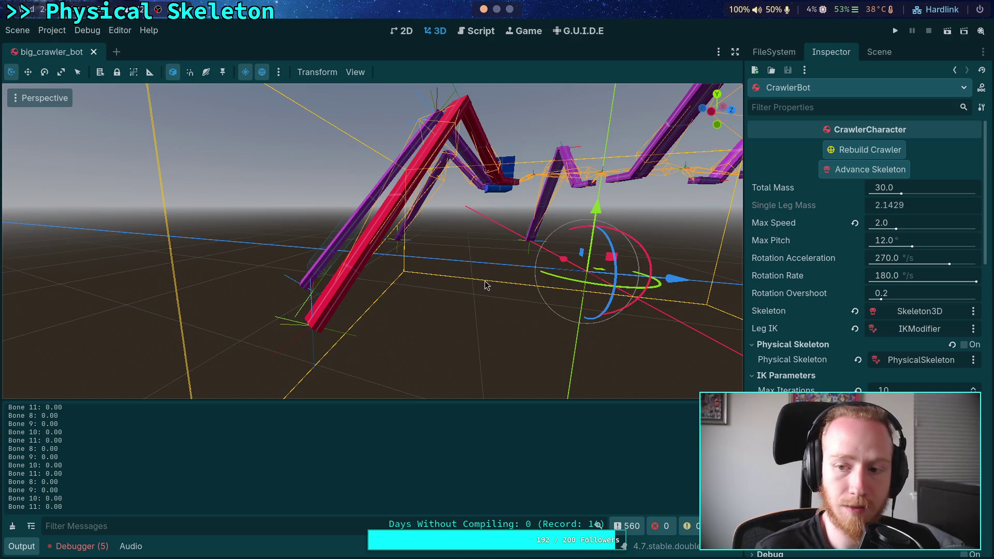
Orbit to a full front view of the spider and inspect the Skeleton3D node's bones
{"action": "left_click_drag", "start_coordinate": [478, 289], "coordinate": [641, 251]}
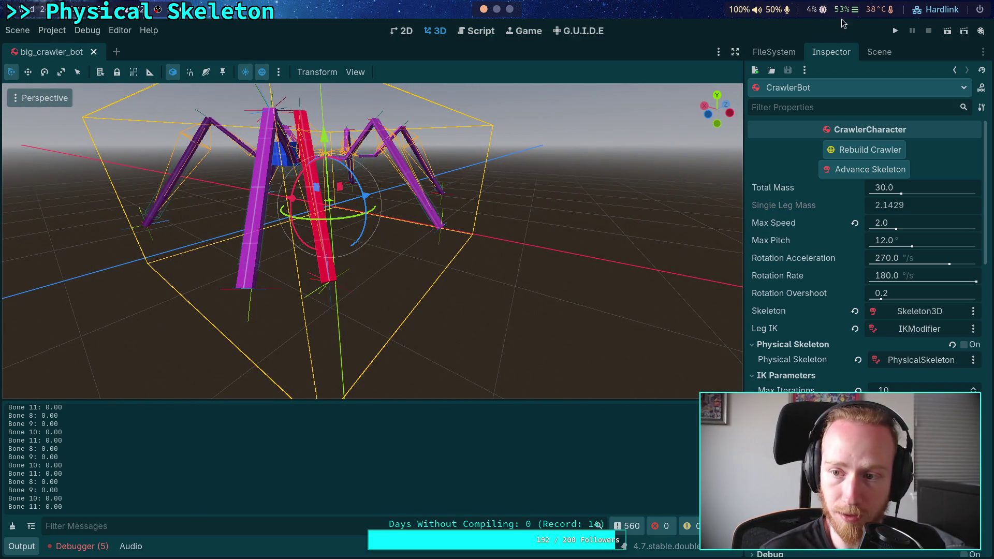
{"action": "left_click", "coordinate": [874, 54]}
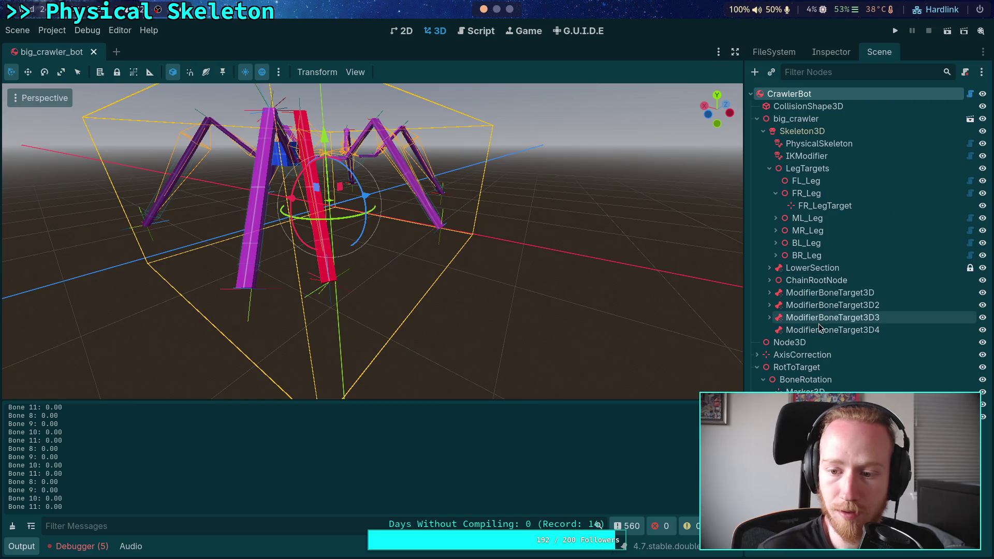
{"action": "left_click", "coordinate": [804, 131]}
{"action": "left_click", "coordinate": [831, 52]}
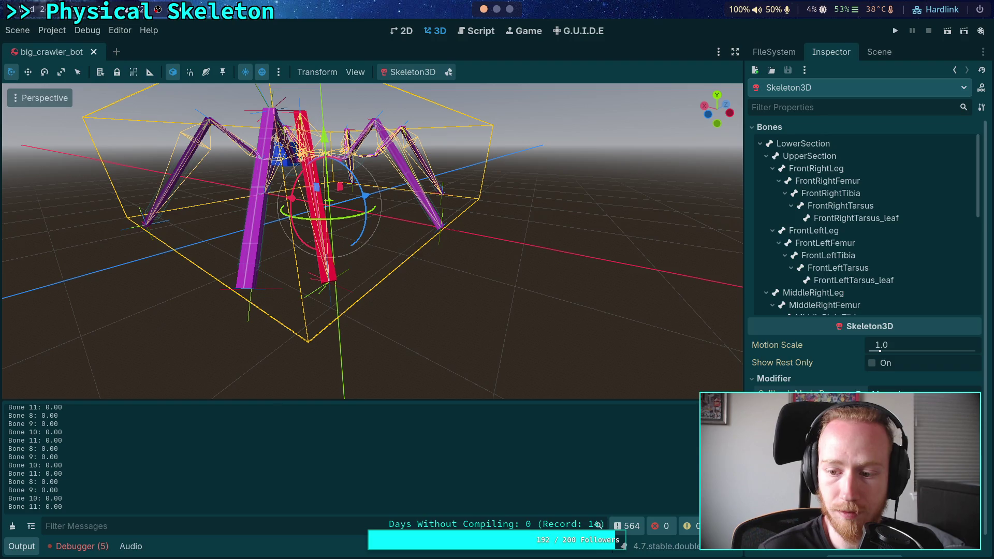
{"action": "left_click", "coordinate": [874, 52]}
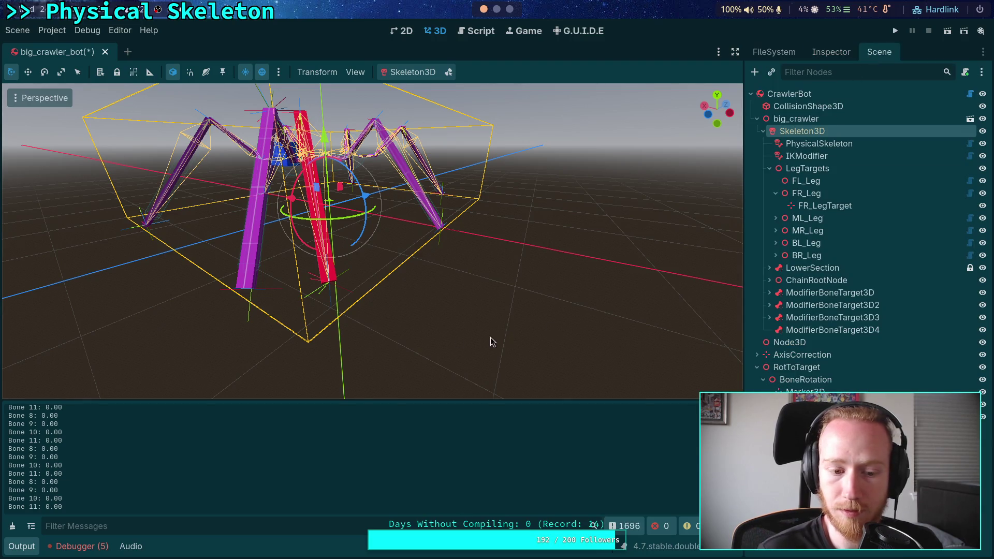
Comment out lines 258–263 of ik_modifier.gd with Ctrl+K, save, and clear the output log
{"action": "left_click", "coordinate": [475, 30]}
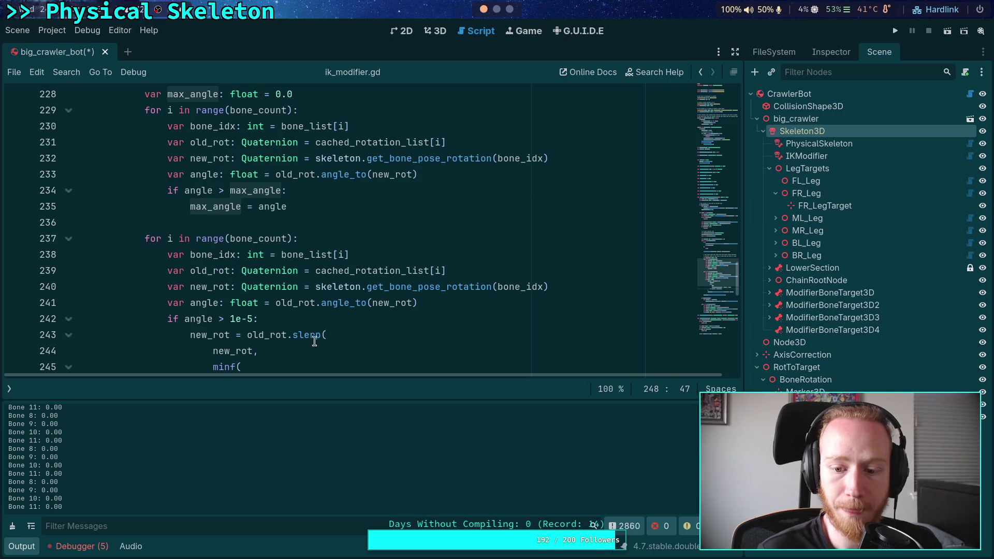
{"action": "scroll", "coordinate": [318, 342], "scroll_direction": "down", "scroll_amount": 7}
{"action": "left_click", "coordinate": [144, 318]}
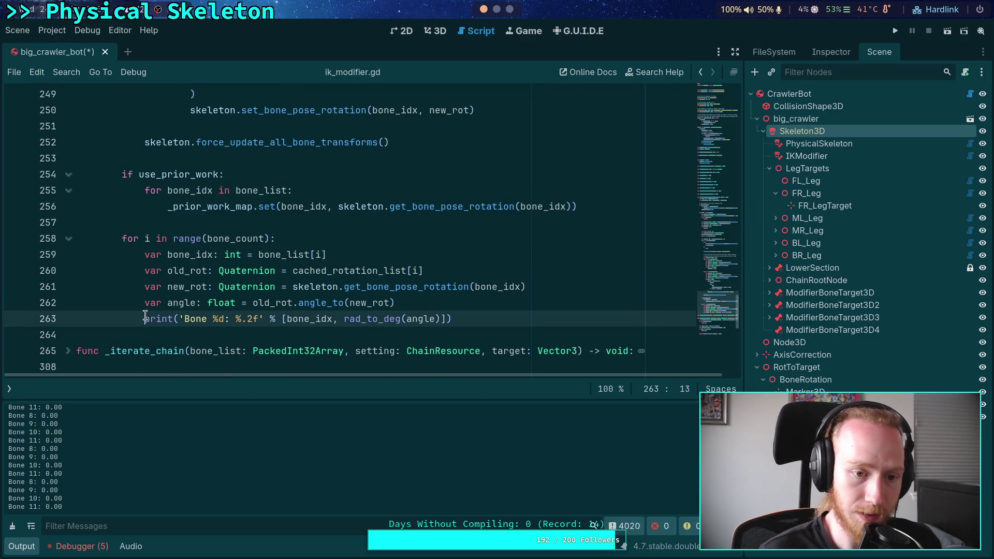
{"action": "left_click_drag", "start_coordinate": [122, 238], "coordinate": [296, 313]}
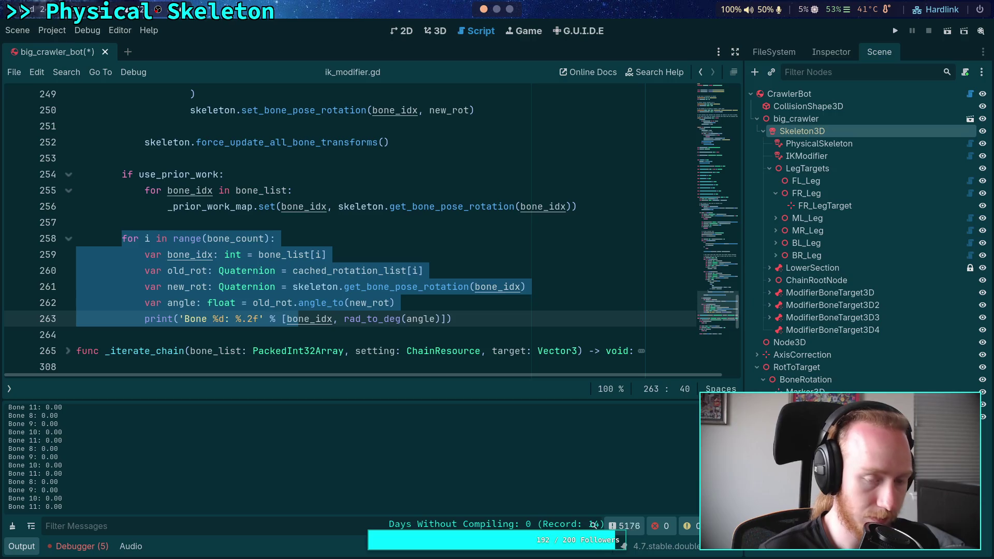
{"action": "key", "text": "ctrl+k"}
{"action": "key", "text": "ctrl+s"}
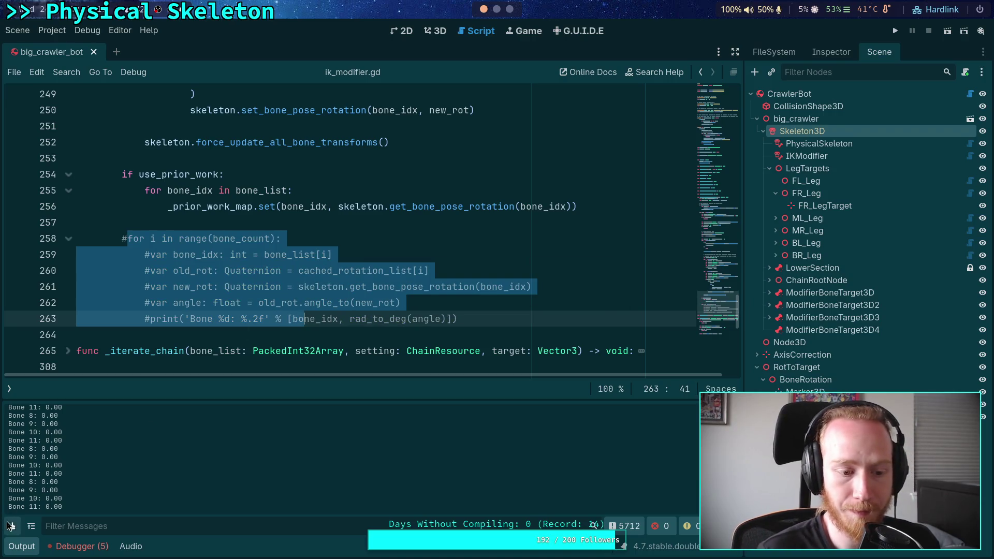
{"action": "left_click", "coordinate": [10, 525]}
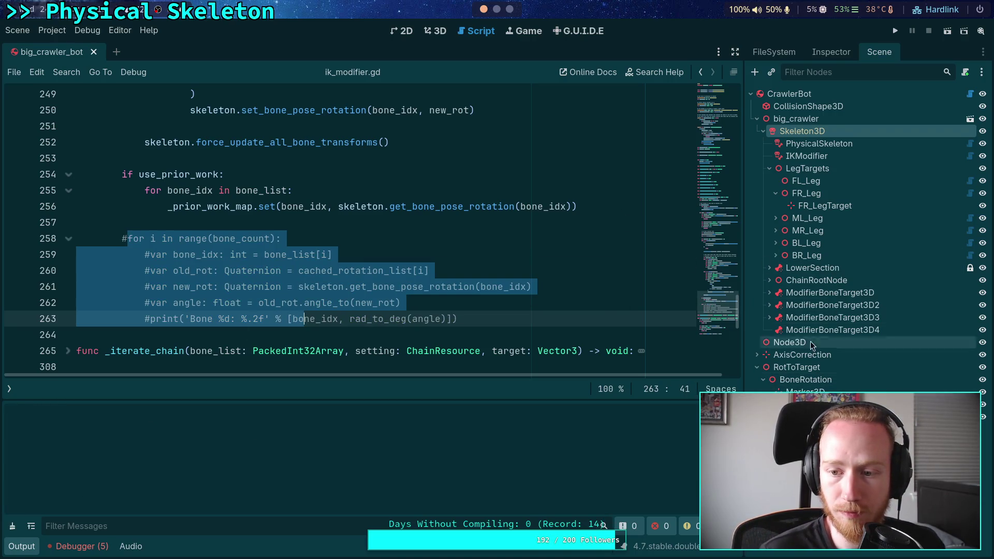
Nudge the leg target left and inspect the FL_LegTarget, IKModifier and CrawlerBot properties
{"action": "left_click", "coordinate": [434, 31]}
{"action": "mouse_move", "coordinate": [333, 271]}
{"action": "left_mouse_down"}
{"action": "mouse_move", "coordinate": [229, 266]}
{"action": "mouse_move", "coordinate": [423, 275]}
{"action": "mouse_move", "coordinate": [316, 274]}
{"action": "left_mouse_up"}
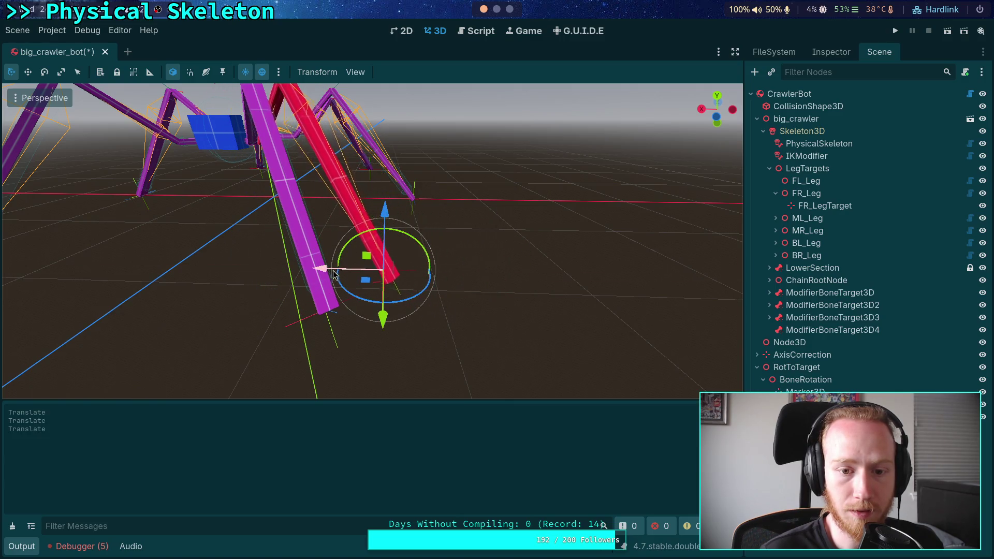
{"action": "left_click", "coordinate": [831, 52]}
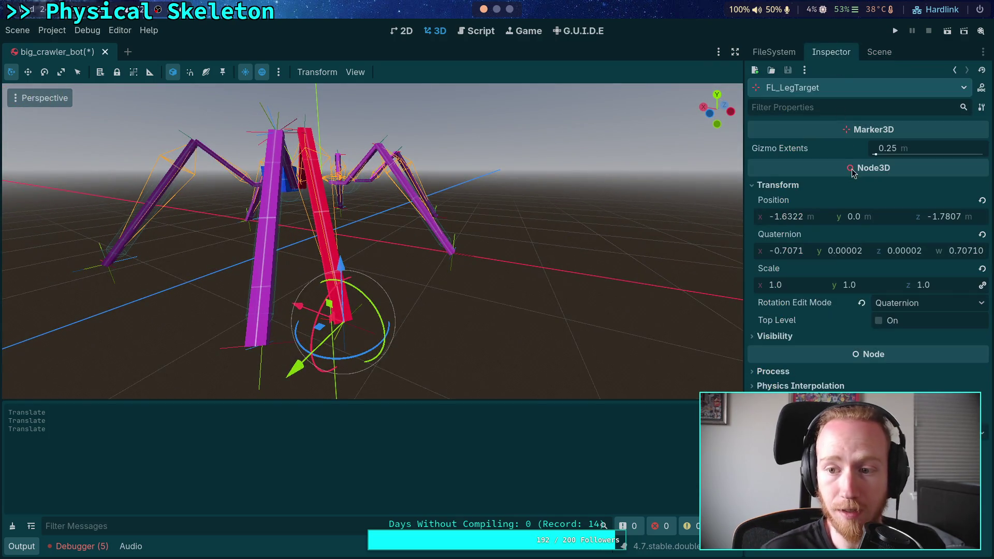
{"action": "left_click", "coordinate": [879, 52]}
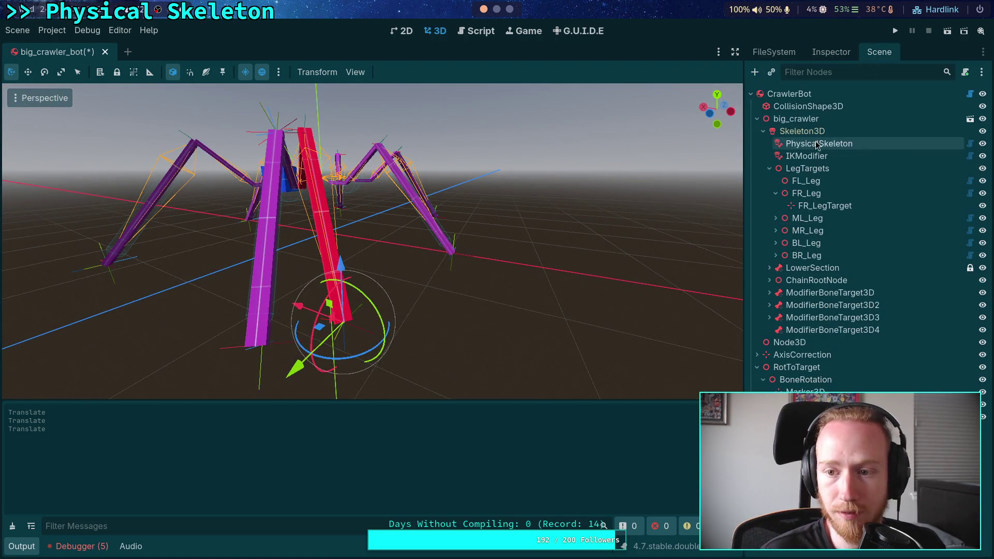
{"action": "left_click", "coordinate": [800, 155]}
{"action": "left_click", "coordinate": [831, 52]}
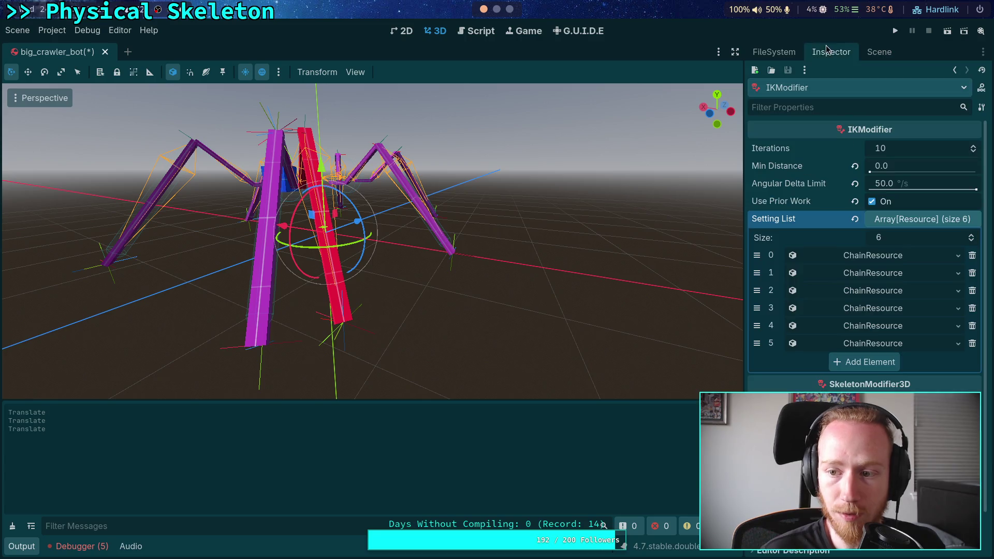
{"action": "left_click", "coordinate": [879, 53]}
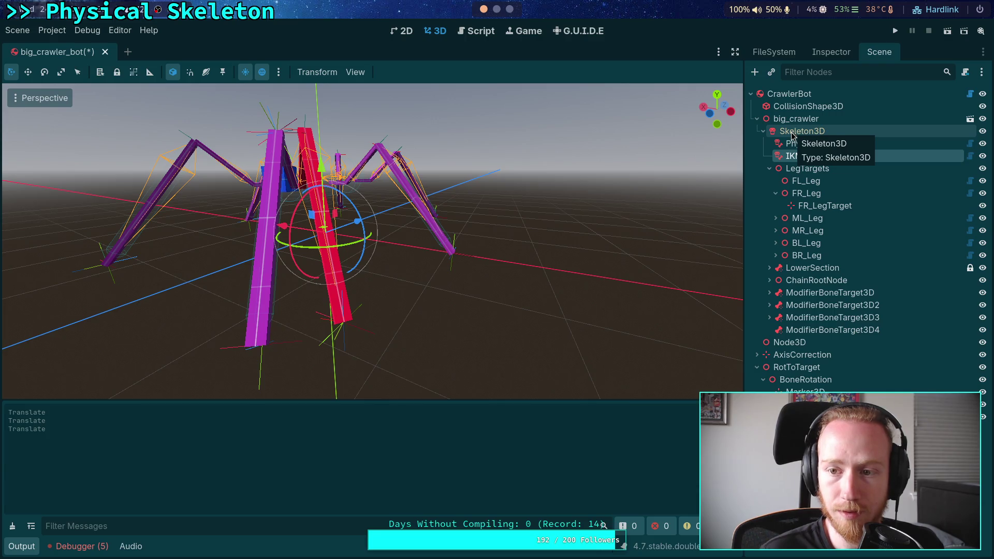
{"action": "left_click", "coordinate": [792, 133]}
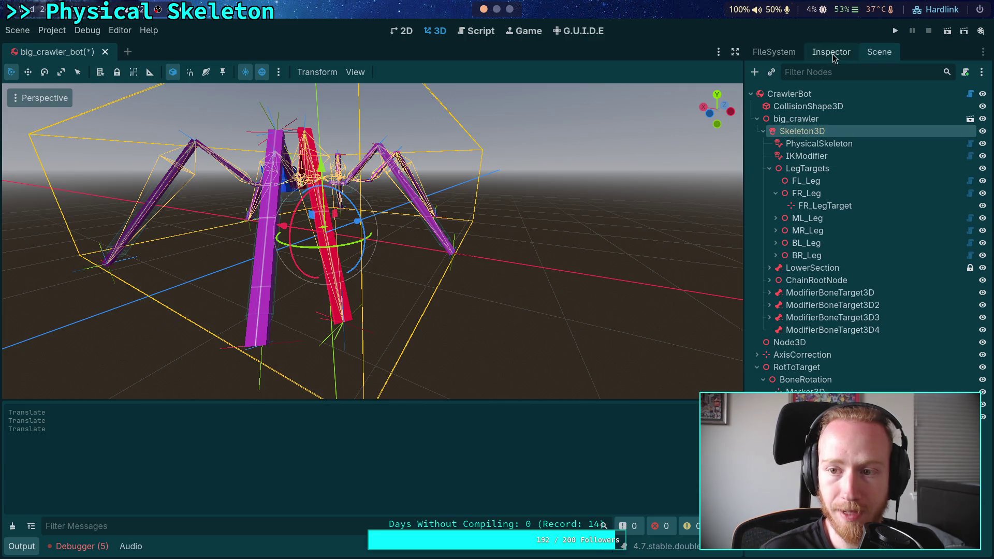
{"action": "left_click", "coordinate": [789, 94]}
{"action": "left_click", "coordinate": [827, 52]}
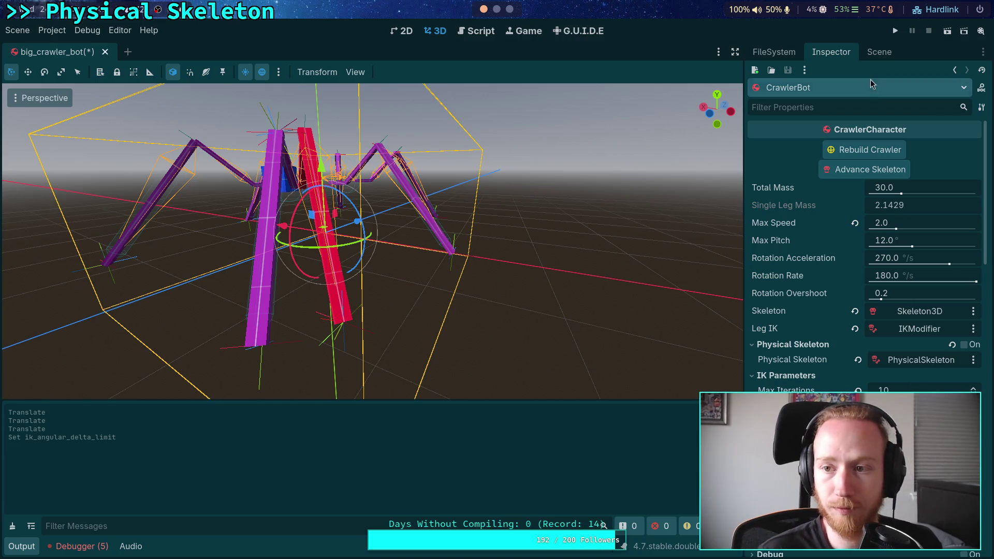
Drag the front-left leg target up, back, outward and inward so the red leg follows
{"action": "left_click", "coordinate": [359, 327]}
{"action": "mouse_move", "coordinate": [303, 313]}
{"action": "left_mouse_down"}
{"action": "mouse_move", "coordinate": [346, 329]}
{"action": "mouse_move", "coordinate": [332, 357]}
{"action": "mouse_move", "coordinate": [246, 372]}
{"action": "mouse_move", "coordinate": [337, 290]}
{"action": "mouse_move", "coordinate": [343, 296]}
{"action": "mouse_move", "coordinate": [204, 287]}
{"action": "mouse_move", "coordinate": [339, 288]}
{"action": "left_mouse_up"}
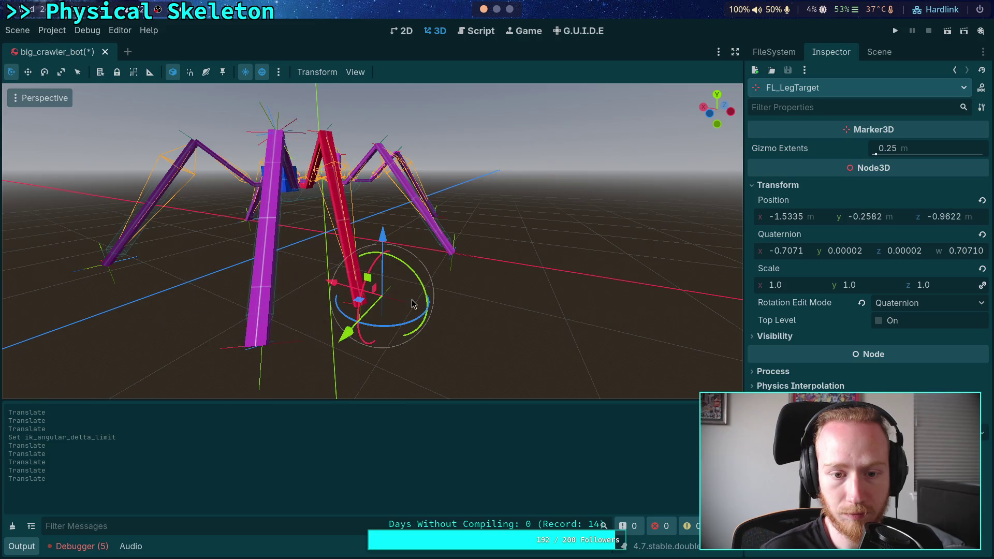
{"action": "left_click_drag", "start_coordinate": [432, 289], "coordinate": [233, 332]}
{"action": "mouse_move", "coordinate": [477, 175]}
{"action": "left_mouse_down"}
{"action": "mouse_move", "coordinate": [477, 135]}
{"action": "mouse_move", "coordinate": [451, 198]}
{"action": "left_mouse_up"}
{"action": "mouse_move", "coordinate": [396, 248]}
{"action": "left_mouse_down"}
{"action": "mouse_move", "coordinate": [286, 261]}
{"action": "mouse_move", "coordinate": [461, 271]}
{"action": "mouse_move", "coordinate": [293, 273]}
{"action": "mouse_move", "coordinate": [446, 274]}
{"action": "mouse_move", "coordinate": [259, 278]}
{"action": "mouse_move", "coordinate": [413, 280]}
{"action": "mouse_move", "coordinate": [233, 290]}
{"action": "mouse_move", "coordinate": [425, 294]}
{"action": "mouse_move", "coordinate": [466, 331]}
{"action": "mouse_move", "coordinate": [270, 363]}
{"action": "mouse_move", "coordinate": [290, 321]}
{"action": "mouse_move", "coordinate": [412, 317]}
{"action": "mouse_move", "coordinate": [303, 310]}
{"action": "mouse_move", "coordinate": [365, 309]}
{"action": "left_mouse_up"}
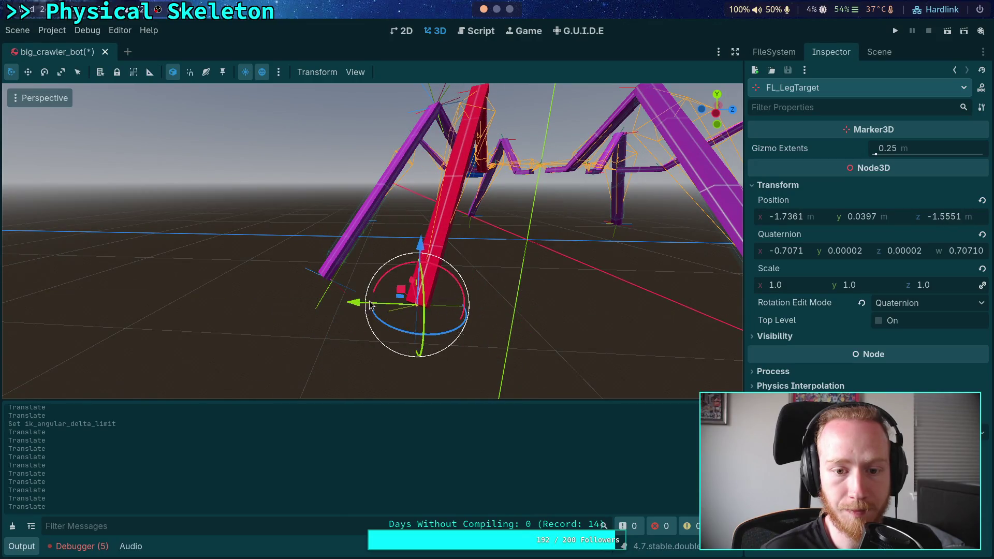
{"action": "mouse_move", "coordinate": [418, 251]}
{"action": "left_mouse_down"}
{"action": "mouse_move", "coordinate": [409, 207]}
{"action": "mouse_move", "coordinate": [415, 236]}
{"action": "mouse_move", "coordinate": [327, 236]}
{"action": "mouse_move", "coordinate": [263, 220]}
{"action": "mouse_move", "coordinate": [289, 211]}
{"action": "mouse_move", "coordinate": [406, 233]}
{"action": "mouse_move", "coordinate": [284, 248]}
{"action": "mouse_move", "coordinate": [321, 270]}
{"action": "left_mouse_up"}
{"action": "mouse_move", "coordinate": [402, 267]}
{"action": "left_mouse_down"}
{"action": "mouse_move", "coordinate": [251, 212]}
{"action": "mouse_move", "coordinate": [384, 216]}
{"action": "mouse_move", "coordinate": [216, 227]}
{"action": "mouse_move", "coordinate": [391, 235]}
{"action": "mouse_move", "coordinate": [397, 240]}
{"action": "mouse_move", "coordinate": [262, 291]}
{"action": "mouse_move", "coordinate": [378, 305]}
{"action": "mouse_move", "coordinate": [405, 207]}
{"action": "mouse_move", "coordinate": [340, 303]}
{"action": "mouse_move", "coordinate": [381, 268]}
{"action": "left_mouse_up"}
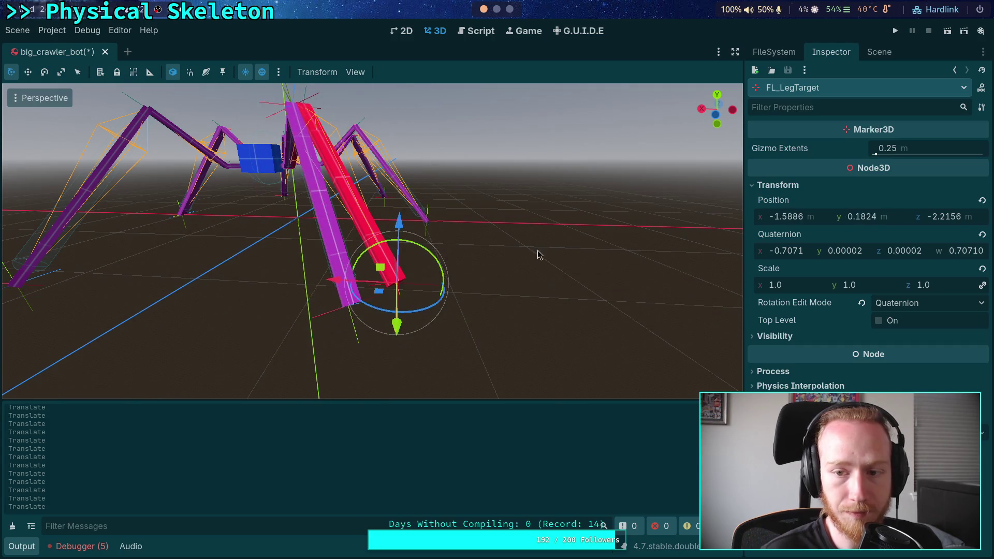
{"action": "left_click", "coordinate": [870, 56]}
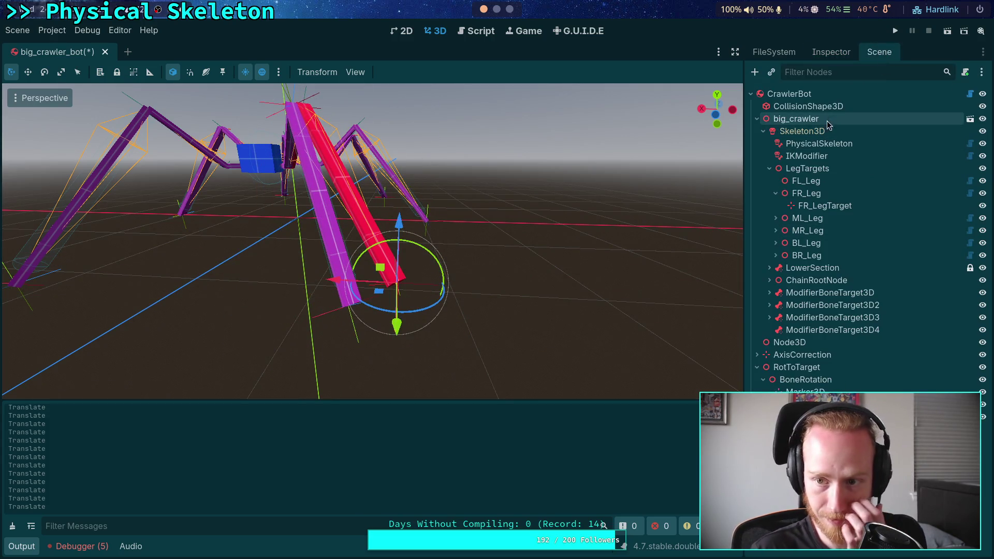
{"action": "mouse_move", "coordinate": [380, 267]}
{"action": "left_mouse_down"}
{"action": "mouse_move", "coordinate": [262, 239]}
{"action": "mouse_move", "coordinate": [386, 272]}
{"action": "left_mouse_up"}
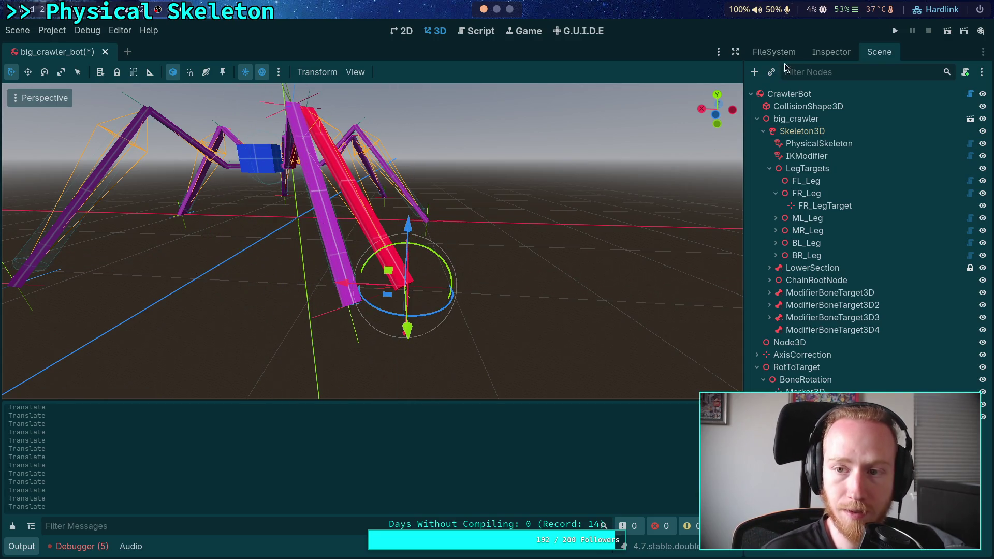
Review the CrawlerBot root node's properties in the Inspector
{"action": "left_click", "coordinate": [831, 52]}
{"action": "left_click", "coordinate": [879, 52]}
{"action": "left_click", "coordinate": [789, 94]}
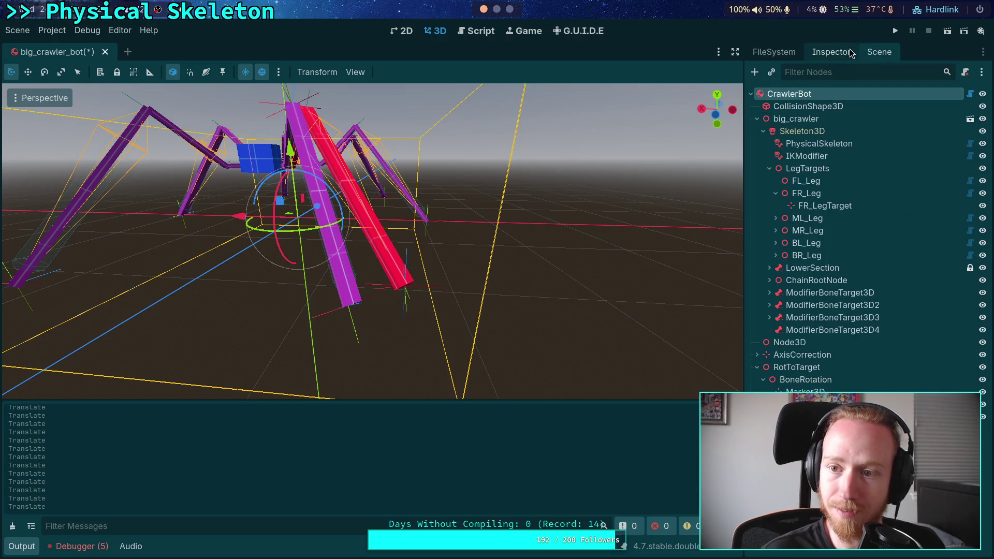
{"action": "left_click", "coordinate": [831, 51]}
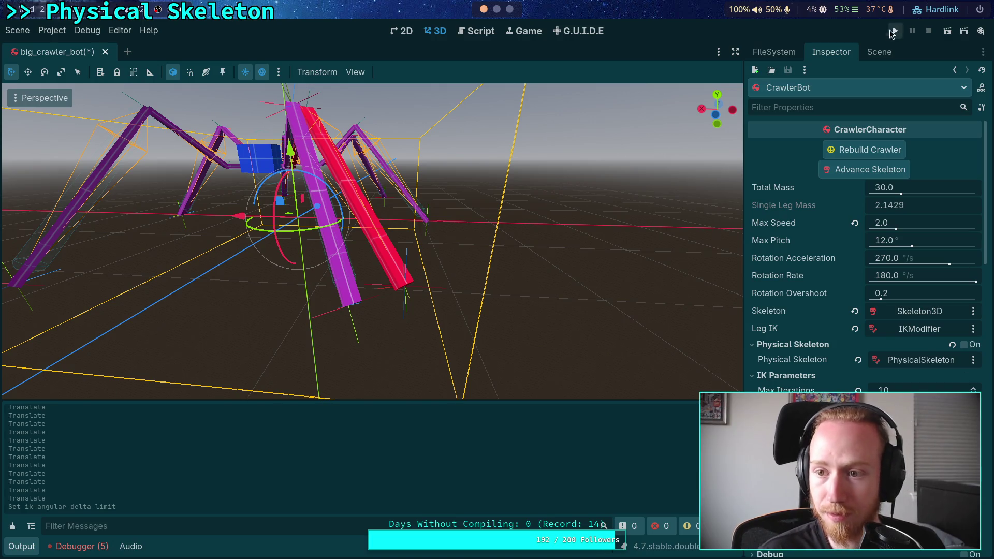
Drag the leg target around the ground plane and watch the red leg follow
{"action": "left_click", "coordinate": [879, 52]}
{"action": "left_click", "coordinate": [380, 289]}
{"action": "mouse_move", "coordinate": [387, 278]}
{"action": "left_mouse_down"}
{"action": "mouse_move", "coordinate": [291, 216]}
{"action": "mouse_move", "coordinate": [424, 269]}
{"action": "mouse_move", "coordinate": [434, 182]}
{"action": "mouse_move", "coordinate": [367, 292]}
{"action": "mouse_move", "coordinate": [468, 281]}
{"action": "mouse_move", "coordinate": [368, 266]}
{"action": "mouse_move", "coordinate": [431, 268]}
{"action": "mouse_move", "coordinate": [414, 270]}
{"action": "left_mouse_up"}
{"action": "mouse_move", "coordinate": [437, 328]}
{"action": "left_mouse_down"}
{"action": "mouse_move", "coordinate": [426, 278]}
{"action": "mouse_move", "coordinate": [412, 340]}
{"action": "mouse_move", "coordinate": [426, 281]}
{"action": "mouse_move", "coordinate": [417, 259]}
{"action": "mouse_move", "coordinate": [460, 189]}
{"action": "mouse_move", "coordinate": [393, 199]}
{"action": "mouse_move", "coordinate": [482, 207]}
{"action": "mouse_move", "coordinate": [461, 209]}
{"action": "left_mouse_up"}
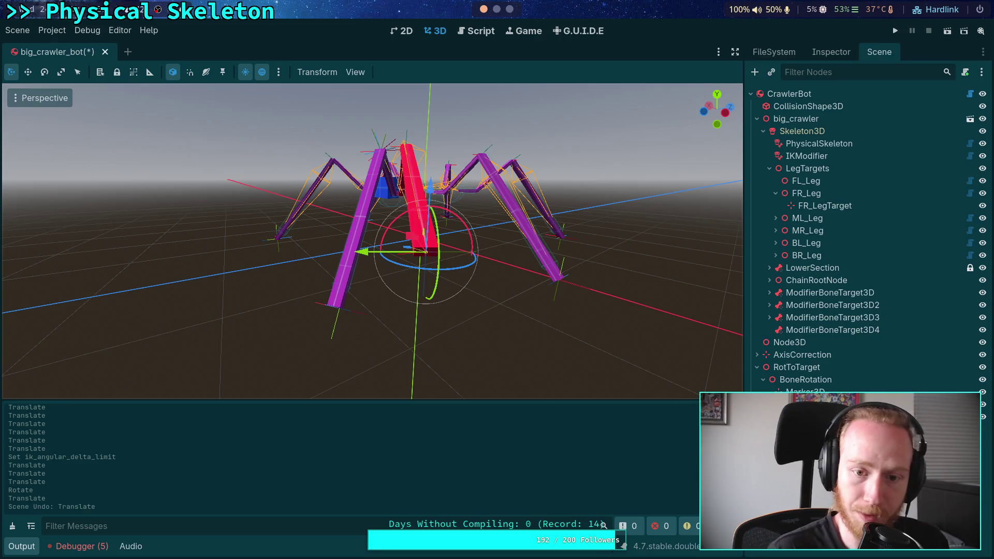
{"action": "mouse_move", "coordinate": [319, 185]}
{"action": "left_mouse_down"}
{"action": "mouse_move", "coordinate": [318, 203]}
{"action": "mouse_move", "coordinate": [414, 194]}
{"action": "mouse_move", "coordinate": [253, 215]}
{"action": "mouse_move", "coordinate": [299, 298]}
{"action": "mouse_move", "coordinate": [444, 273]}
{"action": "mouse_move", "coordinate": [333, 188]}
{"action": "mouse_move", "coordinate": [373, 304]}
{"action": "mouse_move", "coordinate": [459, 282]}
{"action": "mouse_move", "coordinate": [328, 295]}
{"action": "mouse_move", "coordinate": [539, 260]}
{"action": "mouse_move", "coordinate": [458, 189]}
{"action": "mouse_move", "coordinate": [352, 287]}
{"action": "mouse_move", "coordinate": [195, 226]}
{"action": "mouse_move", "coordinate": [359, 304]}
{"action": "mouse_move", "coordinate": [373, 233]}
{"action": "left_mouse_up"}
{"action": "mouse_move", "coordinate": [366, 309]}
{"action": "left_mouse_down"}
{"action": "mouse_move", "coordinate": [390, 219]}
{"action": "mouse_move", "coordinate": [455, 234]}
{"action": "left_mouse_up"}
{"action": "mouse_move", "coordinate": [337, 306]}
{"action": "left_mouse_down"}
{"action": "mouse_move", "coordinate": [381, 284]}
{"action": "mouse_move", "coordinate": [354, 250]}
{"action": "mouse_move", "coordinate": [409, 218]}
{"action": "mouse_move", "coordinate": [341, 311]}
{"action": "mouse_move", "coordinate": [377, 190]}
{"action": "mouse_move", "coordinate": [383, 290]}
{"action": "mouse_move", "coordinate": [222, 292]}
{"action": "mouse_move", "coordinate": [326, 305]}
{"action": "mouse_move", "coordinate": [231, 304]}
{"action": "mouse_move", "coordinate": [335, 314]}
{"action": "left_mouse_up"}
{"action": "scroll", "coordinate": [382, 309], "scroll_direction": "up", "scroll_amount": 3}
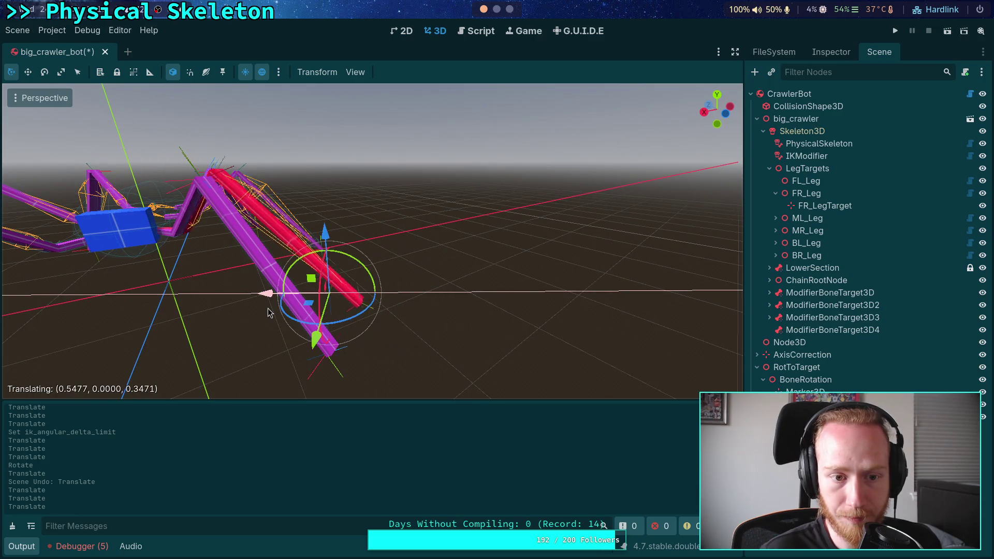
{"action": "left_click_drag", "start_coordinate": [267, 312], "coordinate": [269, 313]}
{"action": "scroll", "coordinate": [333, 310], "scroll_direction": "down", "scroll_amount": 5}
Check CrawlerBot's properties, then move FL_LegTarget and lower it toward the ground
{"action": "left_click", "coordinate": [789, 93]}
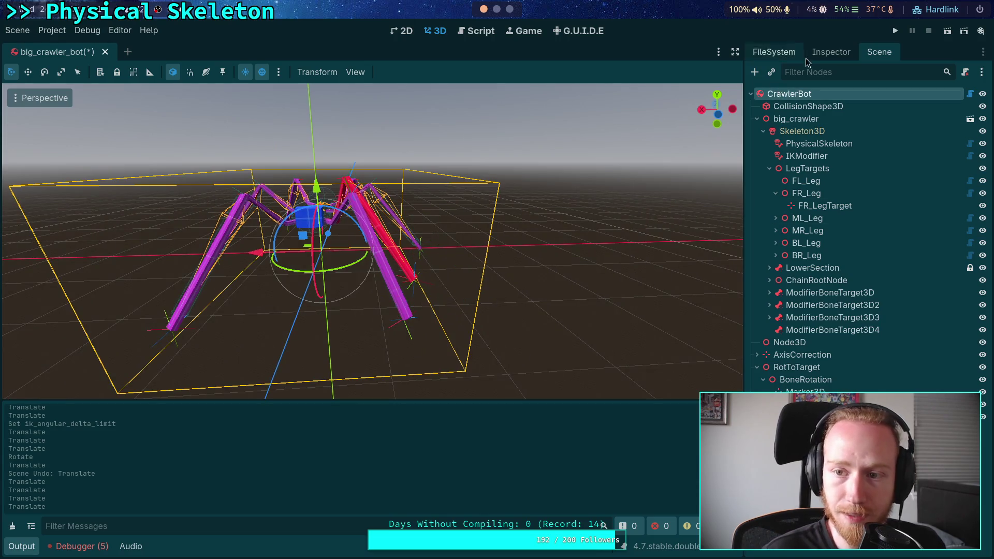
{"action": "left_click", "coordinate": [828, 53]}
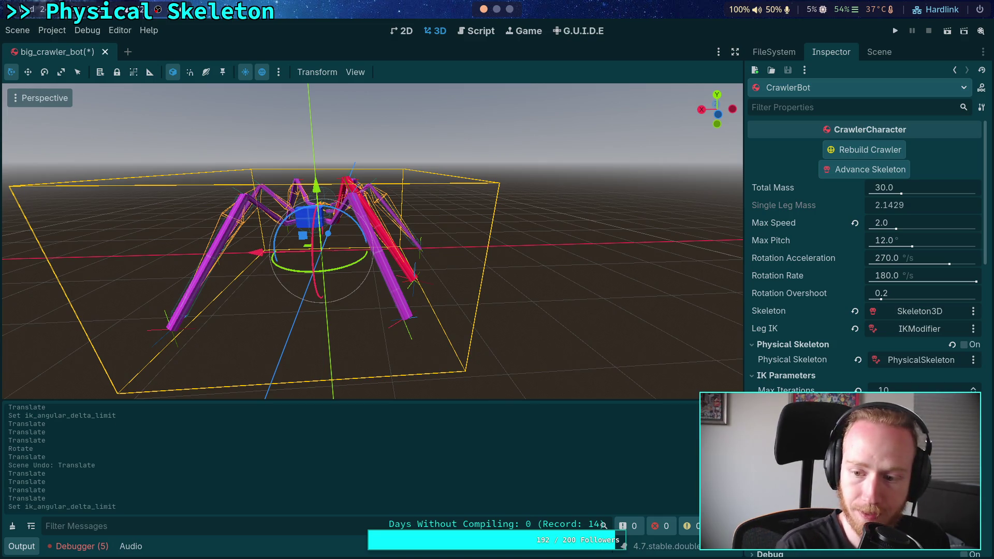
{"action": "left_click", "coordinate": [414, 283]}
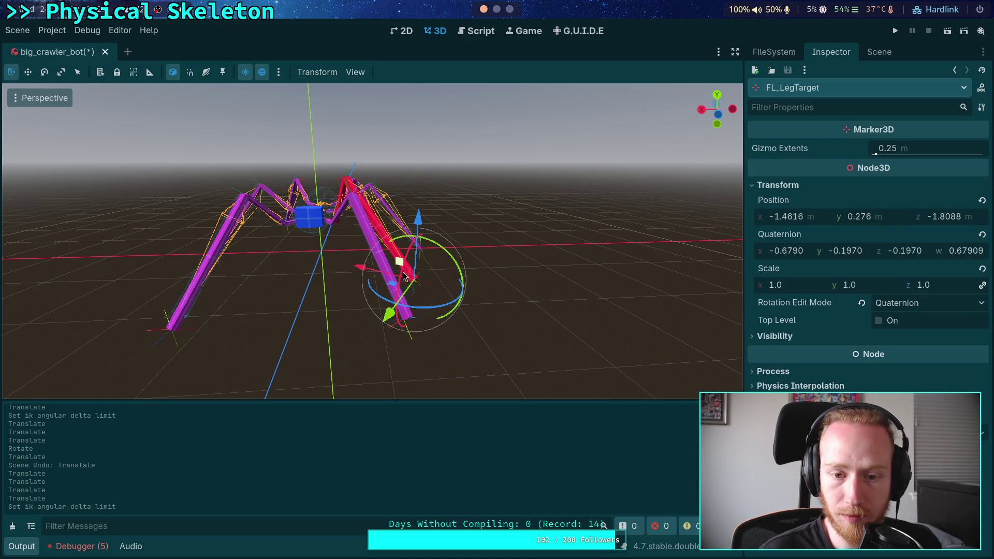
{"action": "mouse_move", "coordinate": [357, 246]}
{"action": "left_mouse_down"}
{"action": "mouse_move", "coordinate": [364, 234]}
{"action": "mouse_move", "coordinate": [334, 272]}
{"action": "mouse_move", "coordinate": [409, 232]}
{"action": "mouse_move", "coordinate": [372, 278]}
{"action": "mouse_move", "coordinate": [269, 308]}
{"action": "mouse_move", "coordinate": [344, 297]}
{"action": "mouse_move", "coordinate": [359, 286]}
{"action": "mouse_move", "coordinate": [282, 272]}
{"action": "mouse_move", "coordinate": [272, 284]}
{"action": "mouse_move", "coordinate": [310, 328]}
{"action": "mouse_move", "coordinate": [306, 282]}
{"action": "left_mouse_up"}
{"action": "scroll", "coordinate": [363, 248], "scroll_direction": "up", "scroll_amount": 5}
{"action": "left_click_drag", "start_coordinate": [410, 209], "coordinate": [413, 259]}
Set FL_LegTarget's Position y to 0, reset its rotation, and pull it closer to the body
{"action": "left_click", "coordinate": [881, 224]}
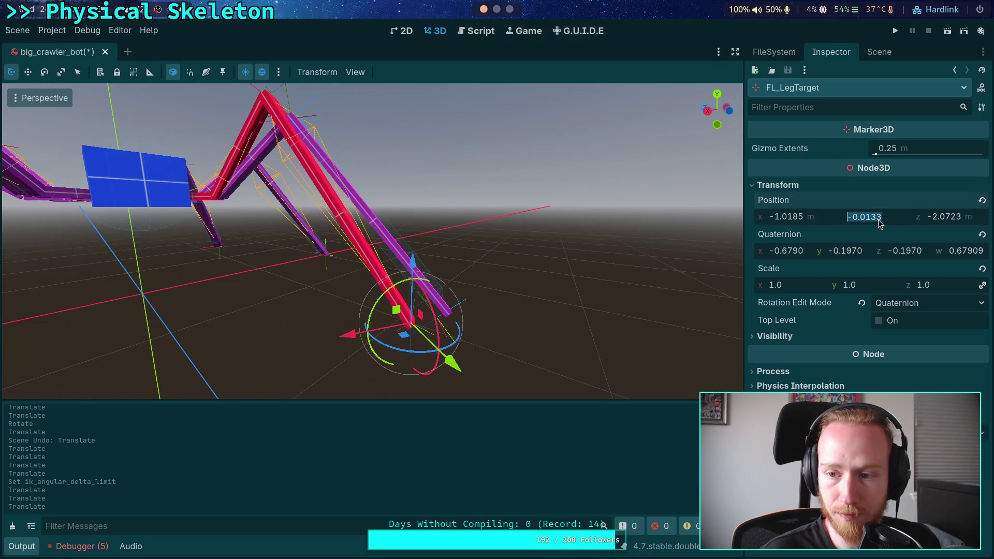
{"action": "type", "text": "0"}
{"action": "key", "text": "Return"}
{"action": "left_click_drag", "start_coordinate": [651, 224], "coordinate": [651, 269]}
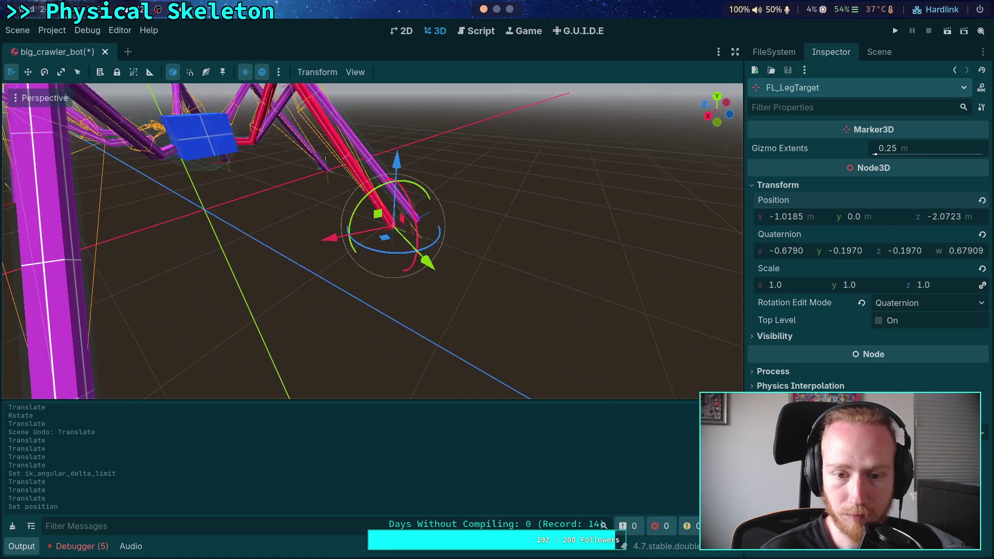
{"action": "left_click", "coordinate": [982, 235]}
{"action": "mouse_move", "coordinate": [646, 231]}
{"action": "left_mouse_down"}
{"action": "mouse_move", "coordinate": [327, 308]}
{"action": "mouse_move", "coordinate": [256, 301]}
{"action": "mouse_move", "coordinate": [352, 347]}
{"action": "mouse_move", "coordinate": [287, 310]}
{"action": "mouse_move", "coordinate": [366, 270]}
{"action": "mouse_move", "coordinate": [307, 315]}
{"action": "mouse_move", "coordinate": [348, 306]}
{"action": "mouse_move", "coordinate": [321, 284]}
{"action": "mouse_move", "coordinate": [353, 328]}
{"action": "mouse_move", "coordinate": [390, 280]}
{"action": "mouse_move", "coordinate": [306, 307]}
{"action": "mouse_move", "coordinate": [346, 274]}
{"action": "mouse_move", "coordinate": [306, 294]}
{"action": "left_mouse_up"}
{"action": "mouse_move", "coordinate": [369, 320]}
{"action": "left_mouse_down"}
{"action": "mouse_move", "coordinate": [333, 315]}
{"action": "mouse_move", "coordinate": [349, 266]}
{"action": "mouse_move", "coordinate": [362, 270]}
{"action": "mouse_move", "coordinate": [288, 289]}
{"action": "mouse_move", "coordinate": [350, 262]}
{"action": "mouse_move", "coordinate": [296, 294]}
{"action": "mouse_move", "coordinate": [351, 268]}
{"action": "mouse_move", "coordinate": [295, 284]}
{"action": "mouse_move", "coordinate": [351, 271]}
{"action": "mouse_move", "coordinate": [319, 278]}
{"action": "left_mouse_up"}
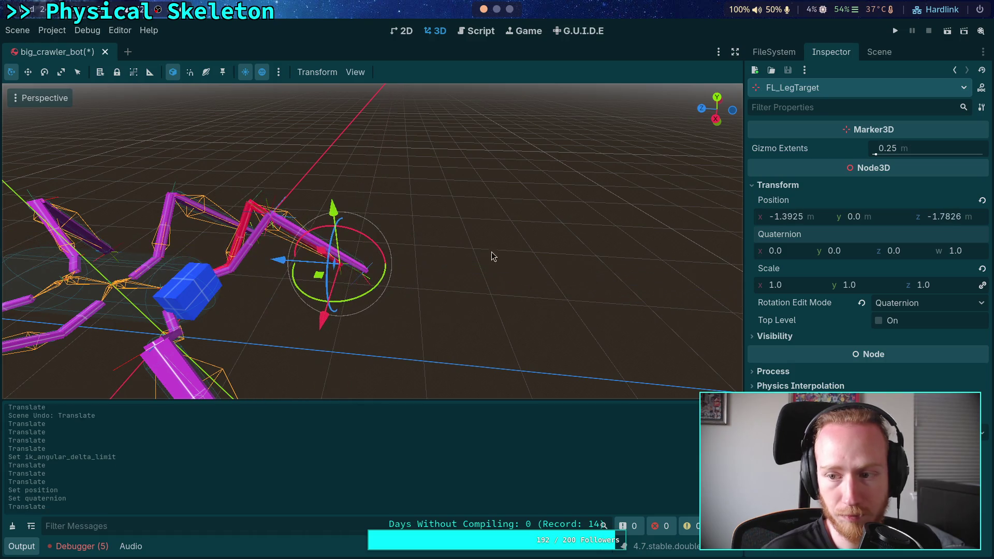
Recheck CrawlerBot's properties and bring up the ik_modifier.gd script
{"action": "left_click", "coordinate": [880, 54]}
{"action": "left_click", "coordinate": [787, 97]}
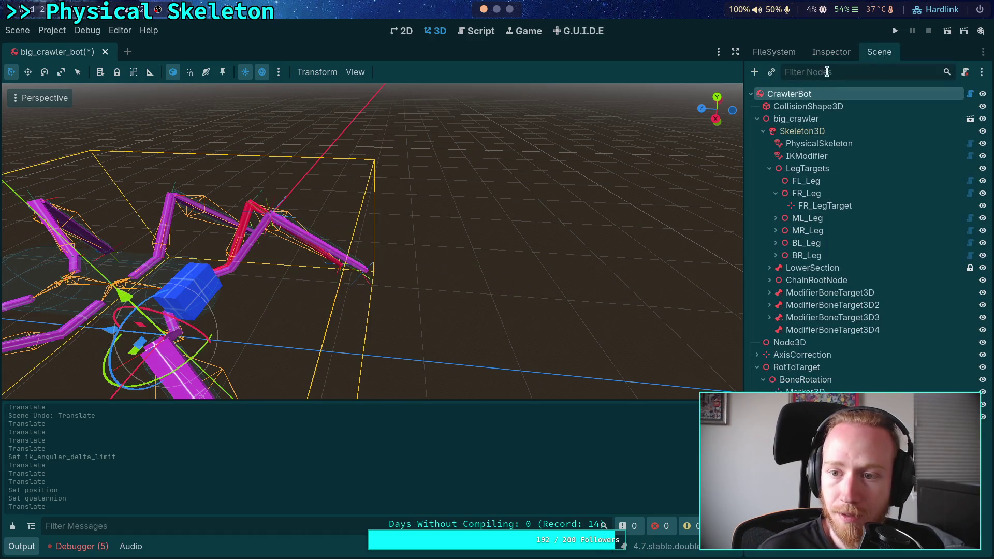
{"action": "left_click", "coordinate": [830, 51]}
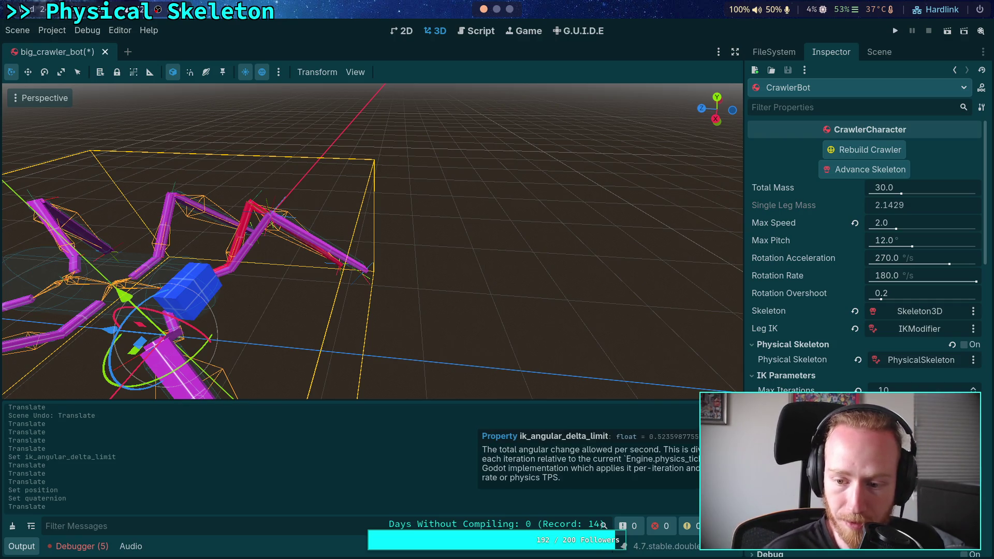
{"action": "left_click", "coordinate": [468, 34]}
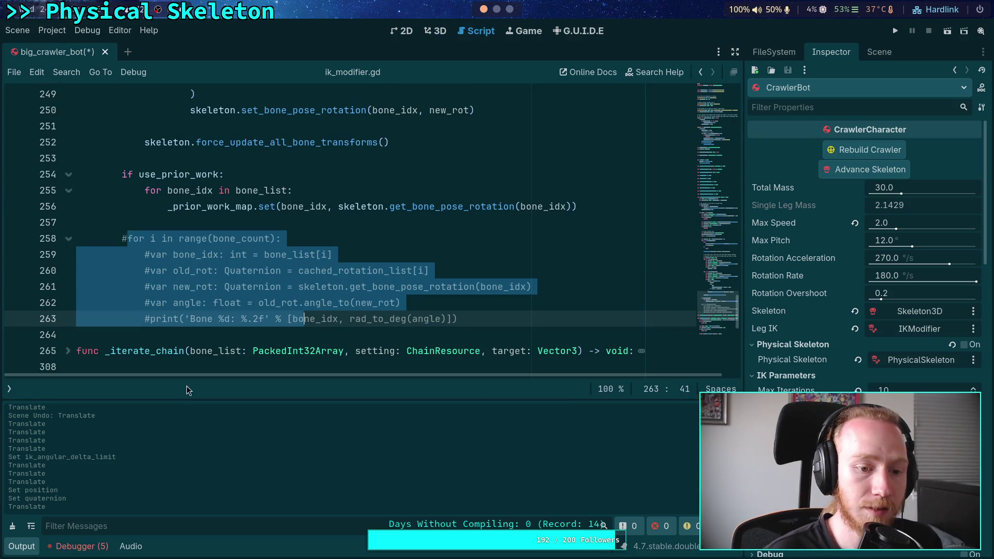
Delete the commented-out debug loop (lines 258–263) from ik_modifier.gd and open CrawlerCharacter.gd
{"action": "mouse_move", "coordinate": [466, 318]}
{"action": "left_mouse_down"}
{"action": "mouse_move", "coordinate": [77, 270]}
{"action": "mouse_move", "coordinate": [76, 238]}
{"action": "left_mouse_up"}
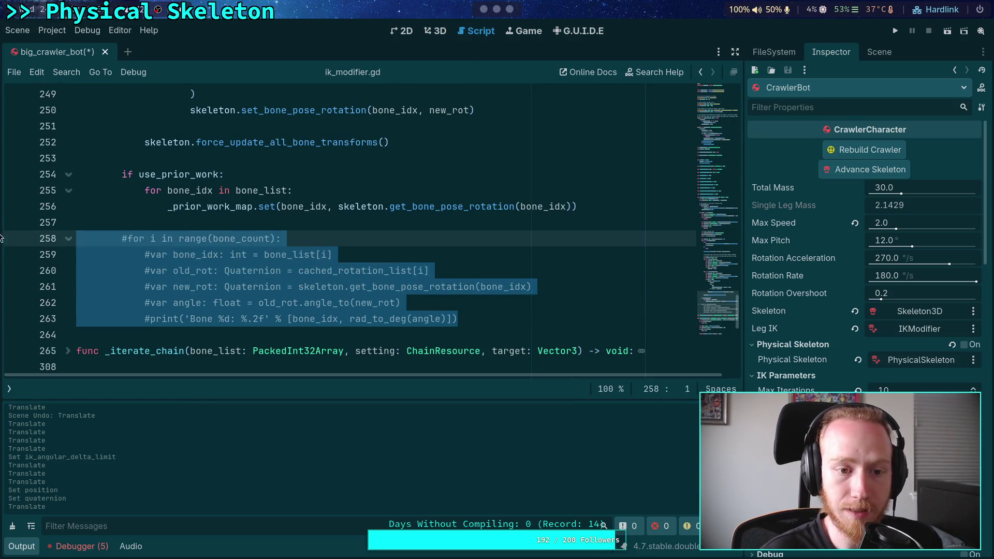
{"action": "key", "text": "BackSpace"}
{"action": "key", "text": "BackSpace"}
{"action": "key", "text": "BackSpace"}
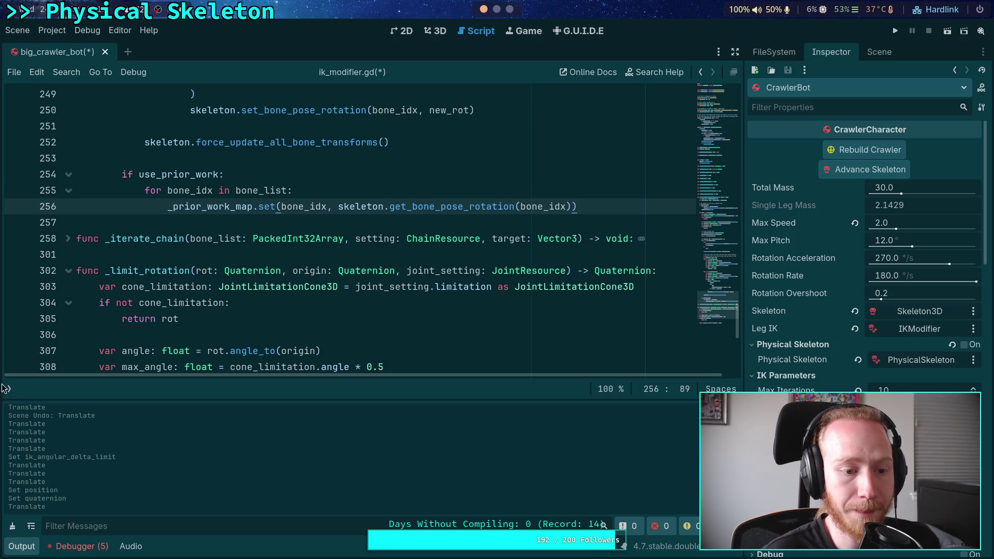
{"action": "left_click", "coordinate": [9, 388]}
{"action": "left_click", "coordinate": [61, 149]}
{"action": "mouse_move", "coordinate": [711, 287]}
{"action": "left_mouse_down"}
{"action": "mouse_move", "coordinate": [693, 124]}
{"action": "mouse_move", "coordinate": [701, 163]}
{"action": "mouse_move", "coordinate": [702, 154]}
{"action": "left_mouse_up"}
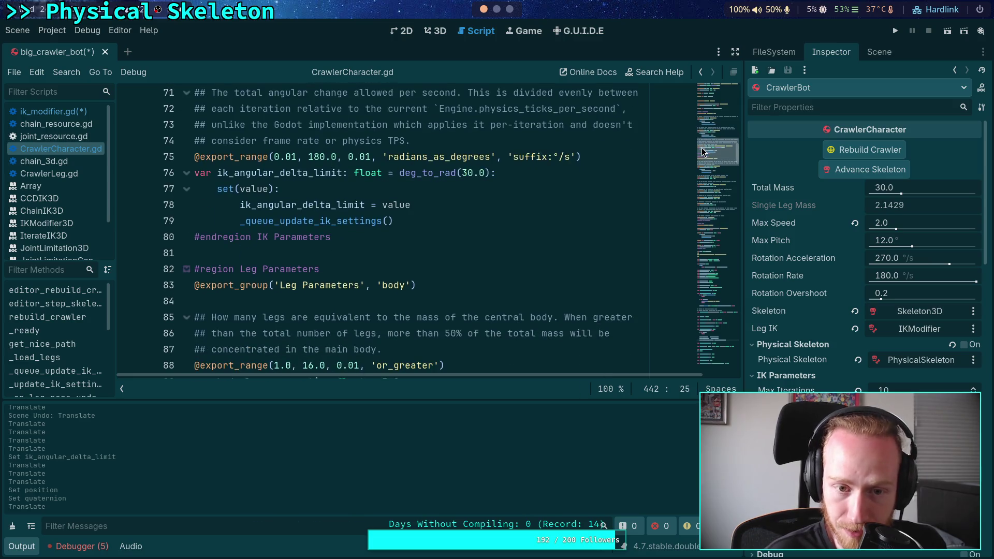
Restore the ik_angular_delta_limit export_range minimum and step to 0.01
{"action": "double_click", "coordinate": [315, 156]}
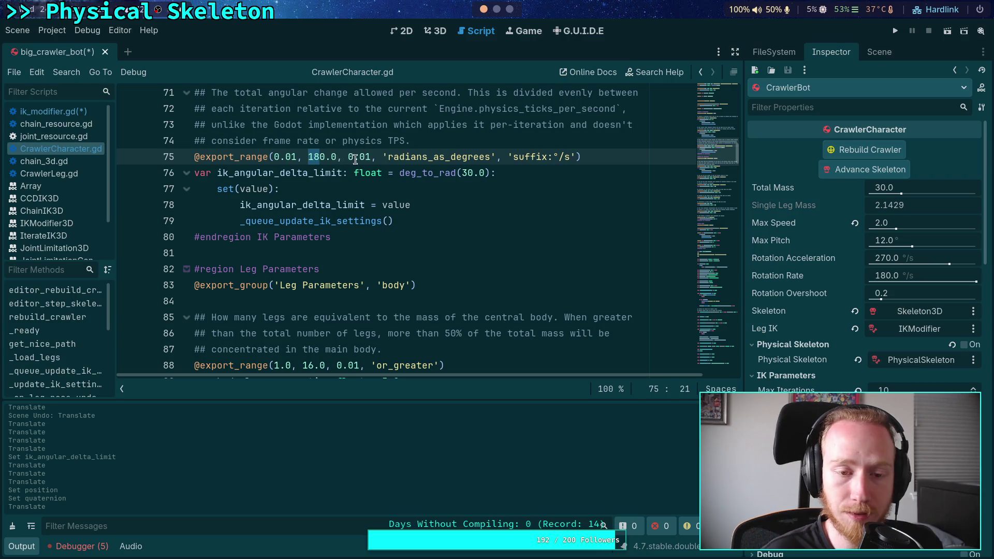
{"action": "mouse_move", "coordinate": [434, 165]}
{"action": "scroll", "coordinate": [271, 236], "scroll_direction": "up", "scroll_amount": 2}
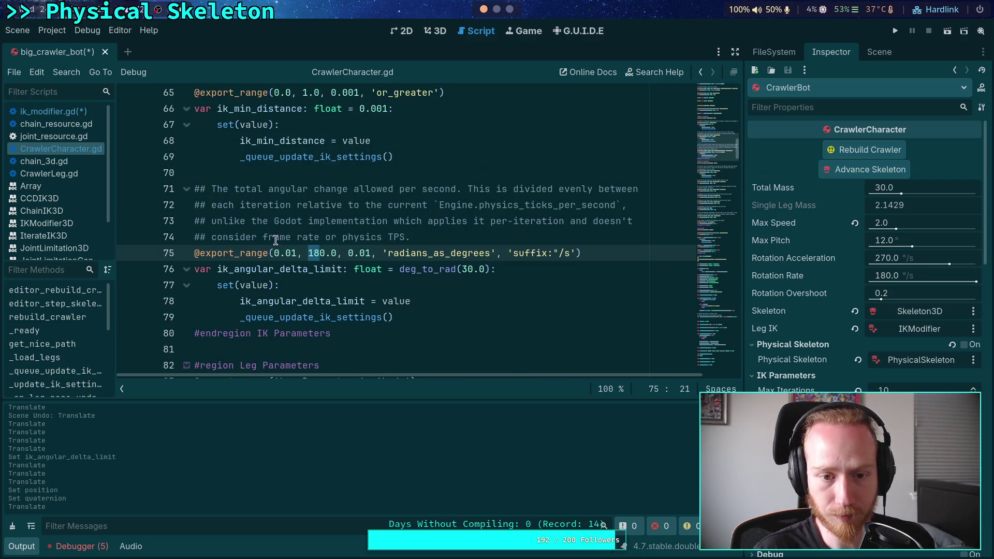
{"action": "left_click", "coordinate": [288, 256]}
{"action": "key", "text": "Delete"}
{"action": "key", "text": "Delete"}
{"action": "key", "text": "Right"}
{"action": "key", "text": "Right"}
{"action": "key", "text": "Right"}
{"action": "key", "text": "Delete"}
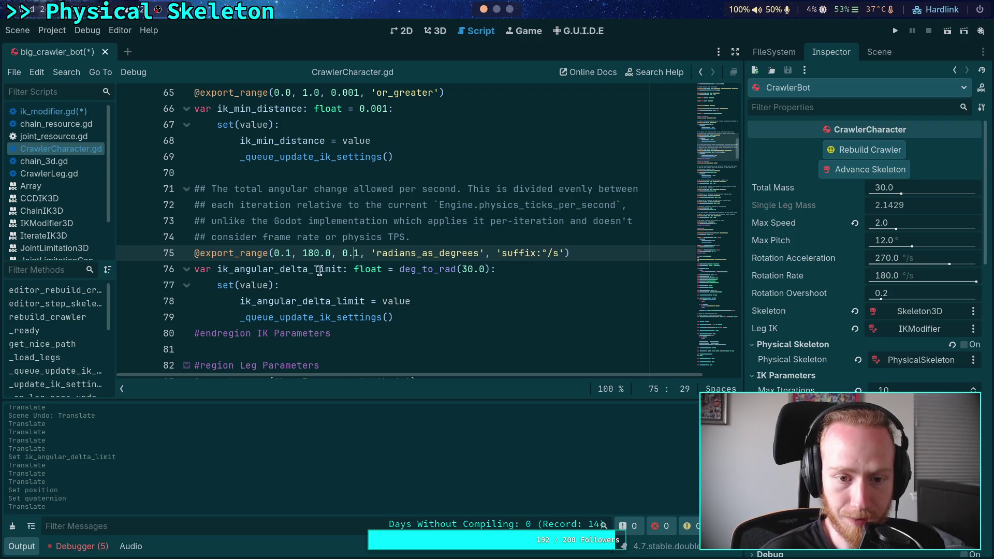
{"action": "left_click_drag", "start_coordinate": [288, 253], "coordinate": [273, 253]}
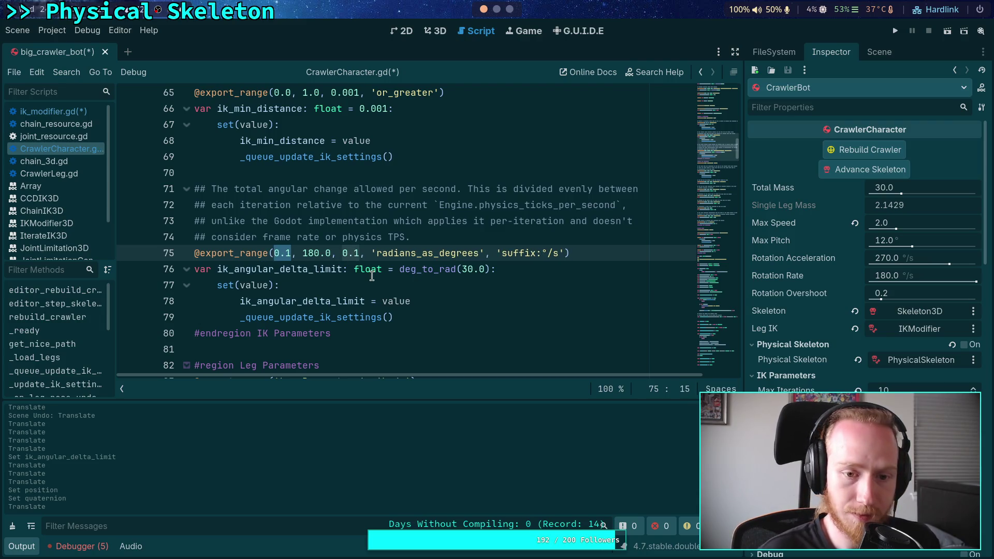
{"action": "left_click", "coordinate": [354, 254]}
{"action": "key", "text": "ctrl+Left"}
{"action": "key", "text": "ctrl+Left"}
{"action": "key", "text": "ctrl+Left"}
{"action": "key", "text": "Right"}
{"action": "key", "text": "Right"}
{"action": "type", "text": "0"}
{"action": "left_click", "coordinate": [361, 254]}
{"action": "type", "text": "0"}
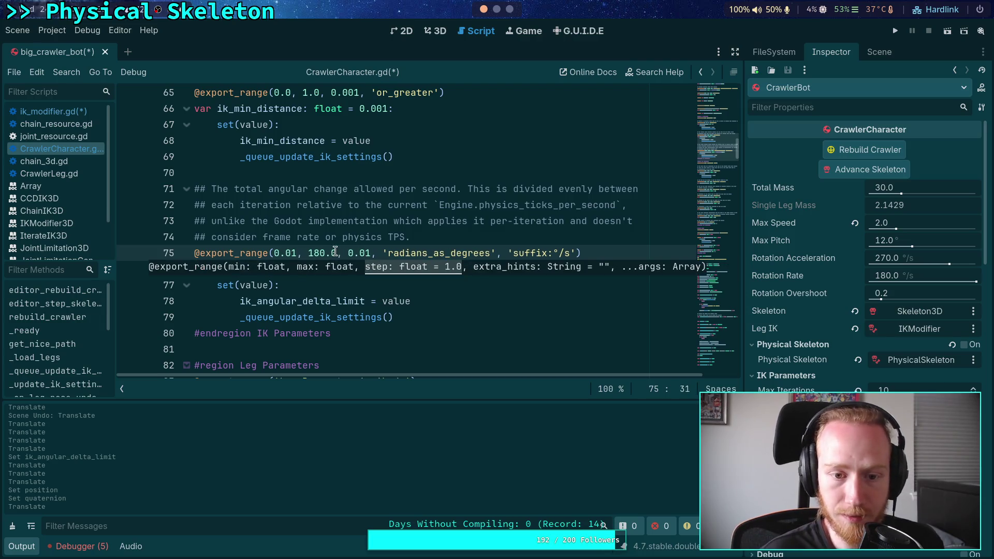
Raise the range maximum to 360.0, append 'or_greater', and save CrawlerCharacter.gd
{"action": "left_click_drag", "start_coordinate": [319, 252], "coordinate": [309, 252]}
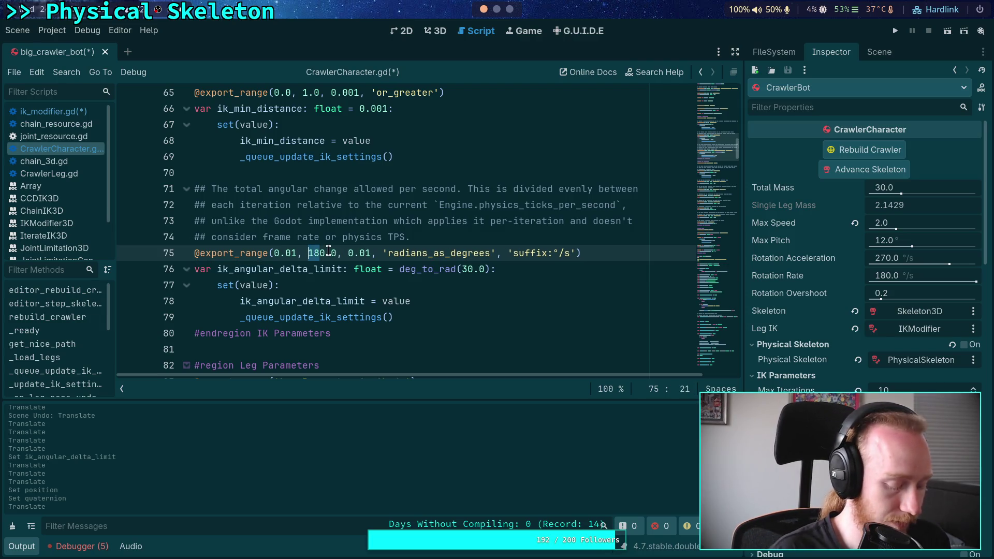
{"action": "type", "text": "36"}
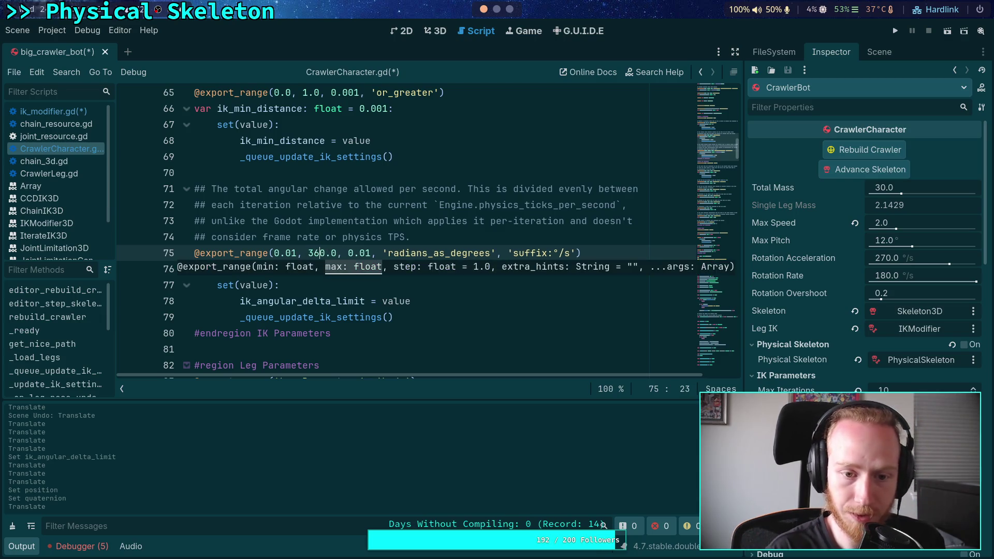
{"action": "left_click", "coordinate": [374, 253]}
{"action": "type", "text": "'ro"}
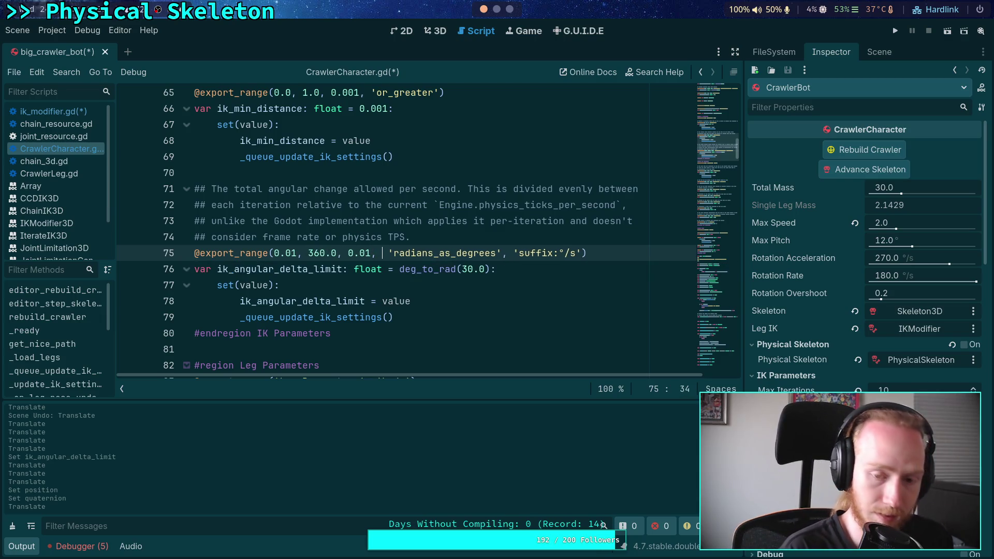
{"action": "key", "text": "BackSpace"}
{"action": "key", "text": "BackSpace"}
{"action": "type", "text": "or"}
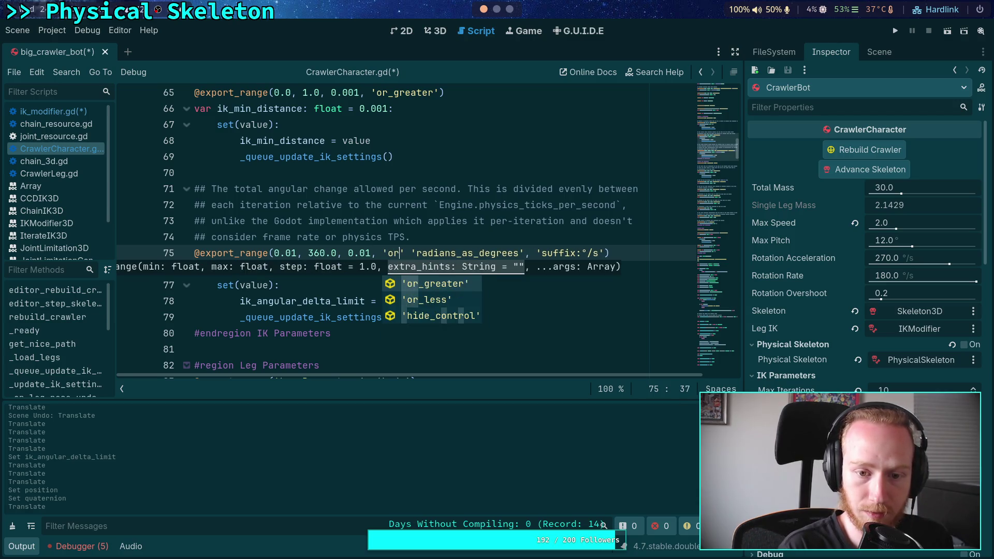
{"action": "key", "text": "Return"}
{"action": "type", "text": ","}
{"action": "key", "text": "ctrl+s"}
{"action": "key", "text": "Escape"}
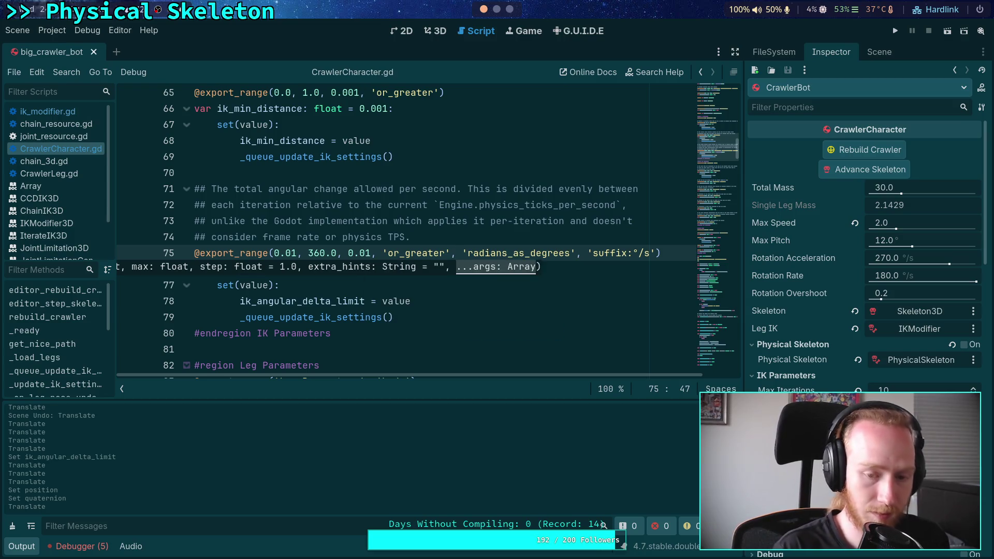
{"action": "left_click", "coordinate": [235, 205]}
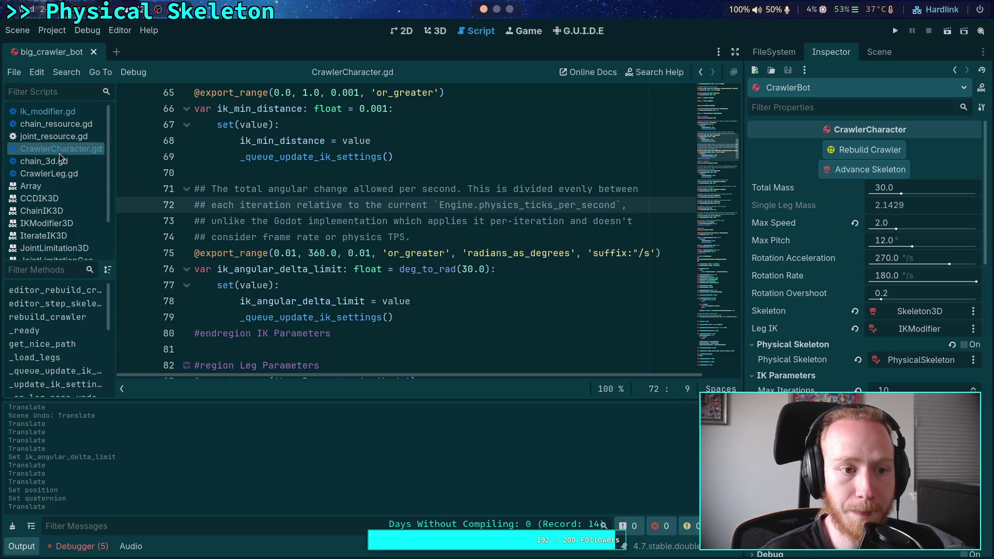
In ik_modifier.gd, raise angular_delta_limit's range maximum to 360 and its default to deg_to_rad(45.0)
{"action": "left_click", "coordinate": [78, 117]}
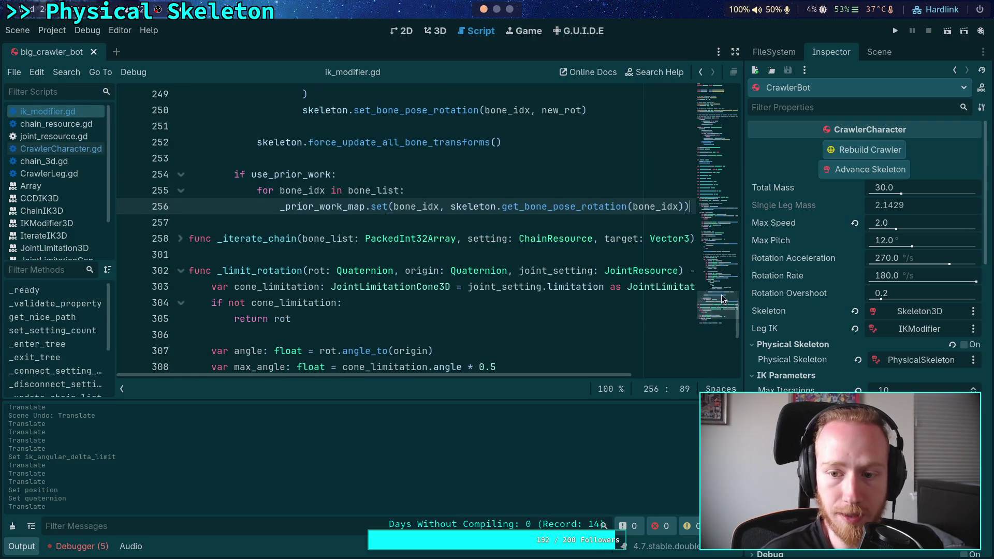
{"action": "left_click", "coordinate": [712, 129]}
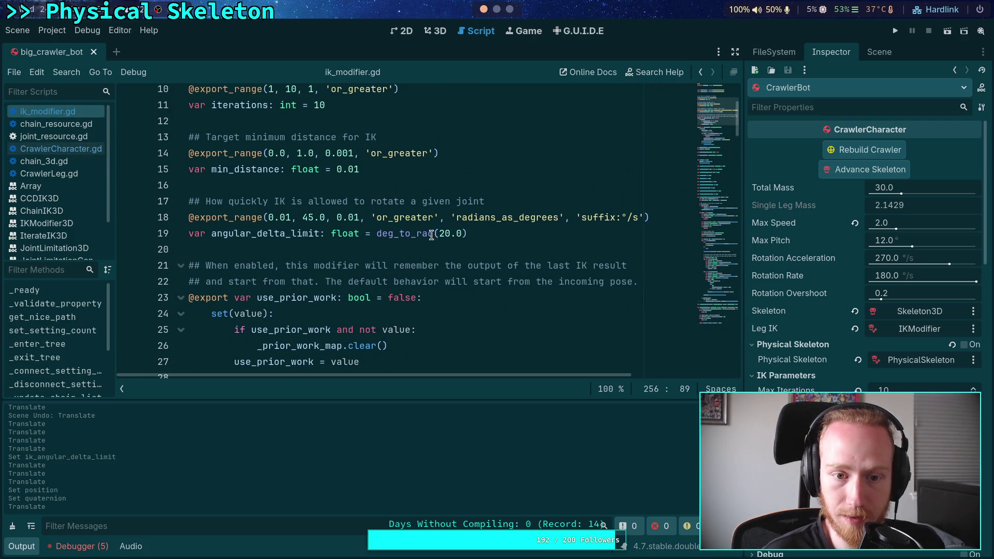
{"action": "left_click_drag", "start_coordinate": [314, 217], "coordinate": [304, 216]}
{"action": "type", "text": "360"}
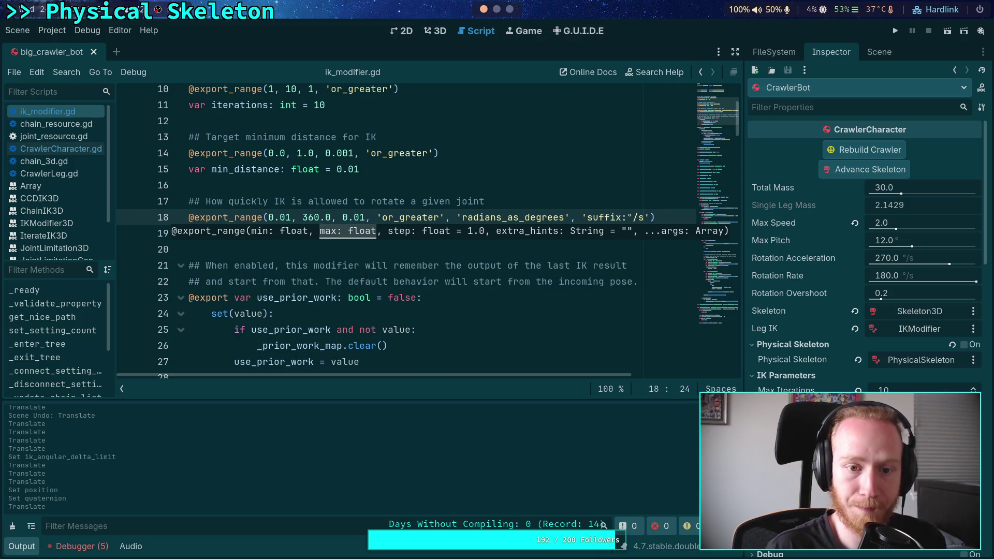
{"action": "left_click", "coordinate": [343, 169]}
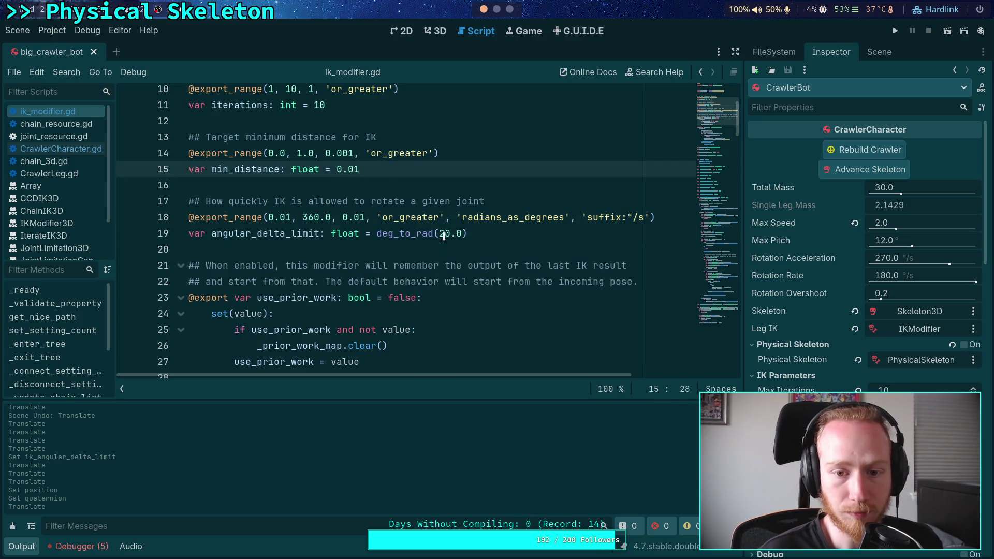
{"action": "left_click", "coordinate": [448, 233]}
{"action": "left_click_drag", "start_coordinate": [449, 233], "coordinate": [439, 233]}
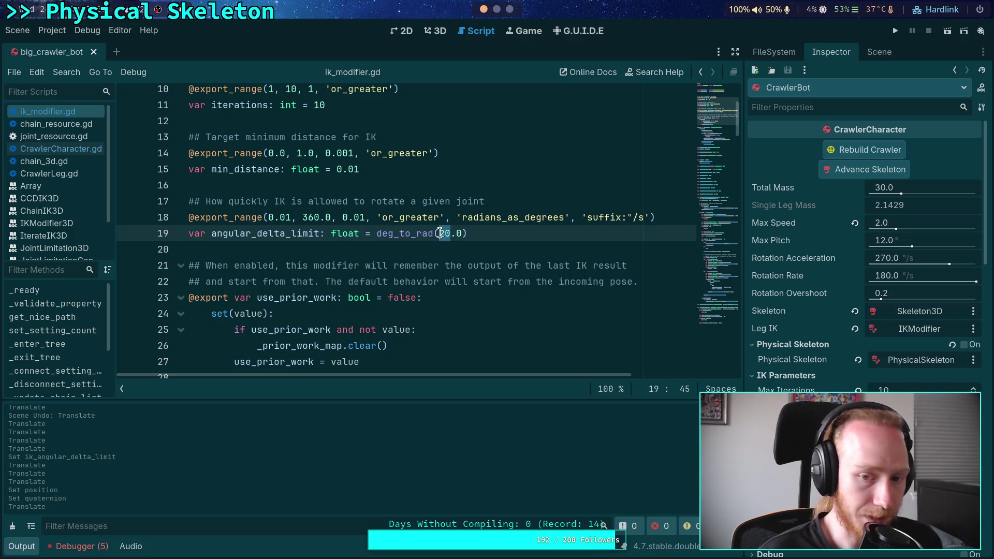
{"action": "type", "text": "45"}
{"action": "left_click", "coordinate": [432, 218]}
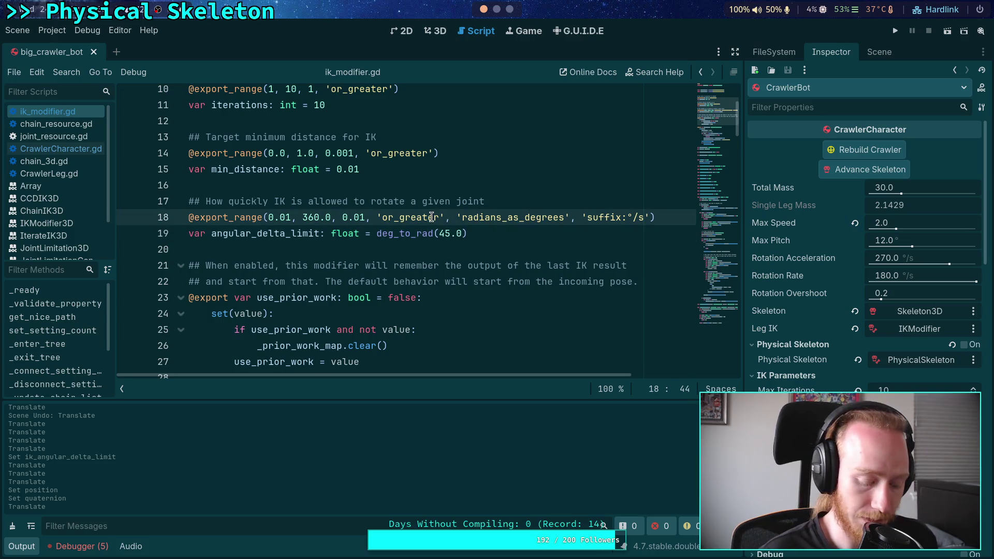
Change CrawlerCharacter.gd's ik_angular_delta_limit default to deg_to_rad(180.0) and recheck CrawlerBot's properties
{"action": "left_click", "coordinate": [63, 150]}
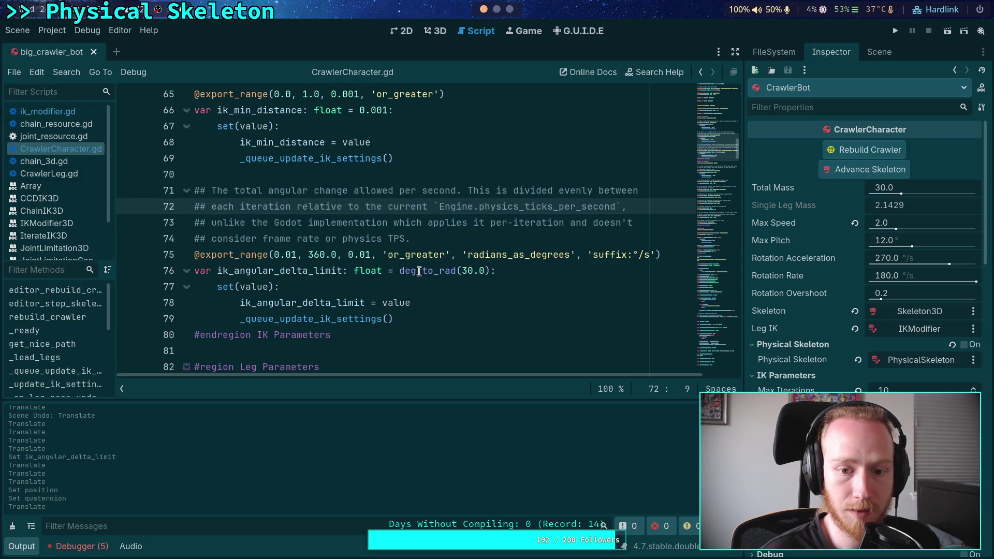
{"action": "left_click_drag", "start_coordinate": [472, 272], "coordinate": [464, 274]}
{"action": "type", "text": "180"}
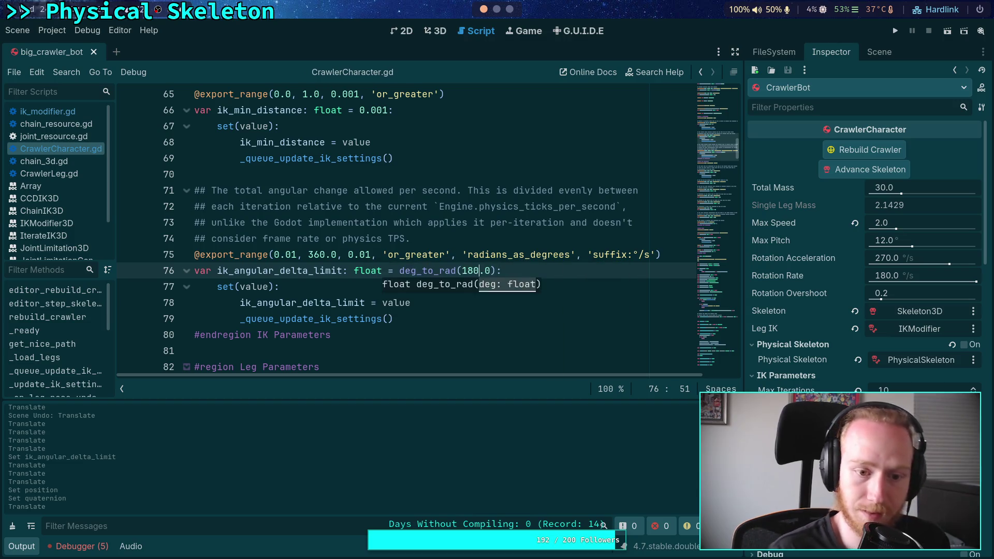
{"action": "left_click", "coordinate": [332, 223]}
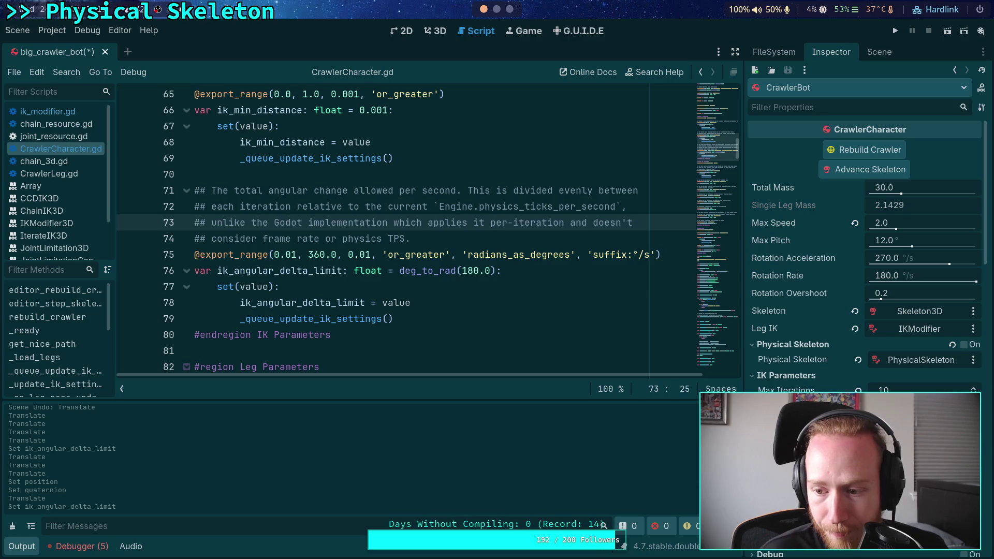
{"action": "left_click", "coordinate": [881, 53]}
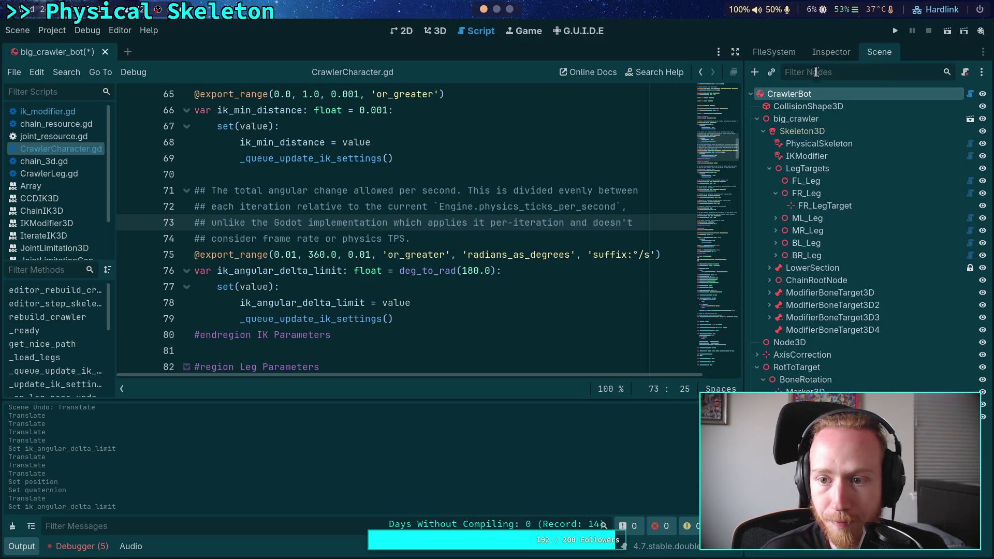
{"action": "left_click", "coordinate": [831, 52]}
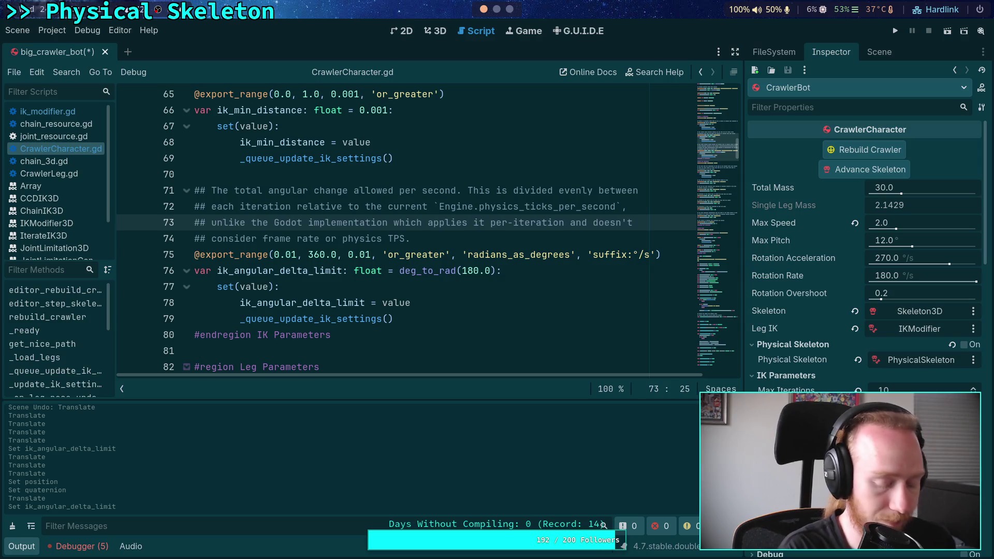
{"action": "left_click", "coordinate": [436, 31]}
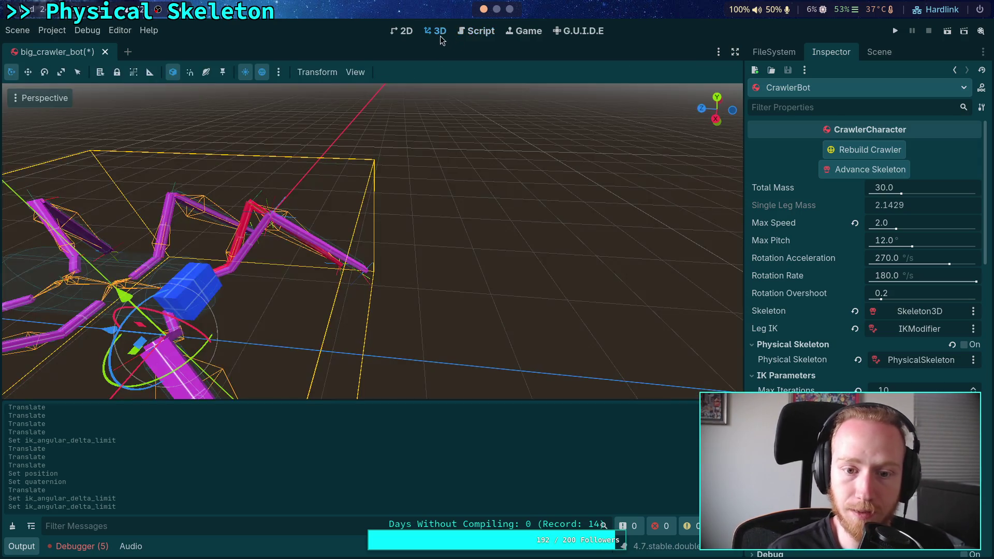
Drag the front-left leg target sideways, up, along Z and along X
{"action": "left_click", "coordinate": [335, 273]}
{"action": "mouse_move", "coordinate": [321, 287]}
{"action": "left_mouse_down"}
{"action": "mouse_move", "coordinate": [318, 300]}
{"action": "mouse_move", "coordinate": [375, 266]}
{"action": "mouse_move", "coordinate": [425, 292]}
{"action": "mouse_move", "coordinate": [350, 325]}
{"action": "mouse_move", "coordinate": [284, 262]}
{"action": "mouse_move", "coordinate": [305, 294]}
{"action": "left_mouse_up"}
{"action": "left_click_drag", "start_coordinate": [318, 239], "coordinate": [323, 202]}
{"action": "left_click_drag", "start_coordinate": [259, 244], "coordinate": [332, 255]}
{"action": "mouse_move", "coordinate": [380, 297]}
{"action": "left_mouse_down"}
{"action": "mouse_move", "coordinate": [385, 279]}
{"action": "mouse_move", "coordinate": [384, 322]}
{"action": "mouse_move", "coordinate": [371, 255]}
{"action": "mouse_move", "coordinate": [311, 250]}
{"action": "mouse_move", "coordinate": [326, 312]}
{"action": "mouse_move", "coordinate": [294, 331]}
{"action": "mouse_move", "coordinate": [316, 326]}
{"action": "left_mouse_up"}
Set FL_LegTarget's Position y to 0 and save the big_crawler_bot scene
{"action": "left_click", "coordinate": [859, 218]}
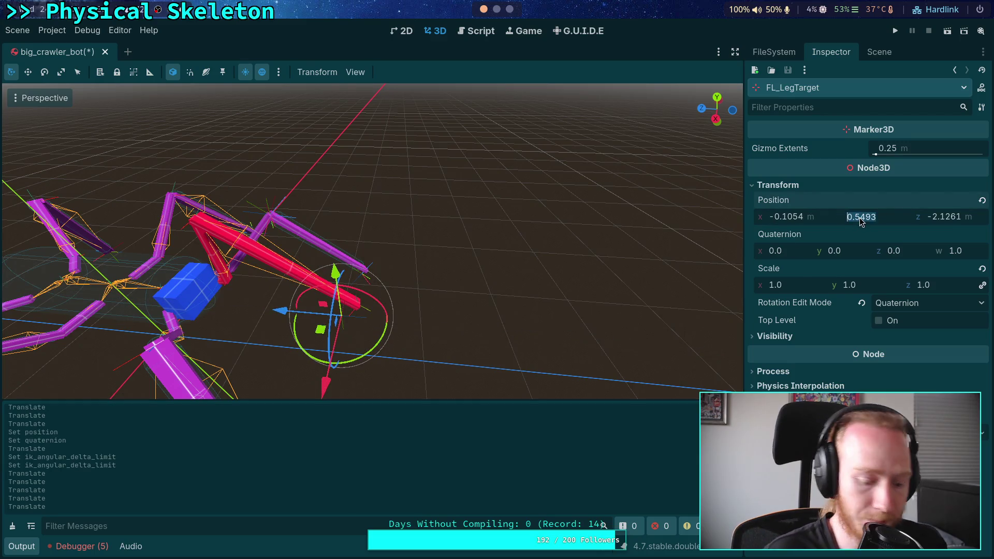
{"action": "type", "text": "0"}
{"action": "key", "text": "Return"}
{"action": "mouse_move", "coordinate": [331, 383]}
{"action": "left_mouse_down"}
{"action": "mouse_move", "coordinate": [259, 392]}
{"action": "mouse_move", "coordinate": [415, 310]}
{"action": "mouse_move", "coordinate": [320, 362]}
{"action": "mouse_move", "coordinate": [411, 305]}
{"action": "mouse_move", "coordinate": [323, 363]}
{"action": "mouse_move", "coordinate": [394, 311]}
{"action": "mouse_move", "coordinate": [332, 363]}
{"action": "mouse_move", "coordinate": [363, 357]}
{"action": "mouse_move", "coordinate": [344, 317]}
{"action": "mouse_move", "coordinate": [455, 316]}
{"action": "mouse_move", "coordinate": [336, 341]}
{"action": "mouse_move", "coordinate": [409, 332]}
{"action": "mouse_move", "coordinate": [383, 336]}
{"action": "left_mouse_up"}
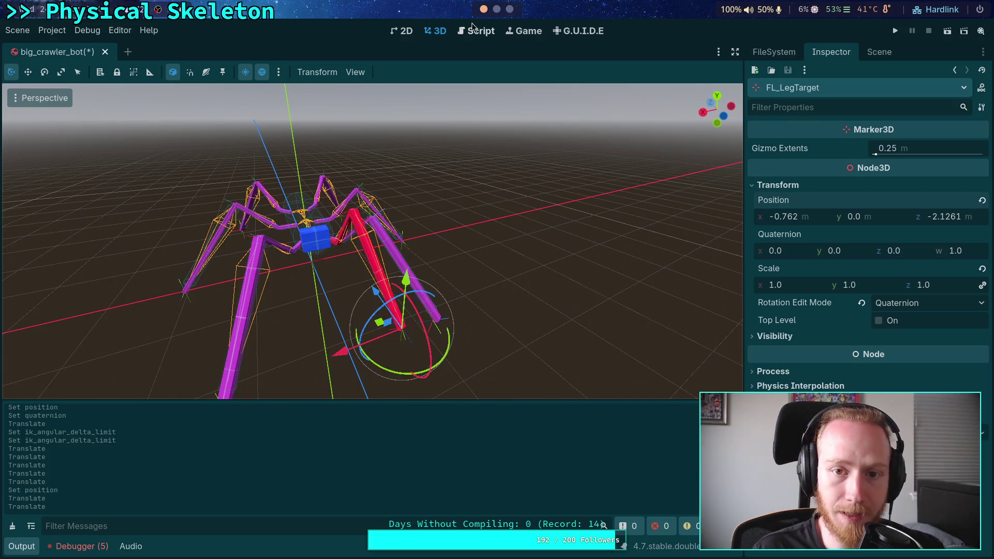
{"action": "key", "text": "ctrl+s"}
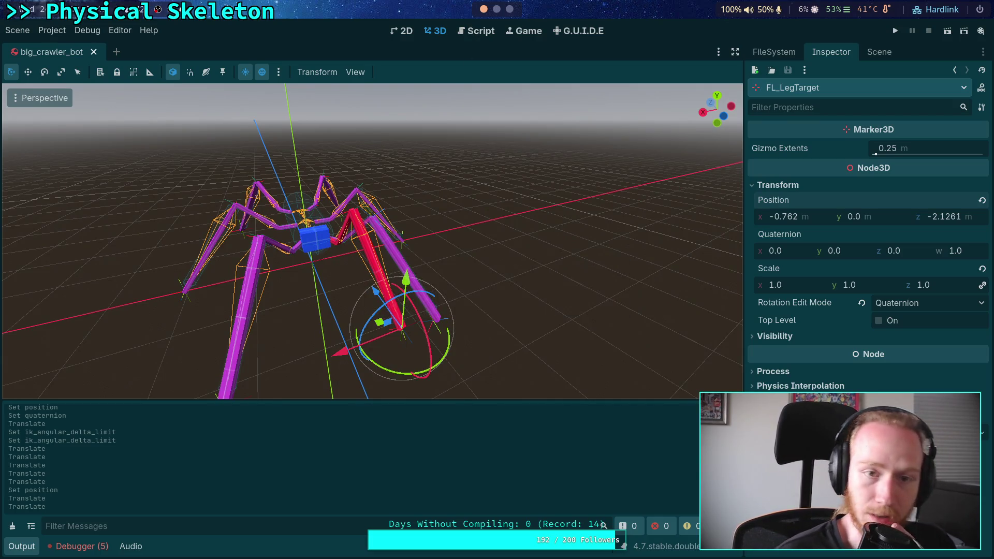
{"action": "left_click", "coordinate": [468, 27]}
{"action": "left_click", "coordinate": [358, 311]}
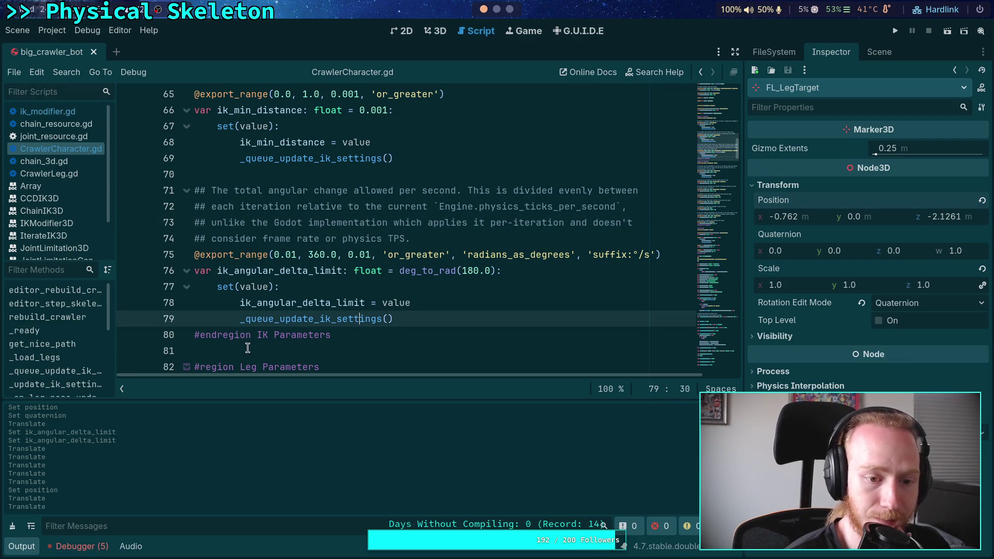
Skim CrawlerCharacter.gd, chain_3d.gd and ik_modifier.gd, then switch to the planet-game terminal tab
{"action": "left_click", "coordinate": [247, 350]}
{"action": "scroll", "coordinate": [233, 344], "scroll_direction": "down", "scroll_amount": 2}
{"action": "left_click", "coordinate": [20, 545]}
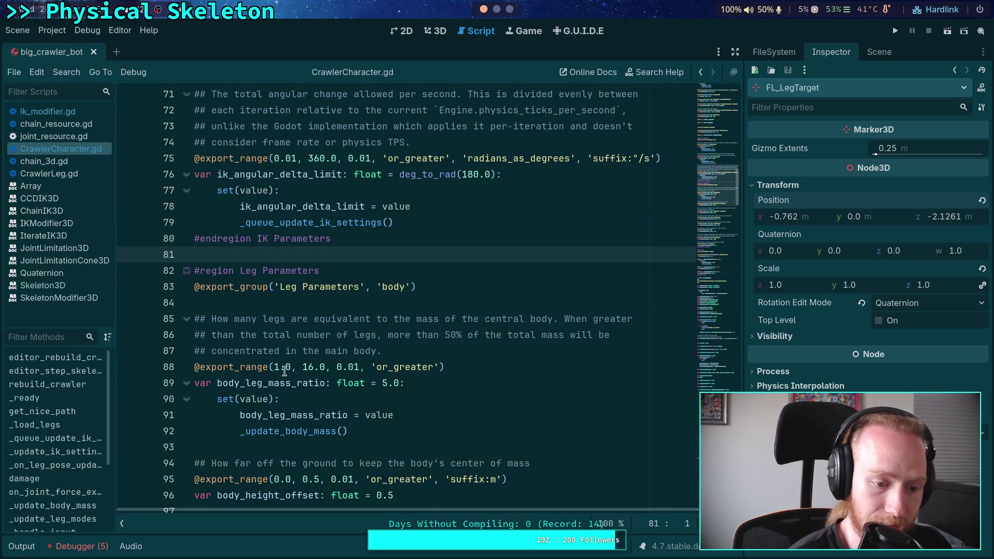
{"action": "scroll", "coordinate": [337, 347], "scroll_direction": "up", "scroll_amount": 10}
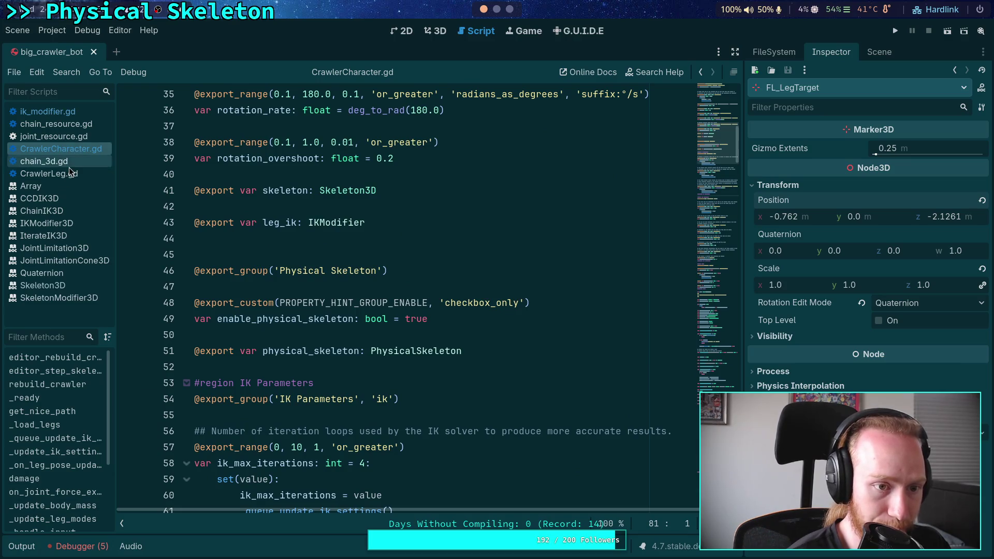
{"action": "left_click", "coordinate": [66, 161]}
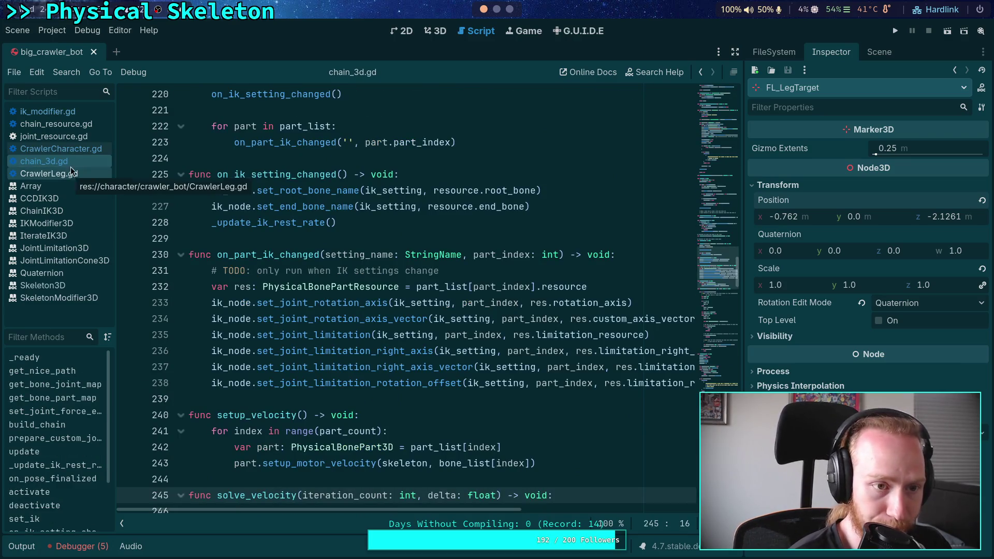
{"action": "left_click", "coordinate": [47, 111]}
{"action": "scroll", "coordinate": [417, 262], "scroll_direction": "up", "scroll_amount": 3}
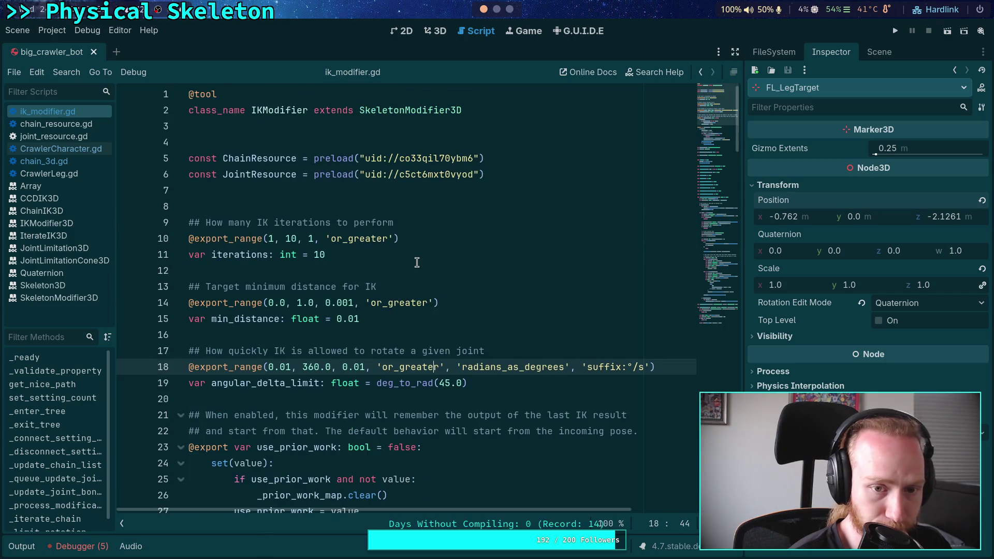
{"action": "left_click", "coordinate": [416, 262]}
{"action": "key", "text": "super+1"}
{"action": "left_click", "coordinate": [433, 33]}
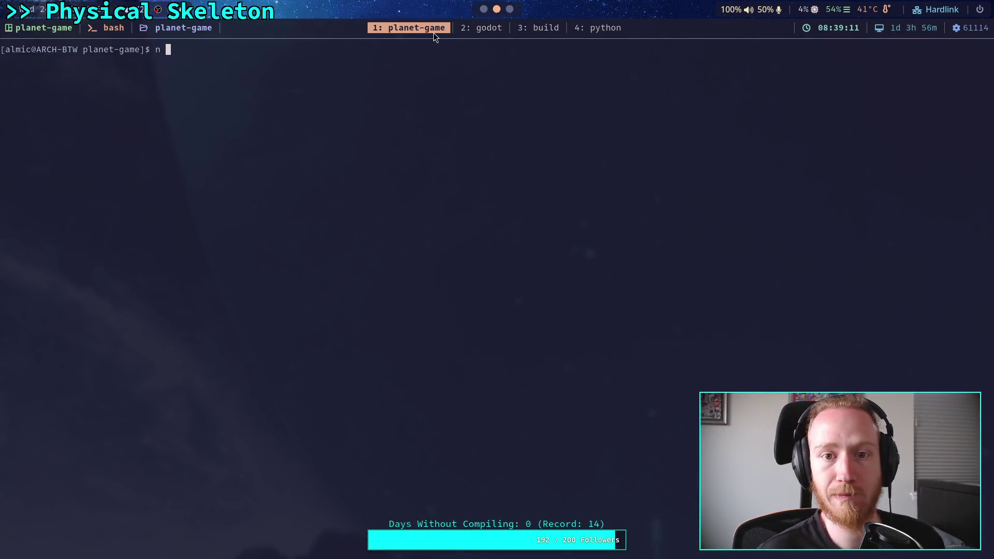
Clear the prompt, check git status, and run git diff on the uncommitted changes
{"action": "key", "text": "BackSpace"}
{"action": "key", "text": "BackSpace"}
{"action": "type", "text": "git status"}
{"action": "key", "text": "Return"}
{"action": "type", "text": "git diff"}
{"action": "key", "text": "Return"}
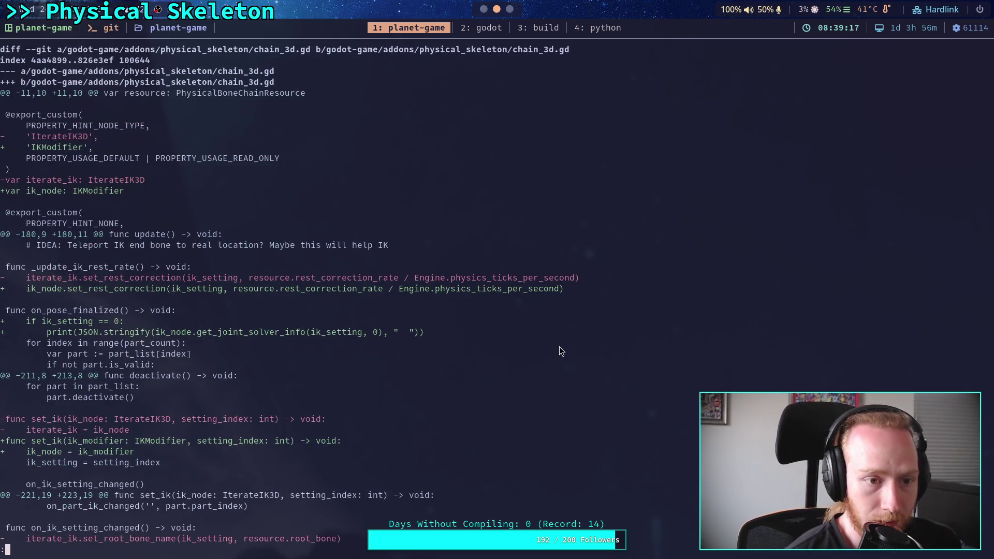
Page through the chain_3d.gd and part_3d.gd diff output, then return to the Godot editor
{"action": "scroll", "coordinate": [306, 301], "scroll_direction": "down", "scroll_amount": 5}
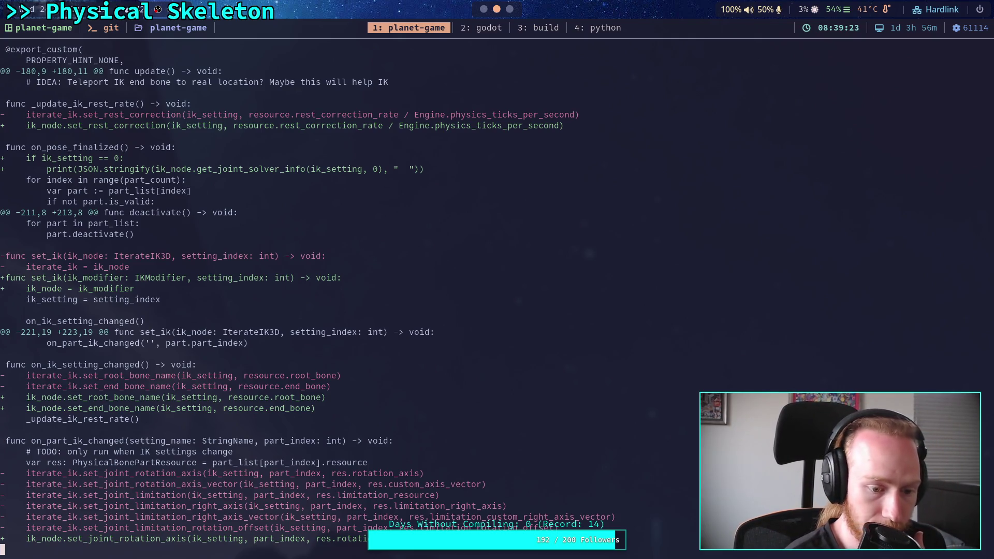
{"action": "scroll", "coordinate": [305, 294], "scroll_direction": "down", "scroll_amount": 1}
{"action": "scroll", "coordinate": [306, 294], "scroll_direction": "down", "scroll_amount": 4}
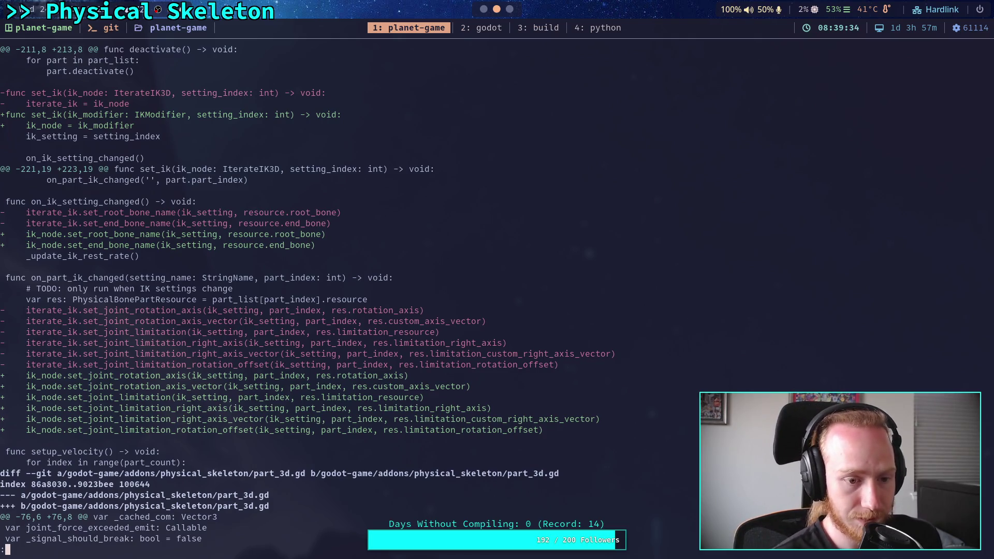
{"action": "scroll", "coordinate": [373, 298], "scroll_direction": "up", "scroll_amount": 7}
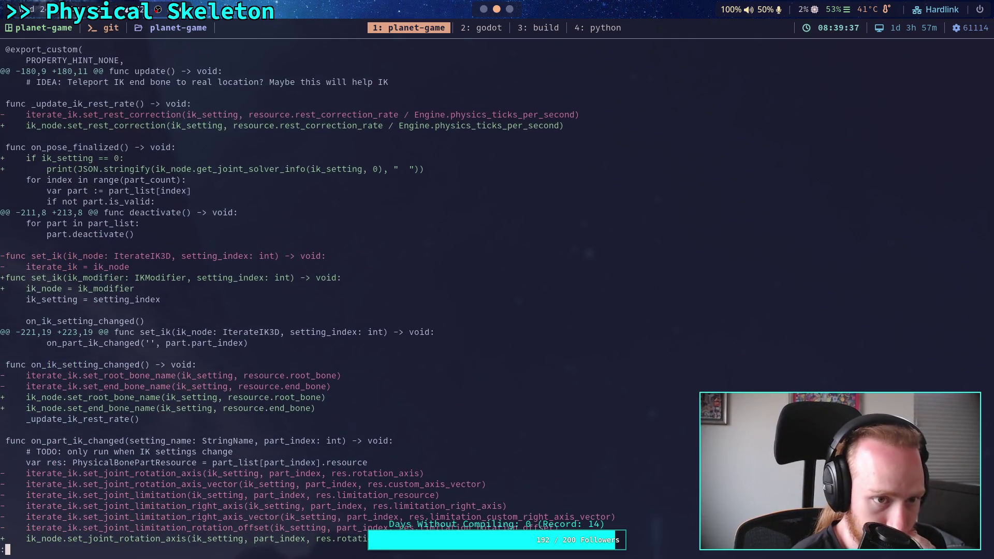
{"action": "scroll", "coordinate": [373, 298], "scroll_direction": "up", "scroll_amount": 3}
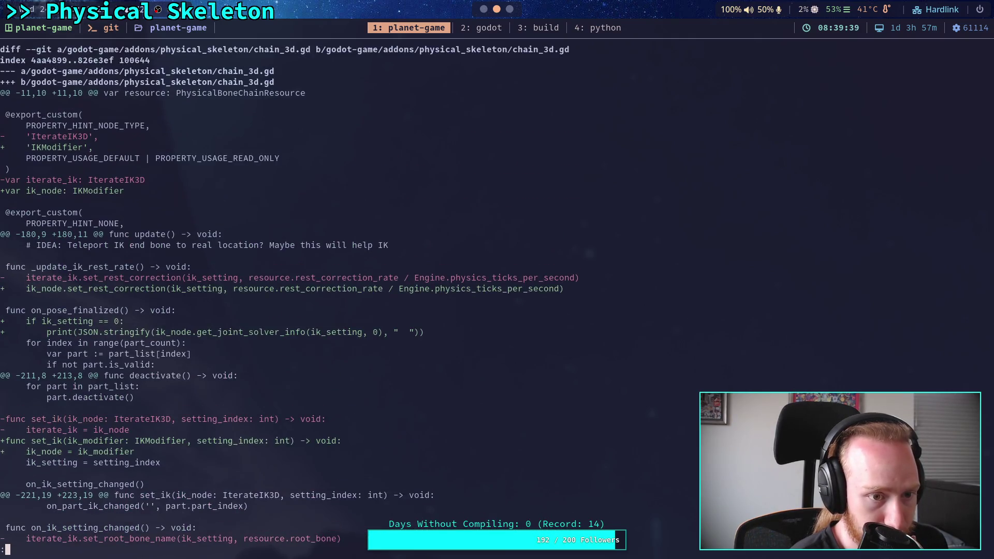
{"action": "scroll", "coordinate": [373, 298], "scroll_direction": "down", "scroll_amount": 1}
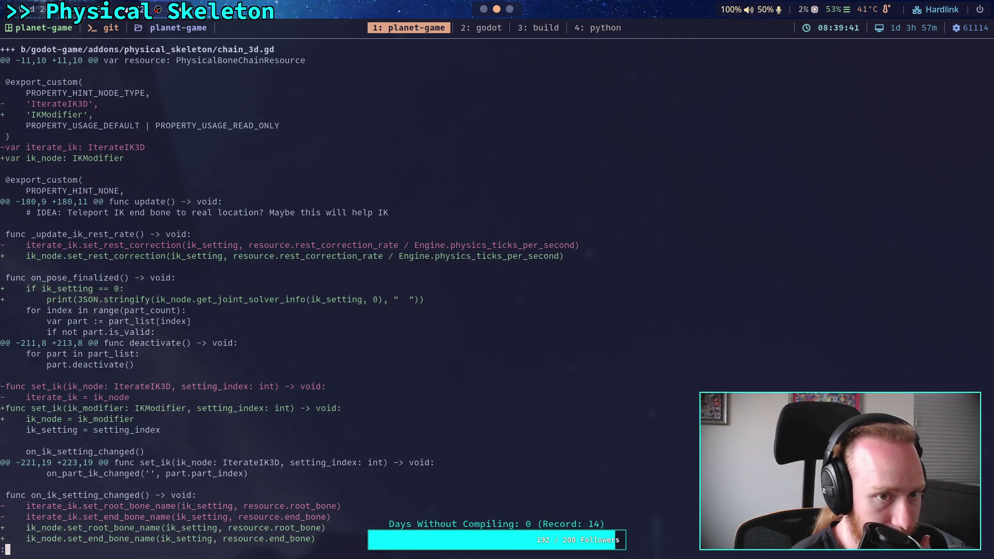
{"action": "scroll", "coordinate": [373, 298], "scroll_direction": "up", "scroll_amount": 1}
{"action": "scroll", "coordinate": [373, 297], "scroll_direction": "down", "scroll_amount": 1}
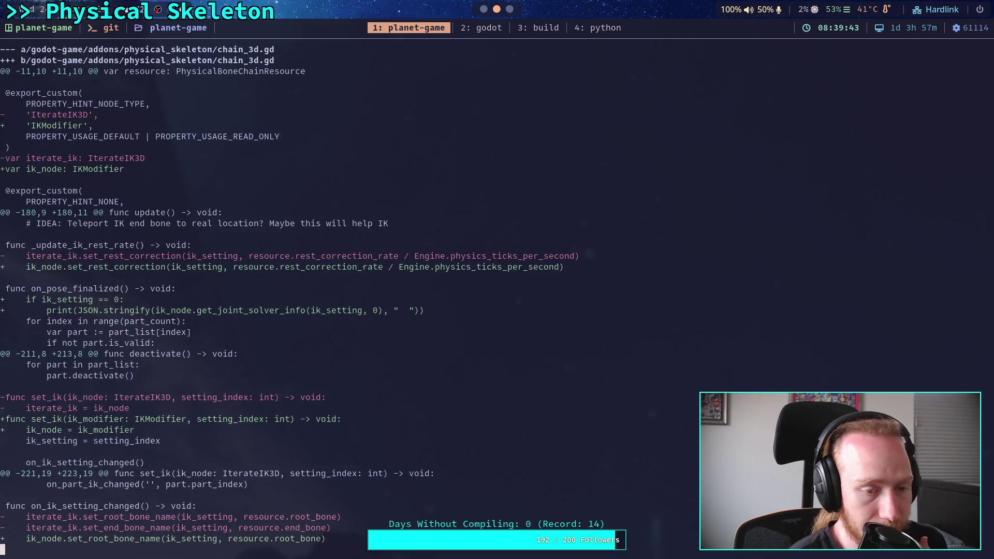
{"action": "scroll", "coordinate": [373, 297], "scroll_direction": "down", "scroll_amount": 2}
{"action": "scroll", "coordinate": [373, 297], "scroll_direction": "down", "scroll_amount": 5}
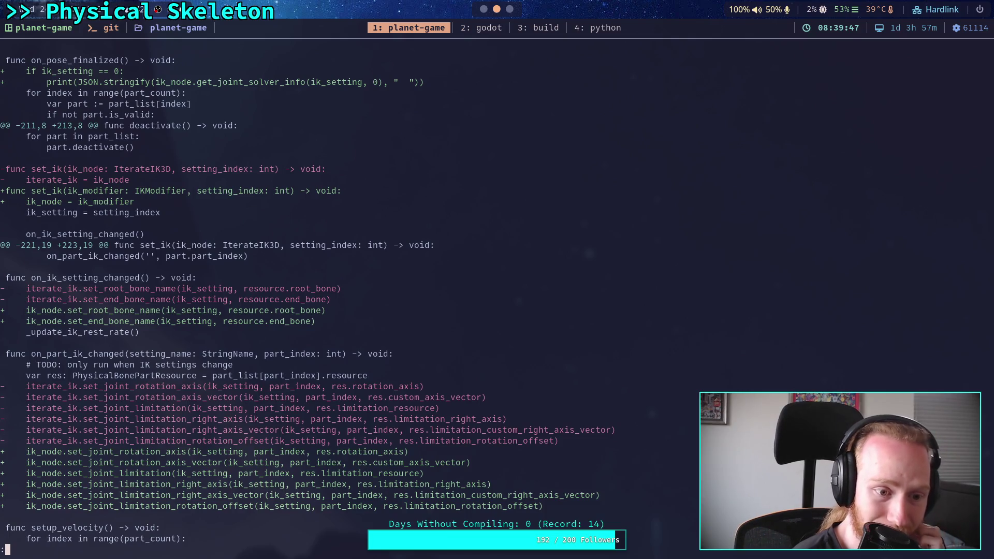
{"action": "scroll", "coordinate": [372, 298], "scroll_direction": "down", "scroll_amount": 7}
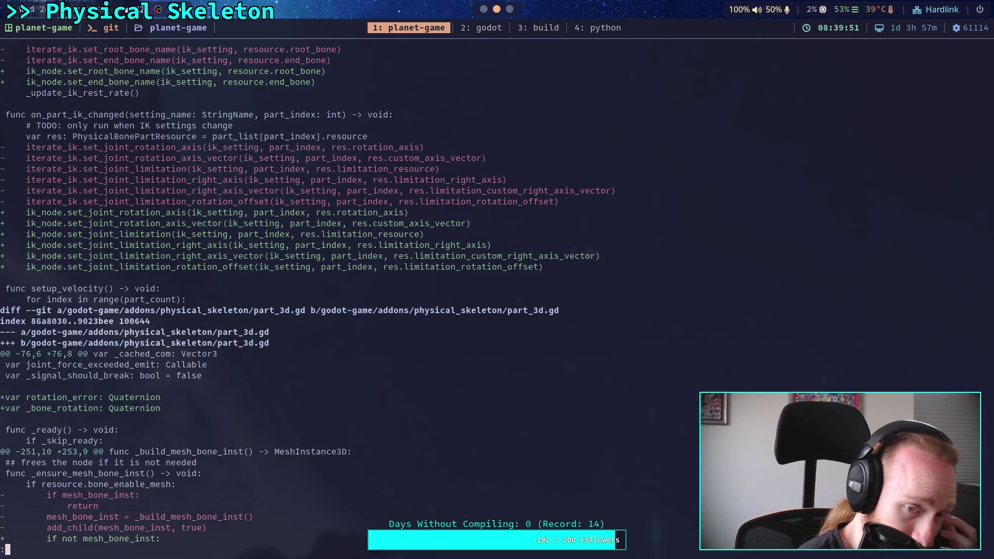
{"action": "scroll", "coordinate": [373, 297], "scroll_direction": "down", "scroll_amount": 3}
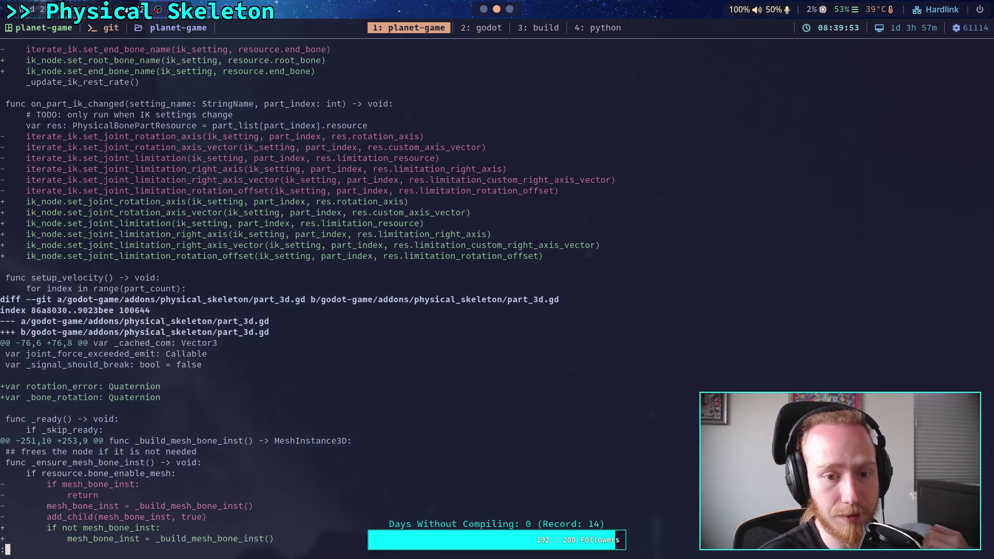
{"action": "scroll", "coordinate": [373, 297], "scroll_direction": "down", "scroll_amount": 2}
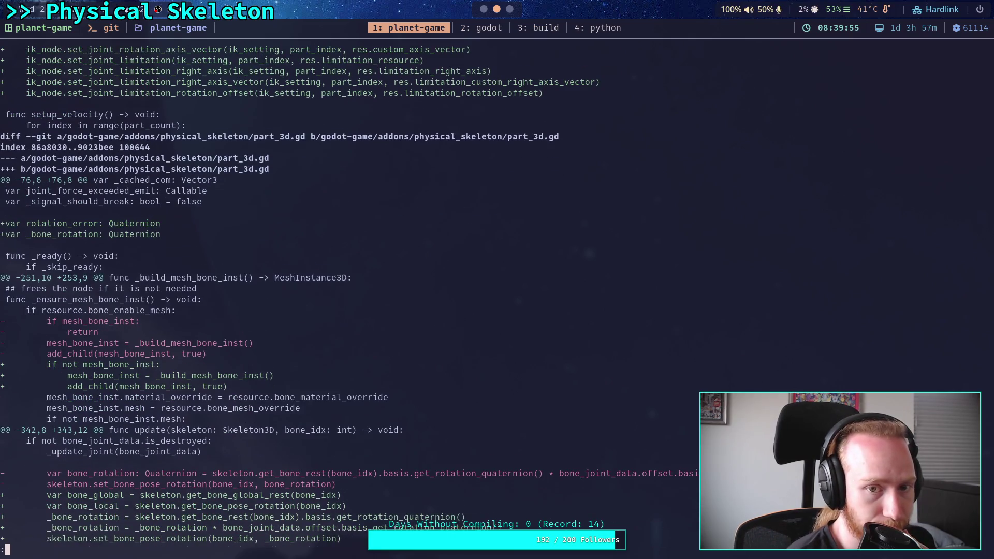
{"action": "scroll", "coordinate": [373, 297], "scroll_direction": "up", "scroll_amount": 5}
{"action": "scroll", "coordinate": [372, 298], "scroll_direction": "up", "scroll_amount": 2}
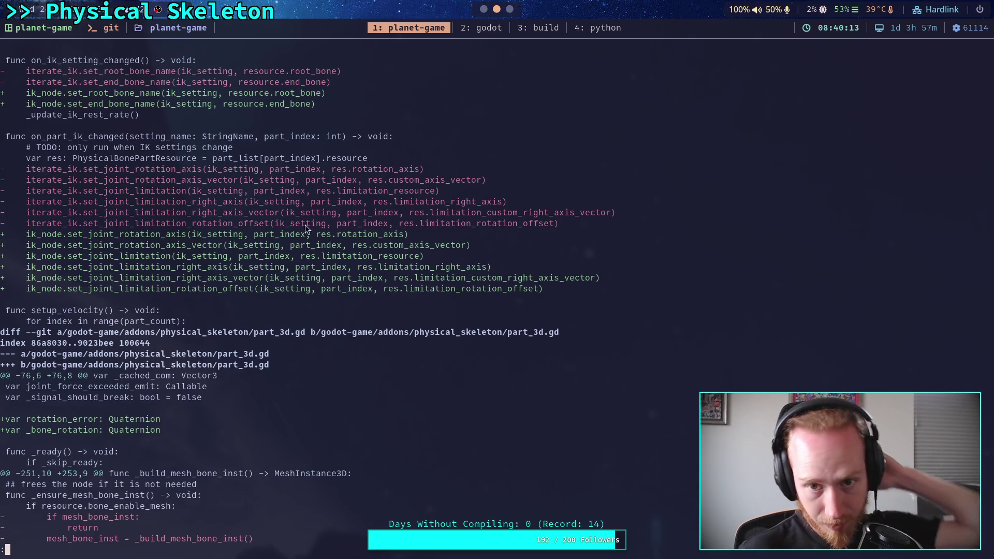
{"action": "left_click", "coordinate": [481, 8]}
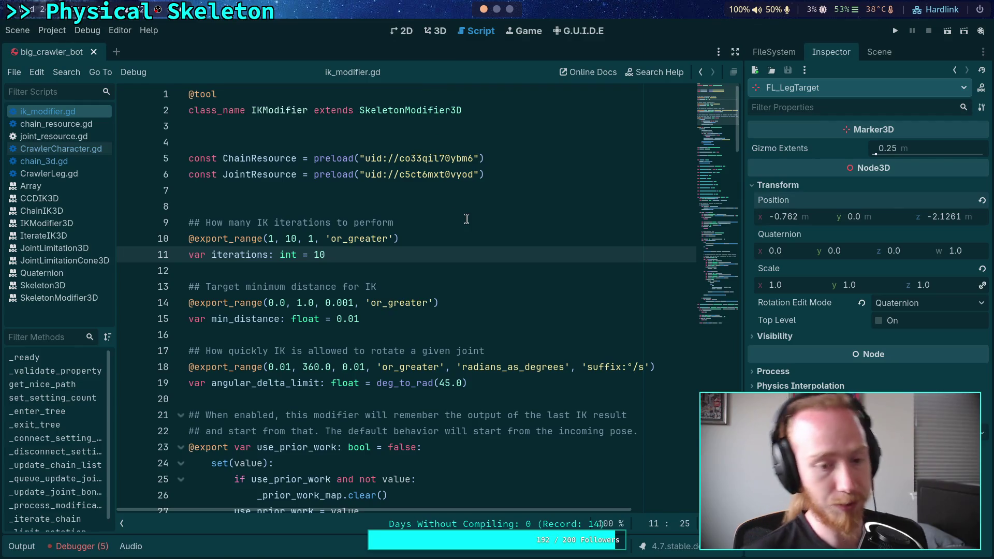
{"action": "left_click", "coordinate": [882, 53]}
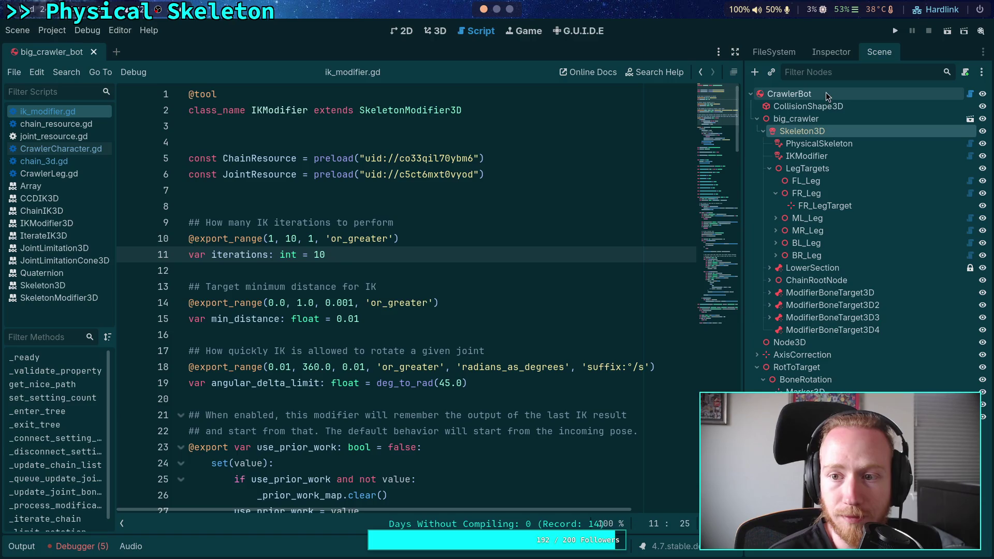
{"action": "left_click", "coordinate": [825, 93]}
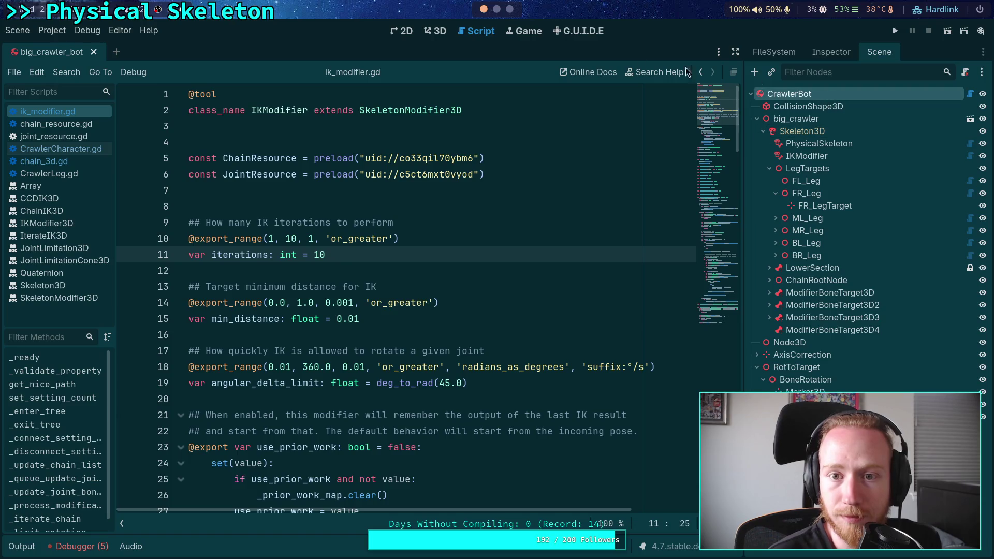
{"action": "left_click", "coordinate": [498, 11]}
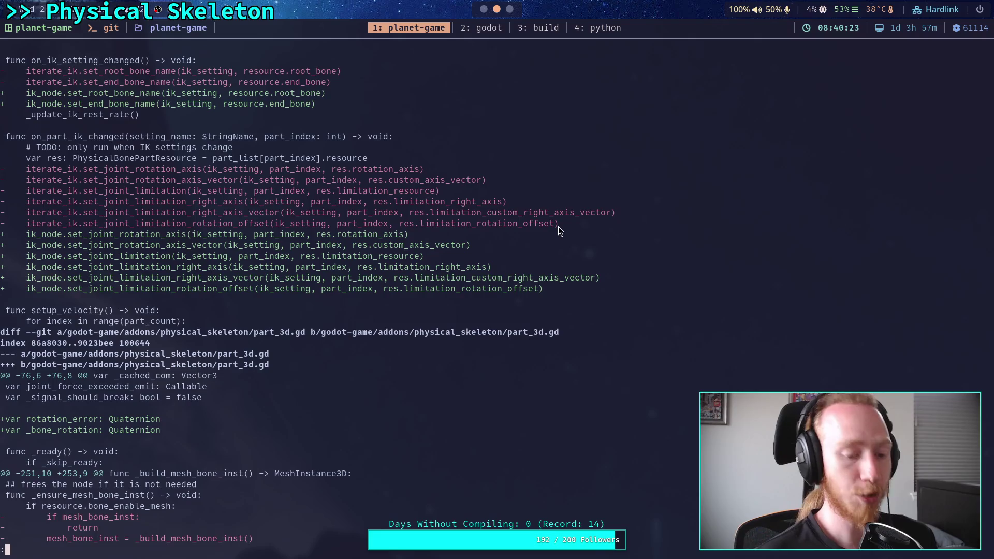
Quit the pager and stage godot-game/addons/physical_skeleton, checking git status before and after
{"action": "type", "text": "qgit statu"}
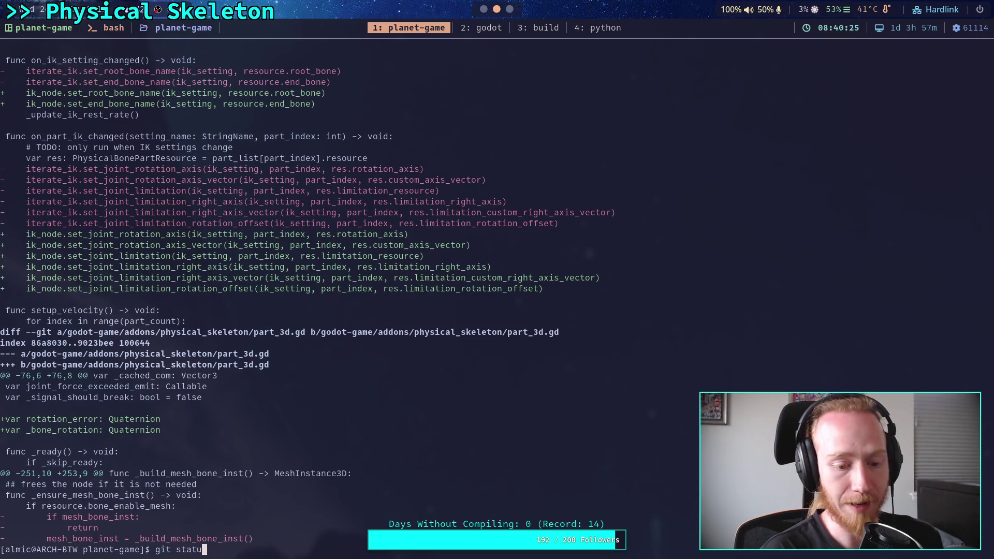
{"action": "type", "text": "s"}
{"action": "key", "text": "Return"}
{"action": "type", "text": "gi"}
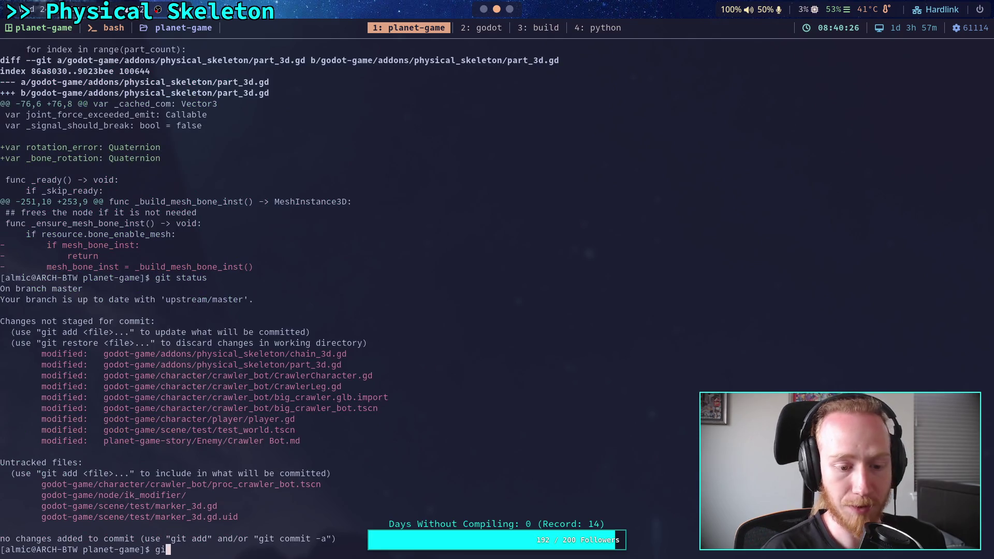
{"action": "type", "text": "t add "}
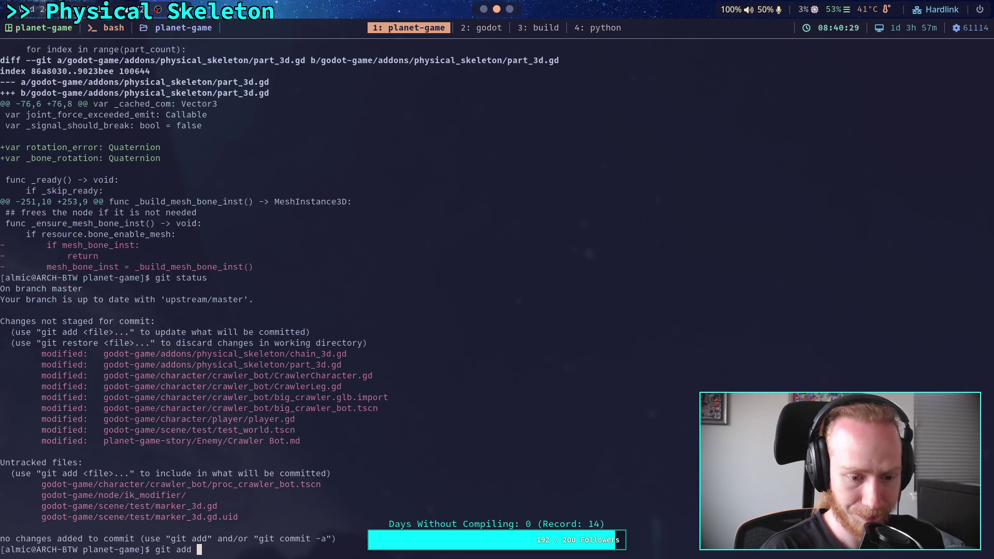
{"action": "type", "text": "godot-game/addons/"}
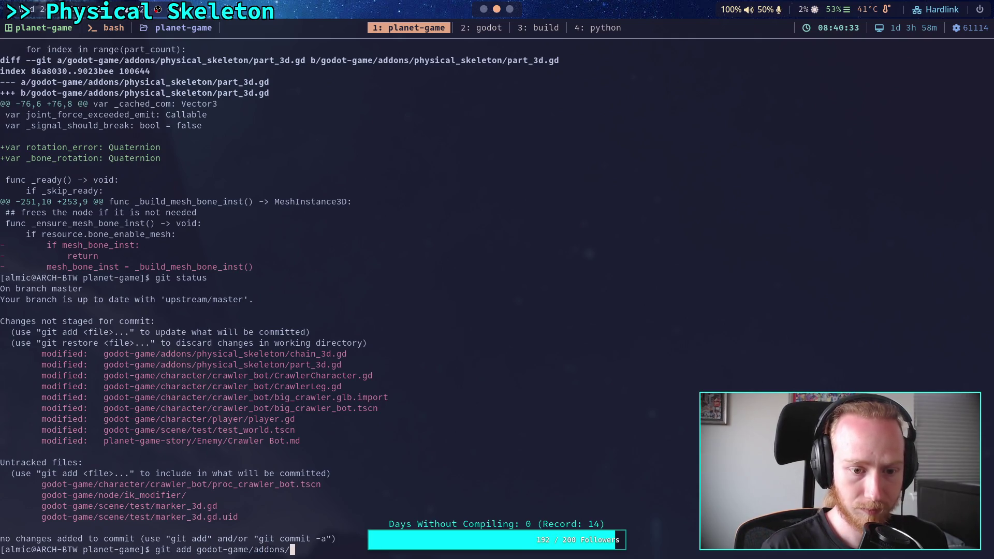
{"action": "type", "text": "ph"}
{"action": "key", "text": "Tab"}
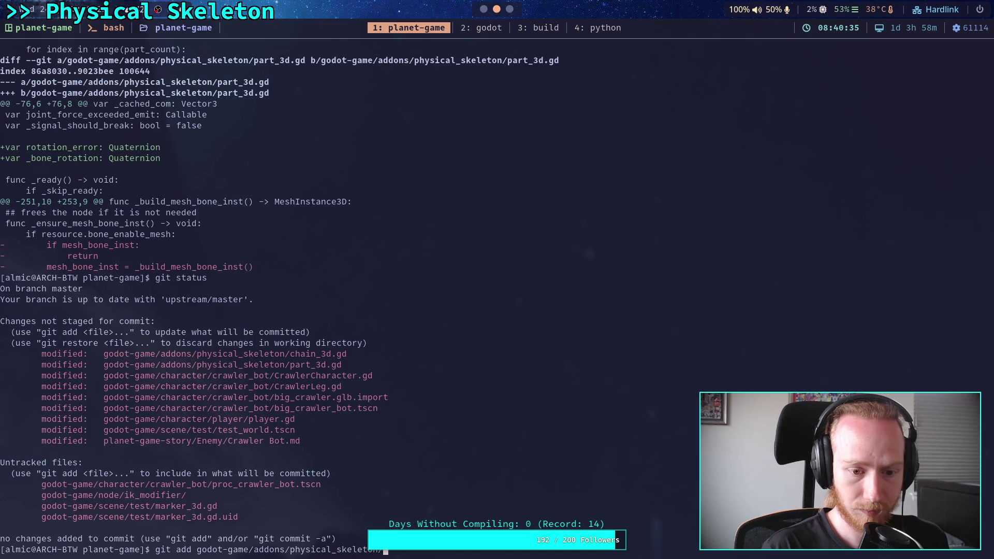
{"action": "key", "text": "Return"}
{"action": "type", "text": "git"}
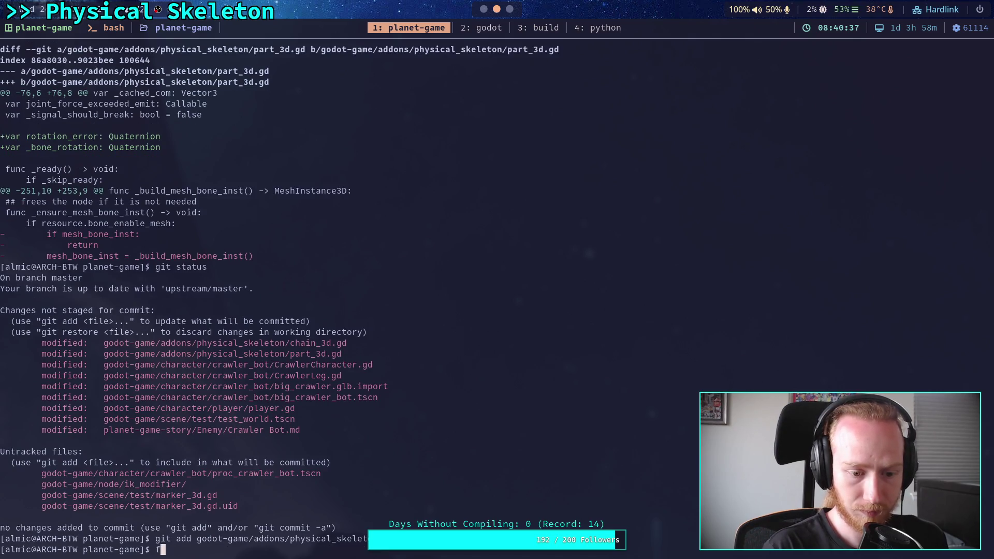
{"action": "type", "text": " status"}
{"action": "key", "text": "Return"}
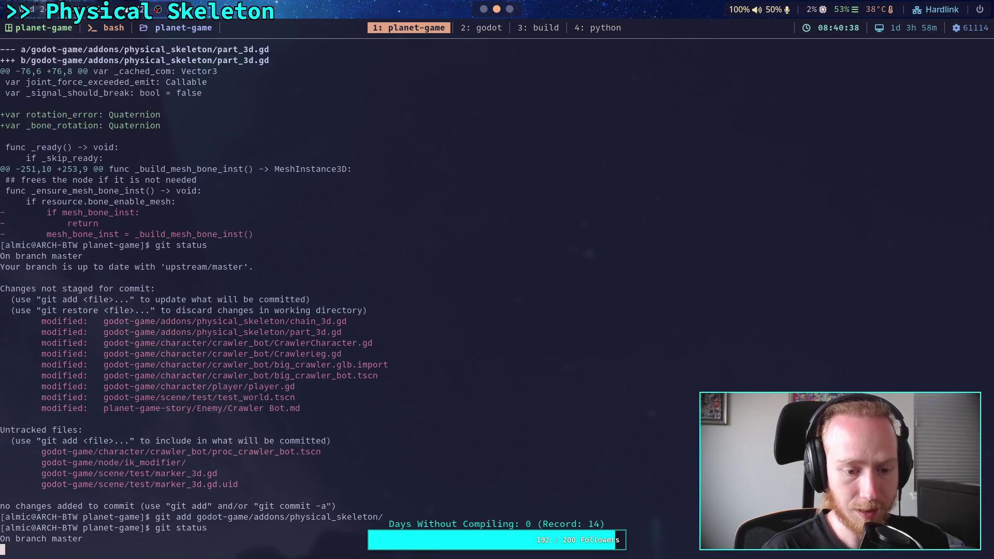
Stage the godot-game/character/crawler_bot folder, fixing the duplicated git, and recheck status
{"action": "type", "text": "git"}
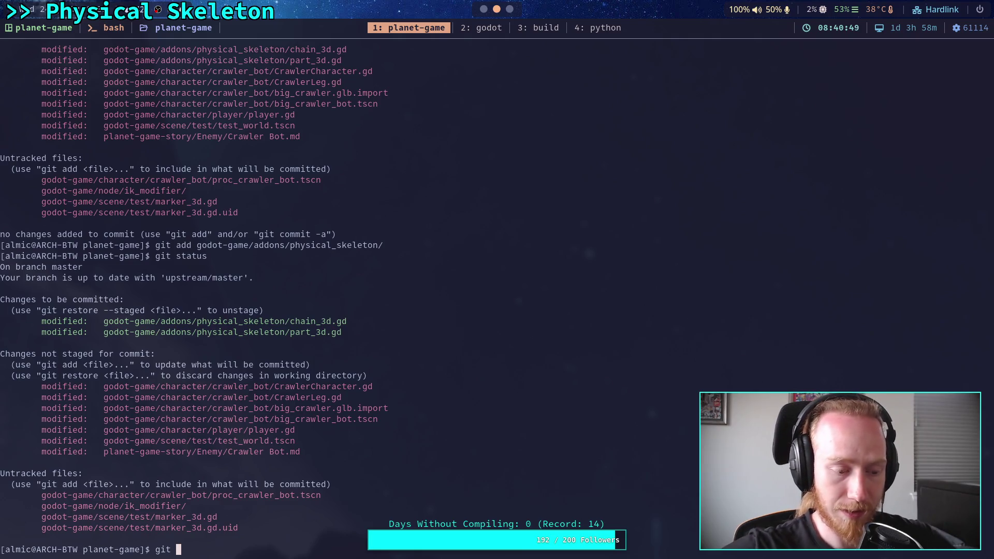
{"action": "type", "text": "git "}
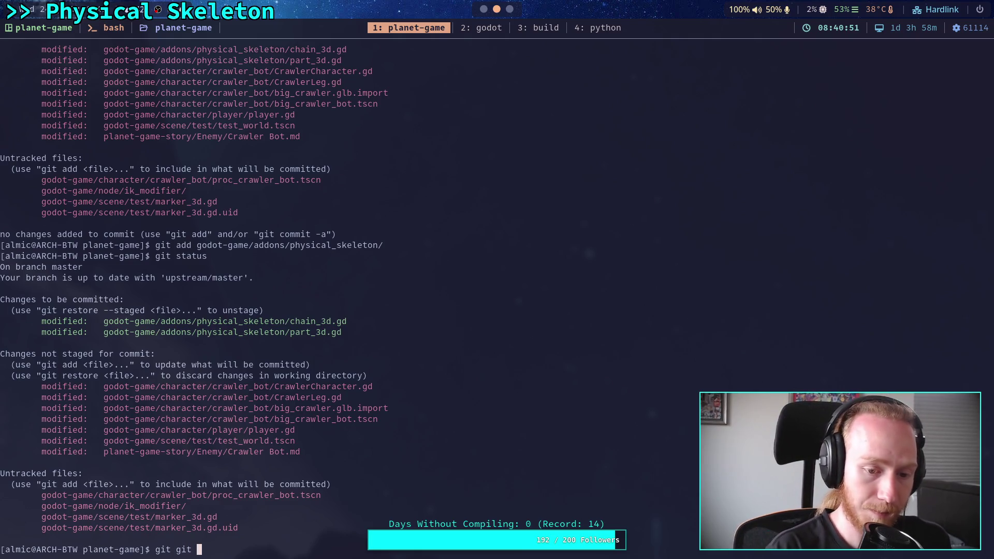
{"action": "type", "text": "add godot-game/character/crawler_bot/c"}
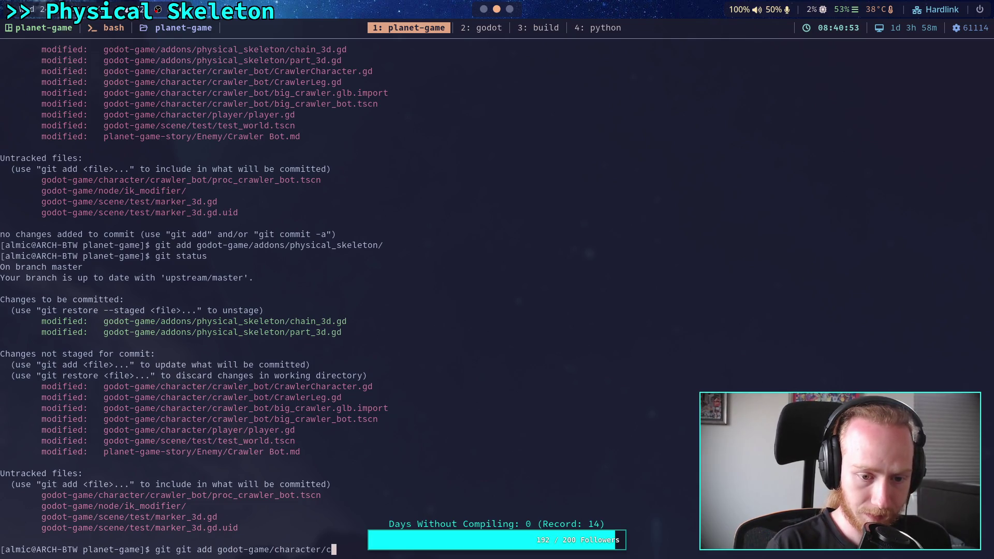
{"action": "key", "text": "BackSpace"}
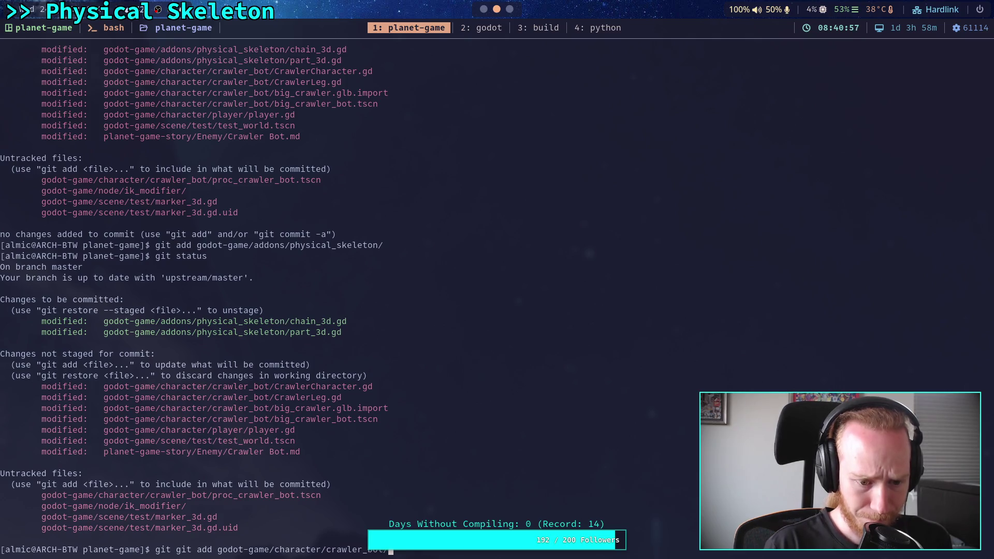
{"action": "key", "text": "Return"}
{"action": "type", "text": "git"}
{"action": "key", "text": "Up"}
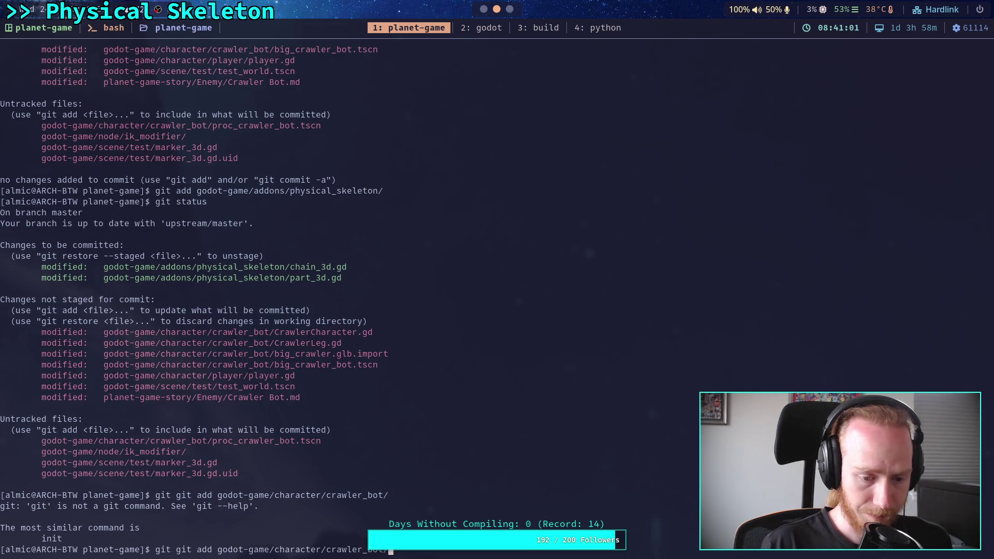
{"action": "key", "text": "ctrl+Left"}
{"action": "key", "text": "ctrl+Left"}
{"action": "key", "text": "ctrl+Left"}
{"action": "key", "text": "ctrl+Left"}
{"action": "key", "text": "BackSpace"}
{"action": "key", "text": "BackSpace"}
{"action": "key", "text": "BackSpace"}
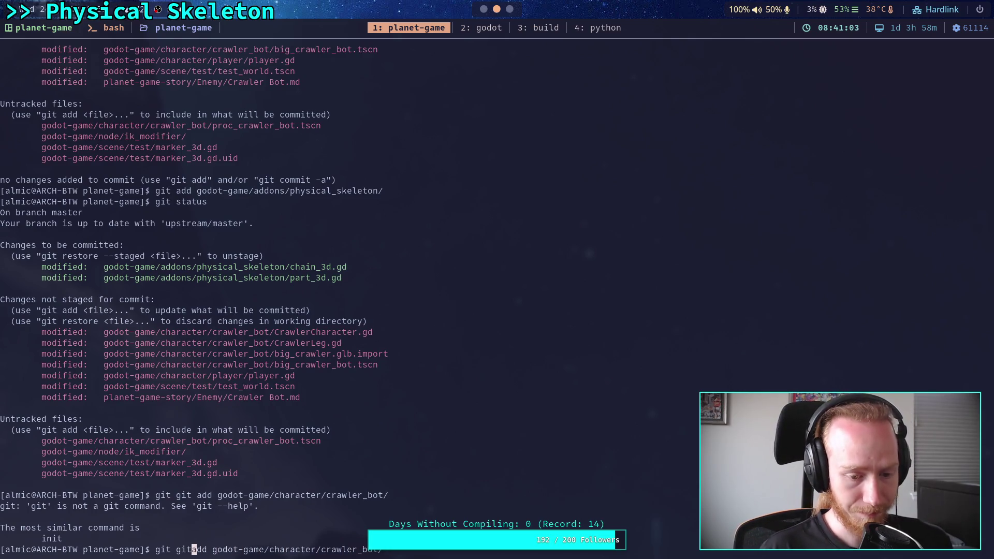
{"action": "key", "text": "Return"}
{"action": "type", "text": "git status"}
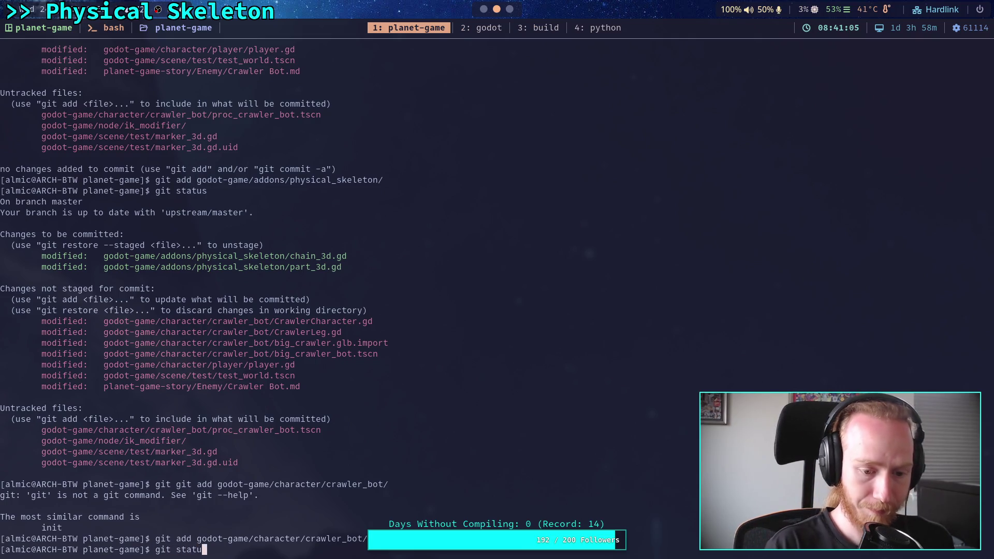
{"action": "key", "text": "Return"}
Unstage proc_crawler_bot.tscn with git restore --staged
{"action": "type", "text": "git roster"}
{"action": "key", "text": "BackSpace"}
{"action": "key", "text": "BackSpace"}
{"action": "key", "text": "BackSpace"}
{"action": "type", "text": "estore --staged godot-game/character/crawler_bot/proc_crawler_bot.tscn"}
{"action": "key", "text": "Return"}
Review the remaining unstaged changes with git diff, including the Crawler Bot.md notes
{"action": "type", "text": "git status"}
{"action": "key", "text": "Return"}
{"action": "type", "text": "git add"}
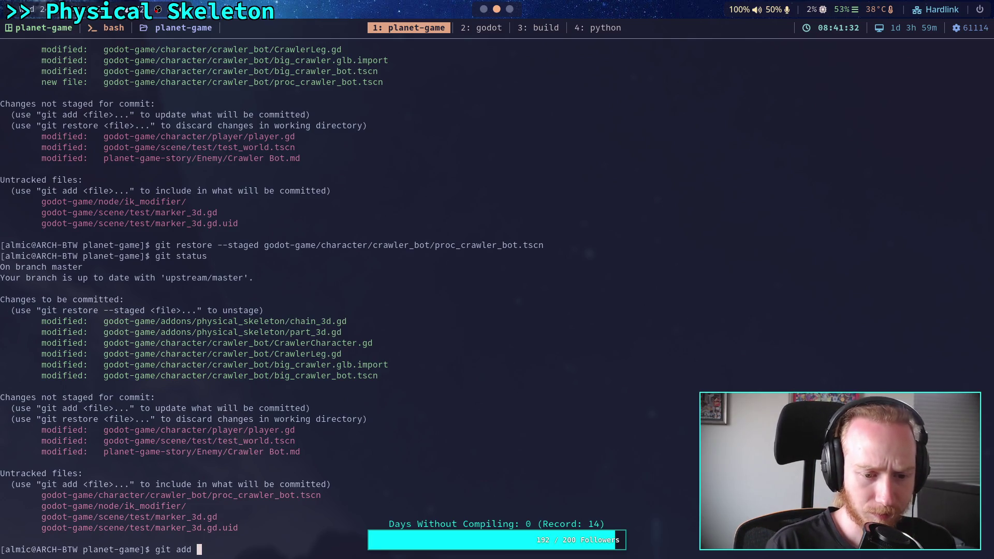
{"action": "key", "text": "BackSpace"}
{"action": "key", "text": "BackSpace"}
{"action": "key", "text": "BackSpace"}
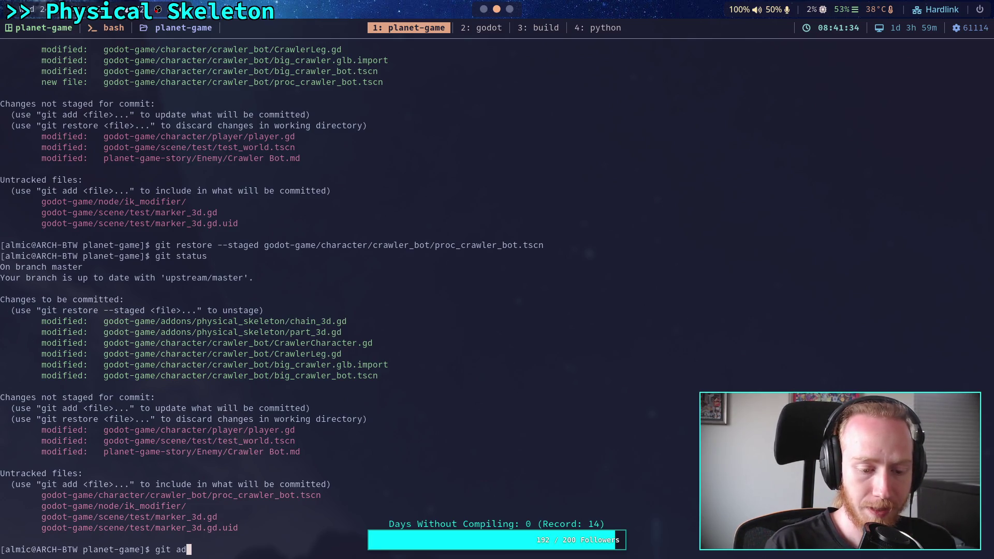
{"action": "type", "text": "diff"}
{"action": "key", "text": "Return"}
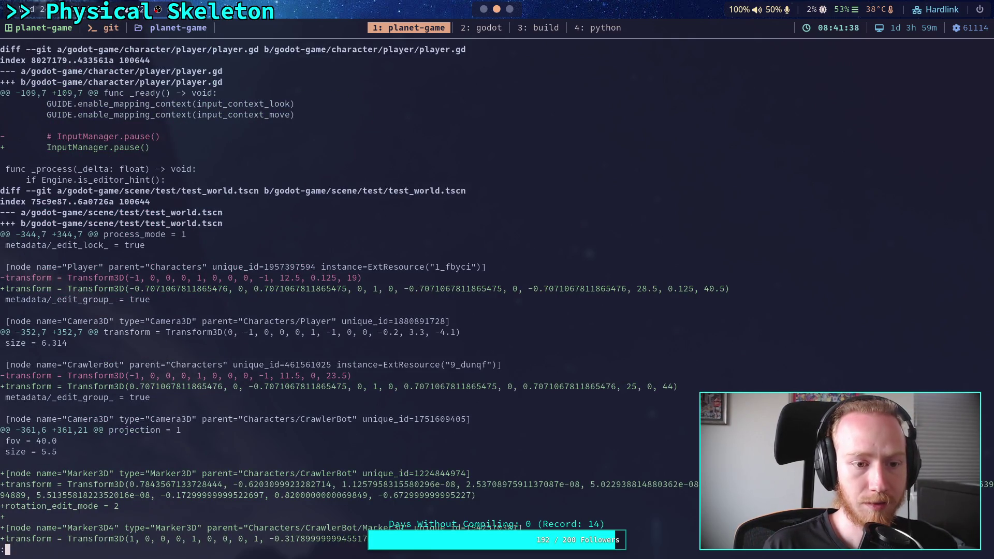
{"action": "key", "text": "space"}
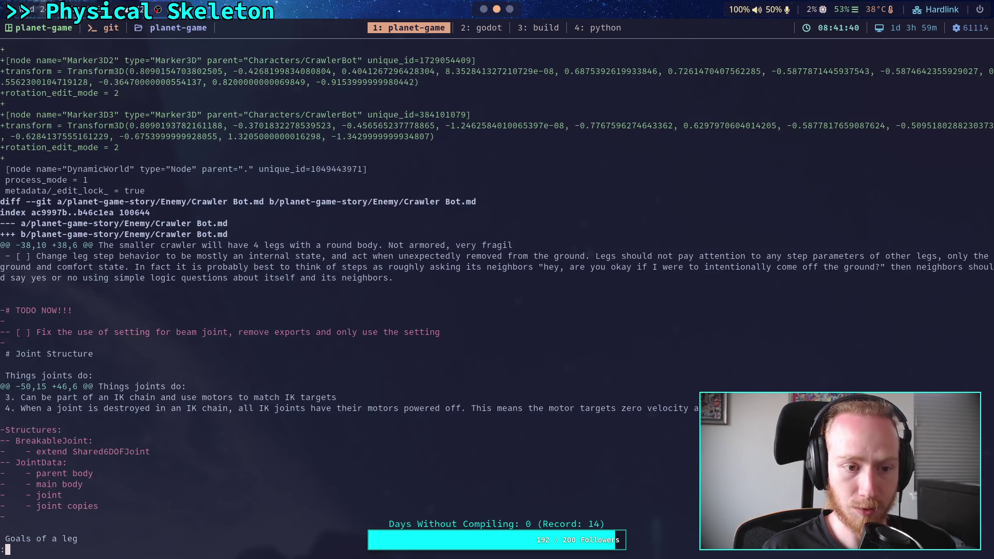
{"action": "key", "text": "Down"}
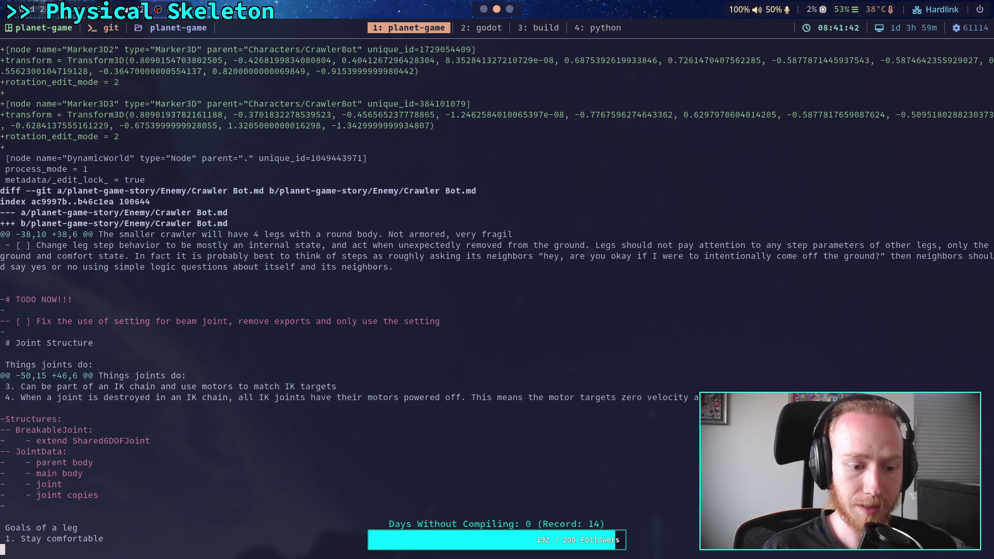
Stage the new godot-game/node/ik_modifier folder and confirm its files are staged
{"action": "type", "text": "qgit statu"}
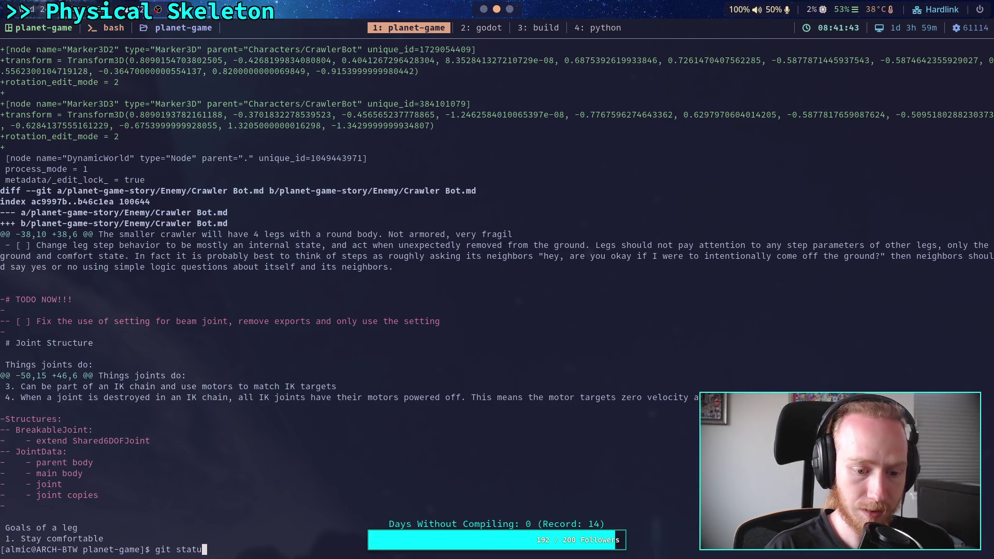
{"action": "type", "text": "s"}
{"action": "key", "text": "Return"}
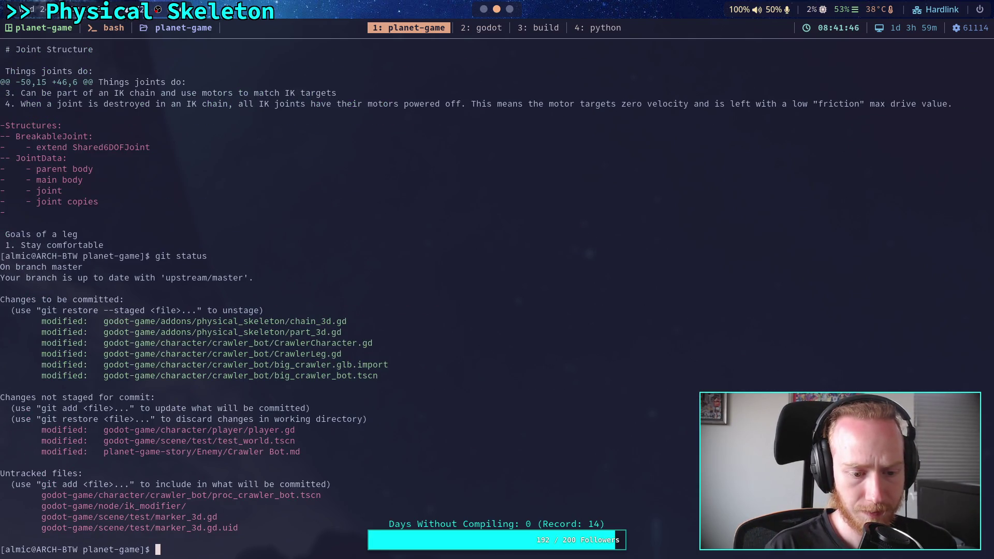
{"action": "type", "text": "git add go"}
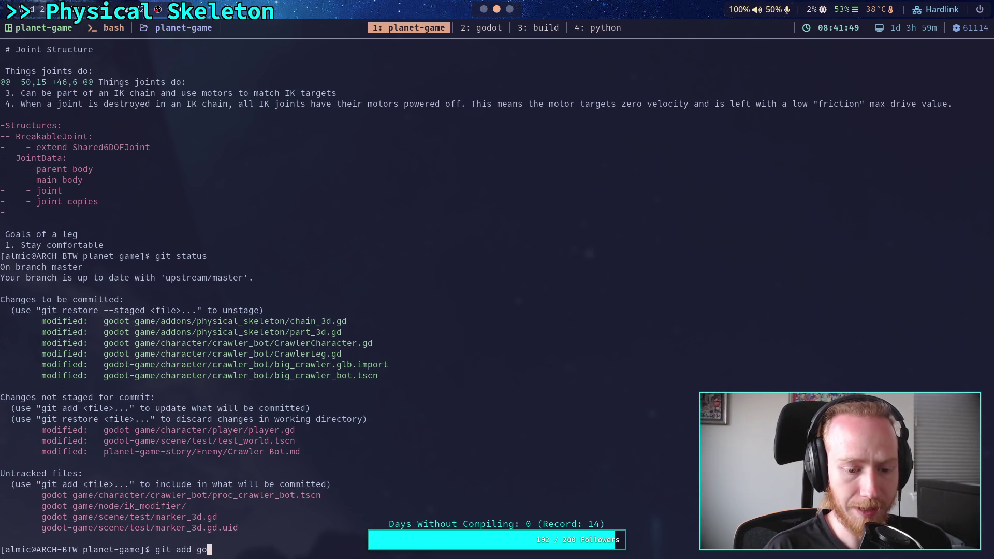
{"action": "key", "text": "Tab"}
{"action": "type", "text": "no"}
{"action": "key", "text": "Tab"}
{"action": "type", "text": "i"}
{"action": "key", "text": "Tab"}
{"action": "key", "text": "Return"}
{"action": "type", "text": "git status"}
{"action": "key", "text": "Return"}
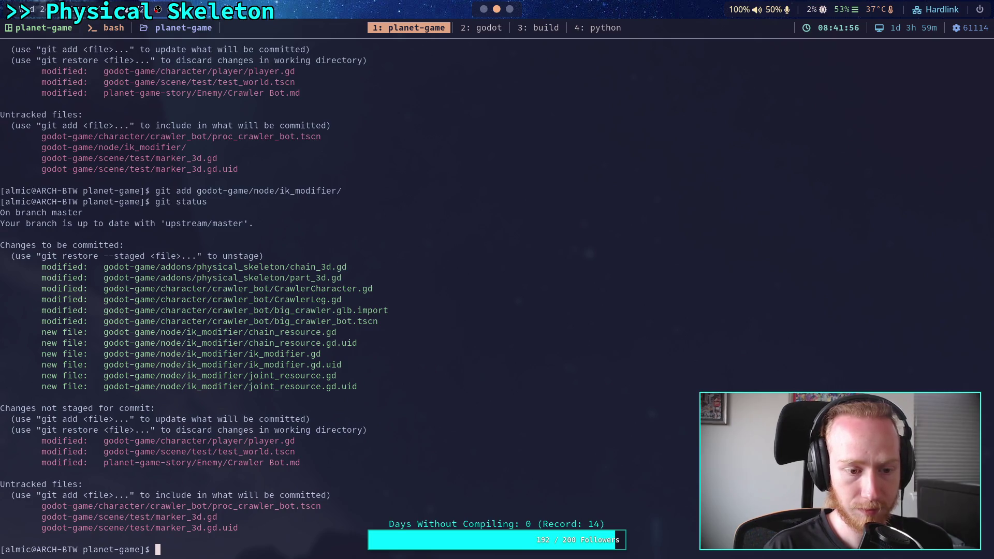
{"action": "type", "text": "git commit"}
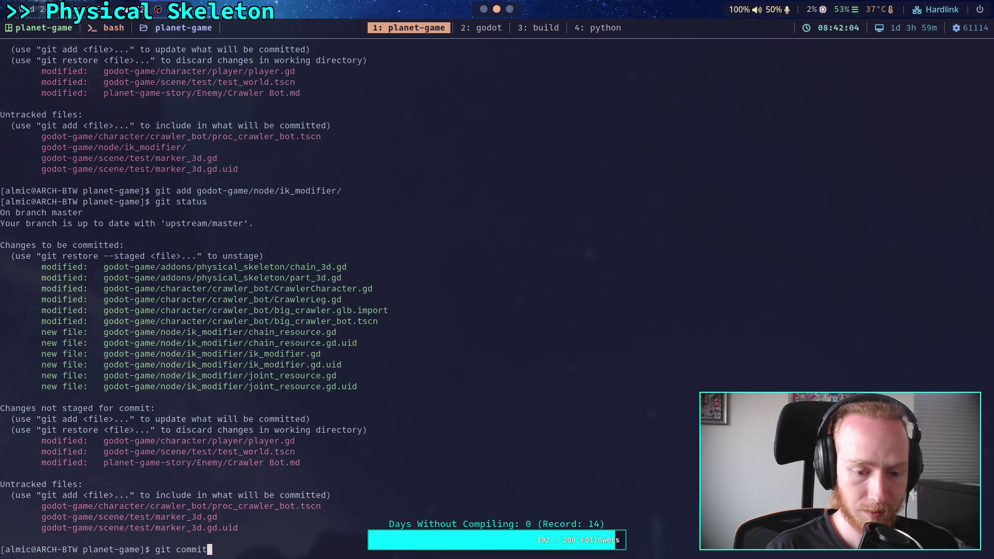
Commit with the message 'WIP: work on custom IK because godot bad' via vim
{"action": "key", "text": "Return"}
{"action": "type", "text": "i"}
{"action": "type", "text": "WIP: wor"}
{"action": "type", "text": "k on "}
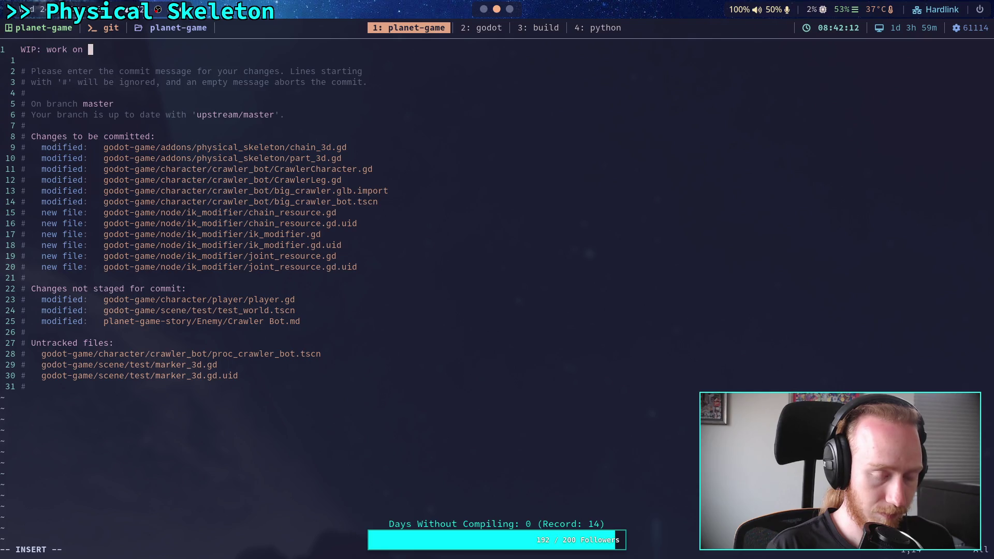
{"action": "type", "text": "custom"}
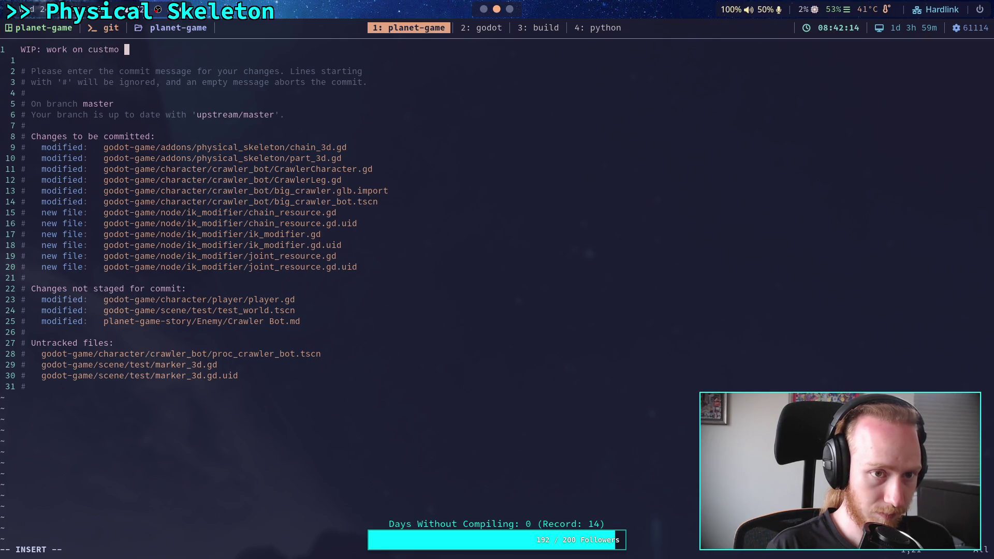
{"action": "type", "text": " IK becau"}
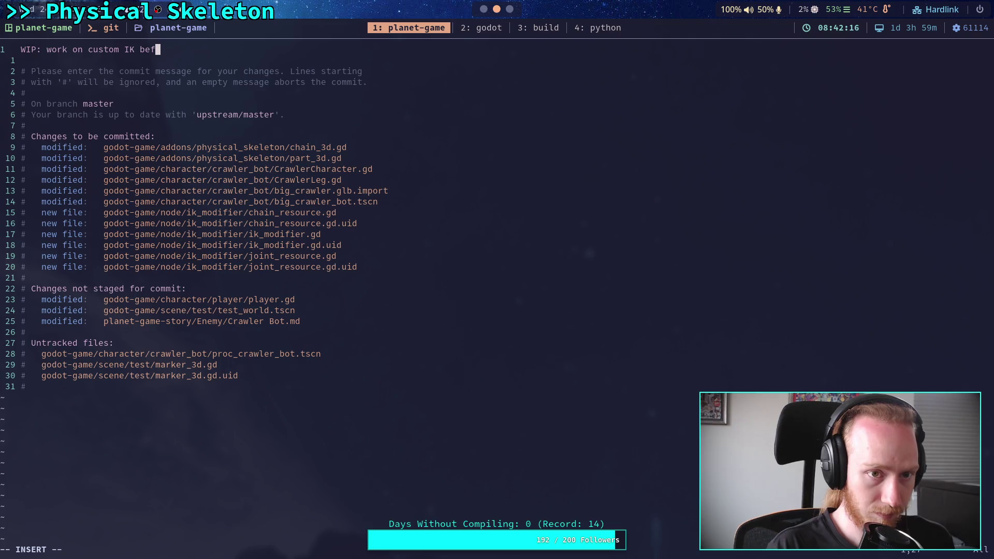
{"action": "type", "text": "se god"}
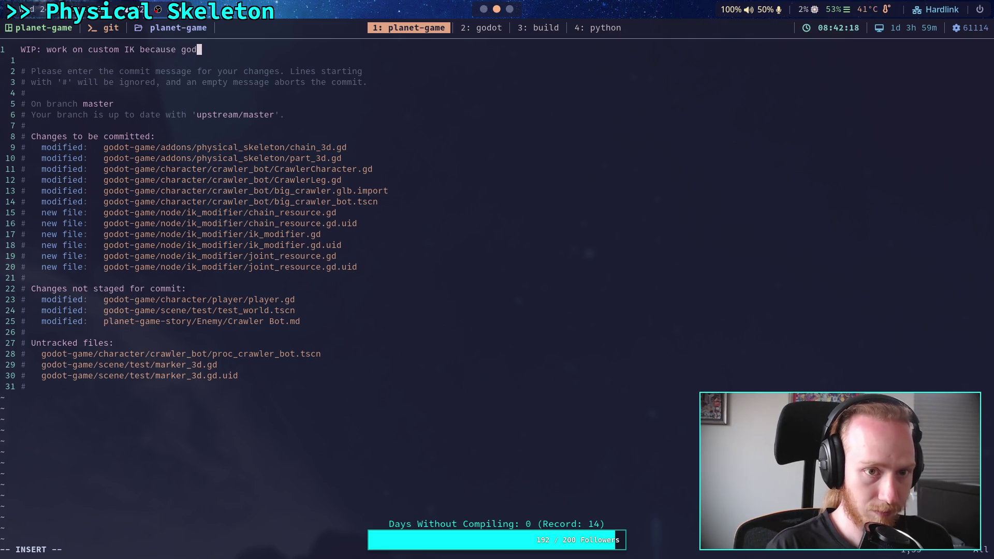
{"action": "type", "text": "ot bad"}
{"action": "key", "text": "Escape"}
{"action": "type", "text": ":wq"}
{"action": "key", "text": "Return"}
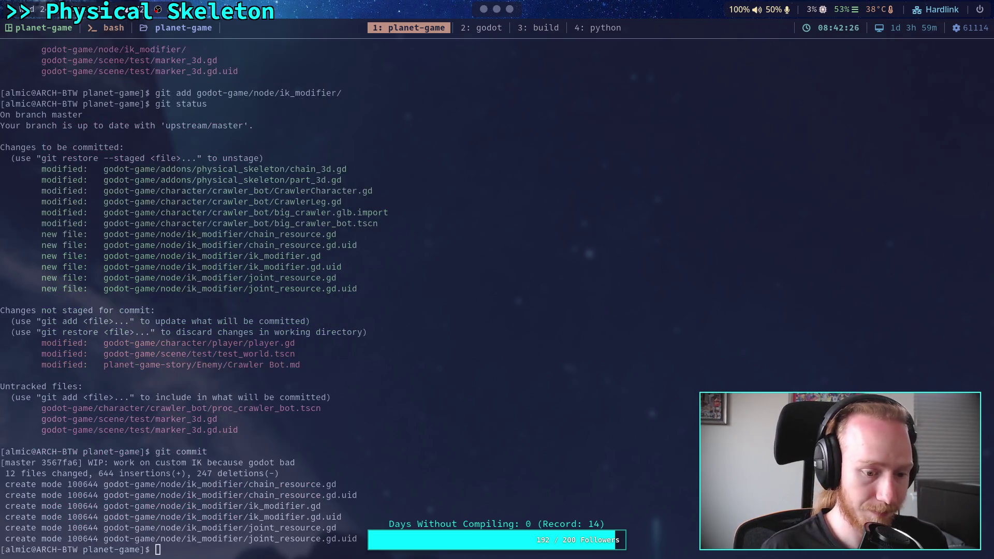
Push the new commit to the remote master branch and return to Godot
{"action": "type", "text": "git push"}
{"action": "key", "text": "Return"}
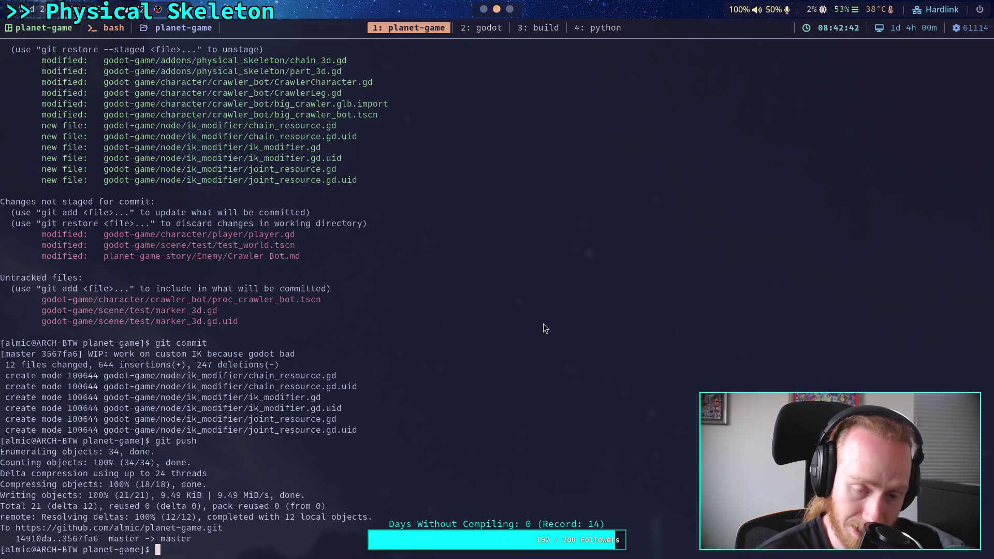
{"action": "left_click", "coordinate": [485, 27]}
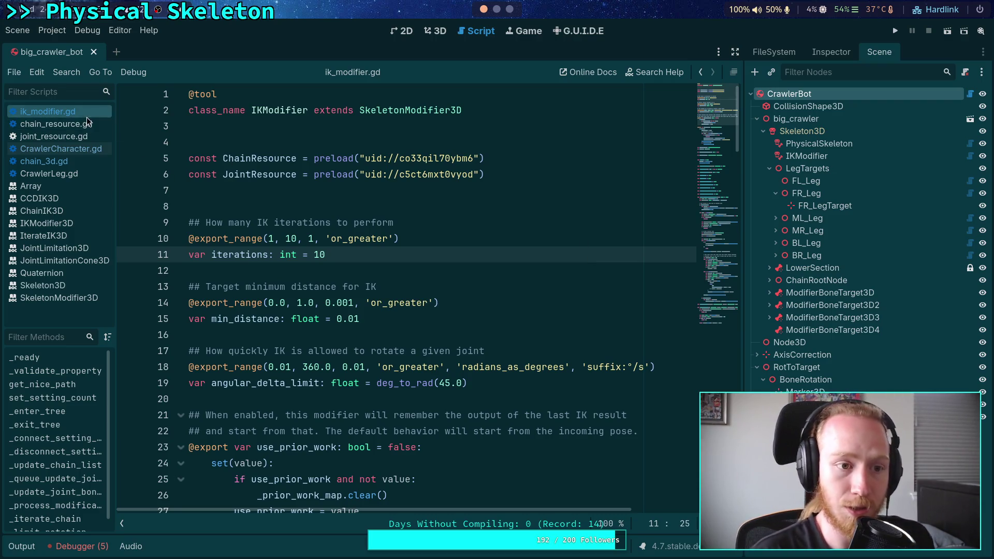
Fold the iterations loop and _limit_rotation, unfold _iterate_chain, and select lines 282–286
{"action": "scroll", "coordinate": [429, 236], "scroll_direction": "down", "scroll_amount": 5}
{"action": "mouse_move", "coordinate": [715, 129]}
{"action": "left_mouse_down"}
{"action": "mouse_move", "coordinate": [713, 243]}
{"action": "mouse_move", "coordinate": [712, 207]}
{"action": "mouse_move", "coordinate": [716, 233]}
{"action": "left_mouse_up"}
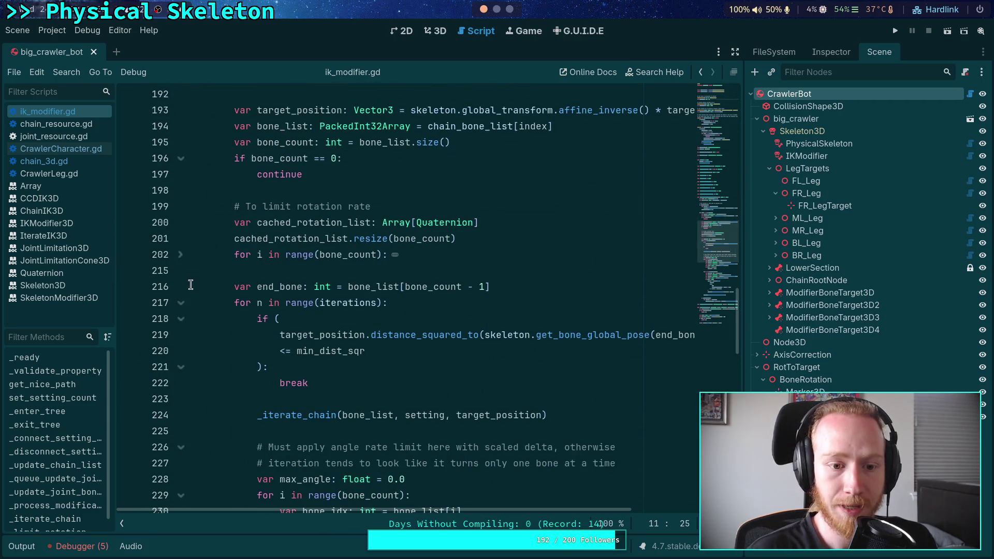
{"action": "left_click", "coordinate": [180, 303]}
{"action": "left_click", "coordinate": [181, 431]}
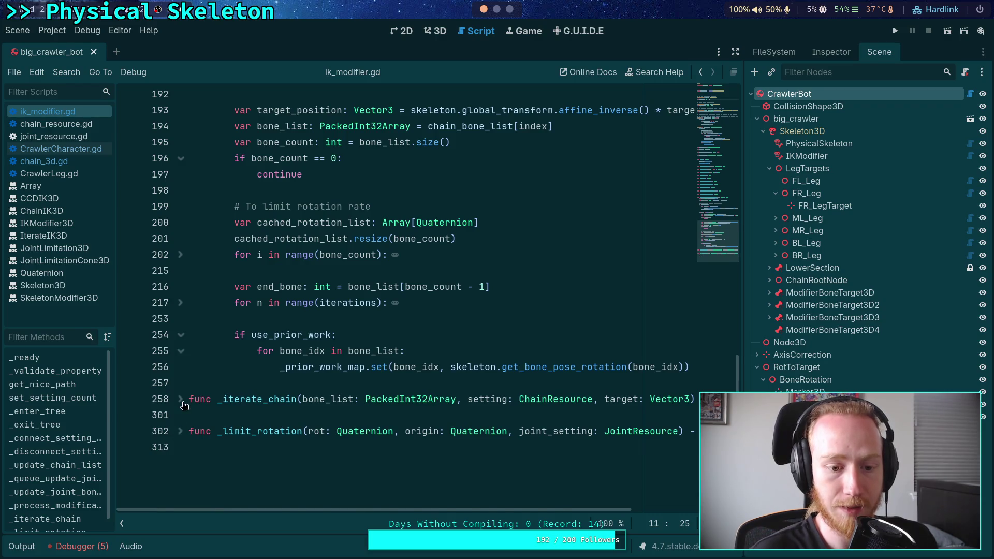
{"action": "left_click", "coordinate": [181, 399]}
{"action": "scroll", "coordinate": [352, 341], "scroll_direction": "down", "scroll_amount": 10}
{"action": "scroll", "coordinate": [352, 340], "scroll_direction": "down", "scroll_amount": 2}
{"action": "mouse_move", "coordinate": [524, 271]}
{"action": "left_mouse_down"}
{"action": "mouse_move", "coordinate": [228, 223]}
{"action": "mouse_move", "coordinate": [233, 207]}
{"action": "left_mouse_up"}
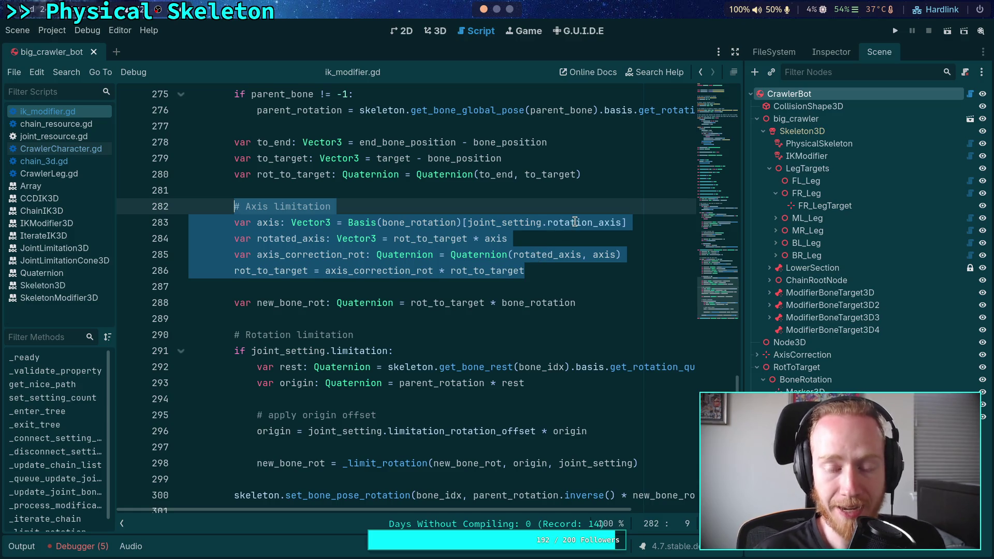
{"action": "left_click", "coordinate": [464, 222]}
{"action": "left_click_drag", "start_coordinate": [463, 222], "coordinate": [628, 222]}
{"action": "left_click", "coordinate": [357, 222]}
{"action": "double_click", "coordinate": [372, 224]}
{"action": "left_click_drag", "start_coordinate": [373, 223], "coordinate": [461, 222]}
{"action": "scroll", "coordinate": [461, 233], "scroll_direction": "up", "scroll_amount": 2}
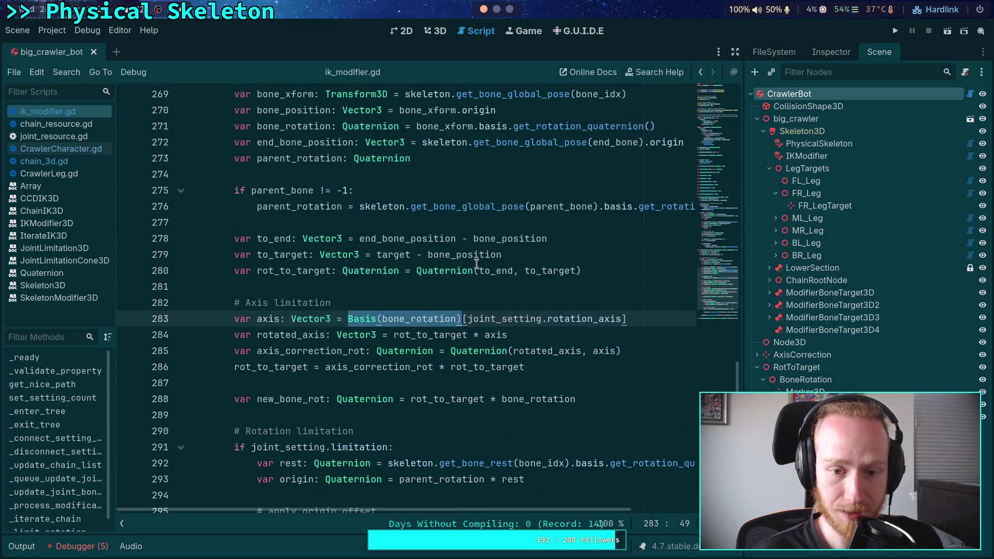
{"action": "mouse_move", "coordinate": [465, 324]}
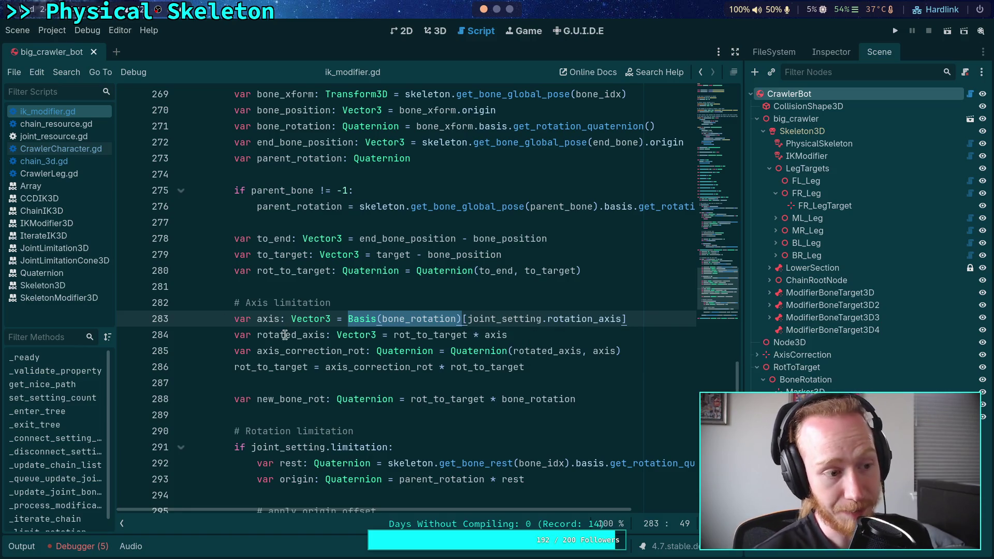
{"action": "left_click", "coordinate": [270, 319]}
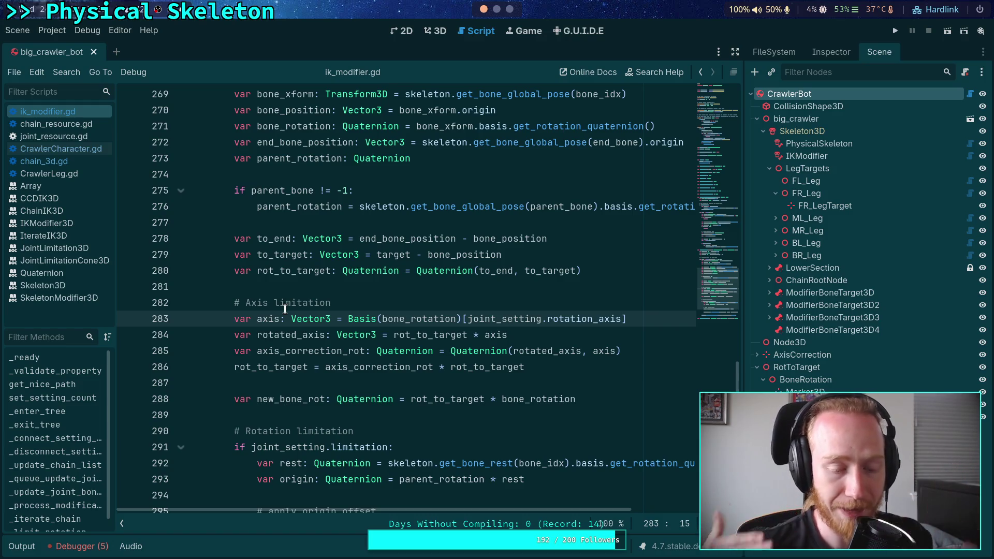
{"action": "left_click", "coordinate": [314, 285]}
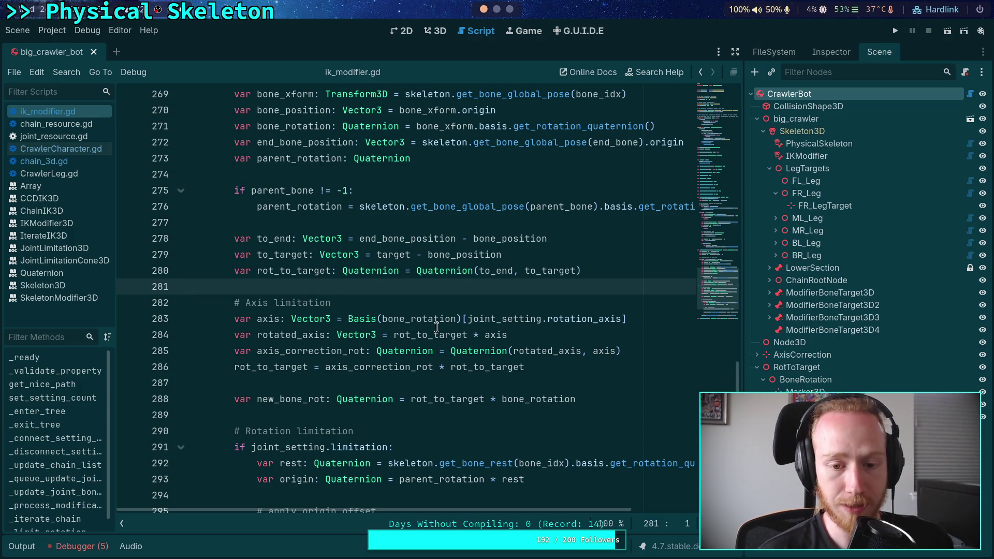
{"action": "scroll", "coordinate": [436, 281], "scroll_direction": "up", "scroll_amount": 3}
{"action": "scroll", "coordinate": [448, 289], "scroll_direction": "down", "scroll_amount": 2}
{"action": "left_click_drag", "start_coordinate": [524, 415], "coordinate": [188, 350]}
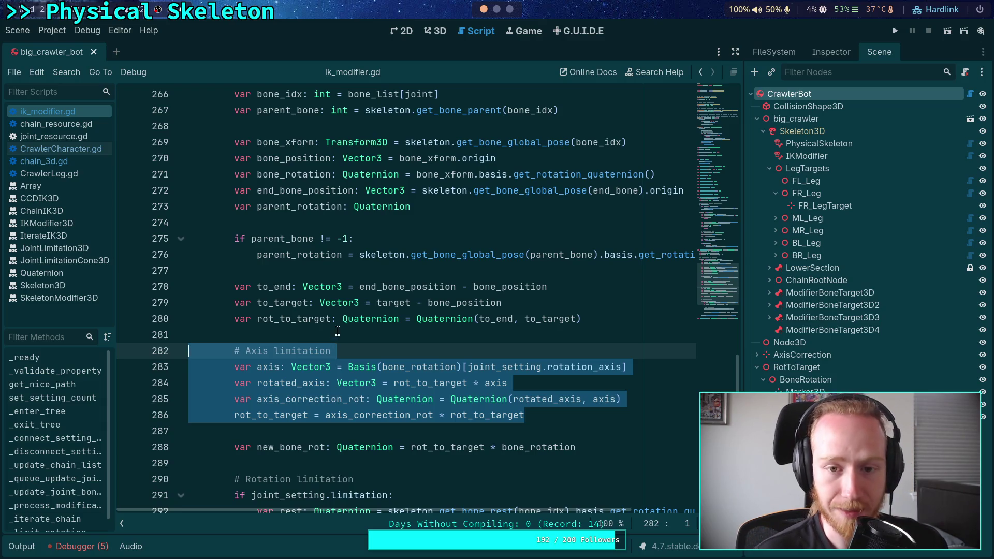
{"action": "left_click", "coordinate": [335, 334]}
{"action": "scroll", "coordinate": [337, 330], "scroll_direction": "up", "scroll_amount": 4}
{"action": "scroll", "coordinate": [337, 330], "scroll_direction": "up", "scroll_amount": 1}
{"action": "scroll", "coordinate": [337, 330], "scroll_direction": "down", "scroll_amount": 4}
{"action": "scroll", "coordinate": [326, 326], "scroll_direction": "up", "scroll_amount": 3}
{"action": "scroll", "coordinate": [321, 322], "scroll_direction": "down", "scroll_amount": 3}
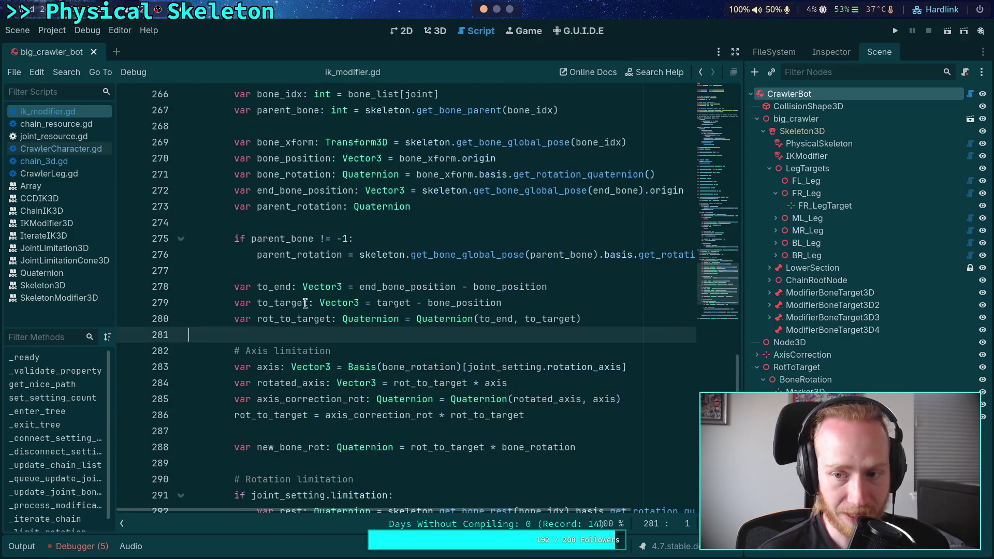
{"action": "scroll", "coordinate": [316, 311], "scroll_direction": "down", "scroll_amount": 4}
{"action": "scroll", "coordinate": [332, 271], "scroll_direction": "down", "scroll_amount": 2}
Unfold _limit_rotation and compare its line 298 call with the function body, lines 302–312
{"action": "left_click", "coordinate": [181, 331]}
{"action": "scroll", "coordinate": [273, 326], "scroll_direction": "down", "scroll_amount": 4}
{"action": "left_click_drag", "start_coordinate": [488, 304], "coordinate": [192, 157]}
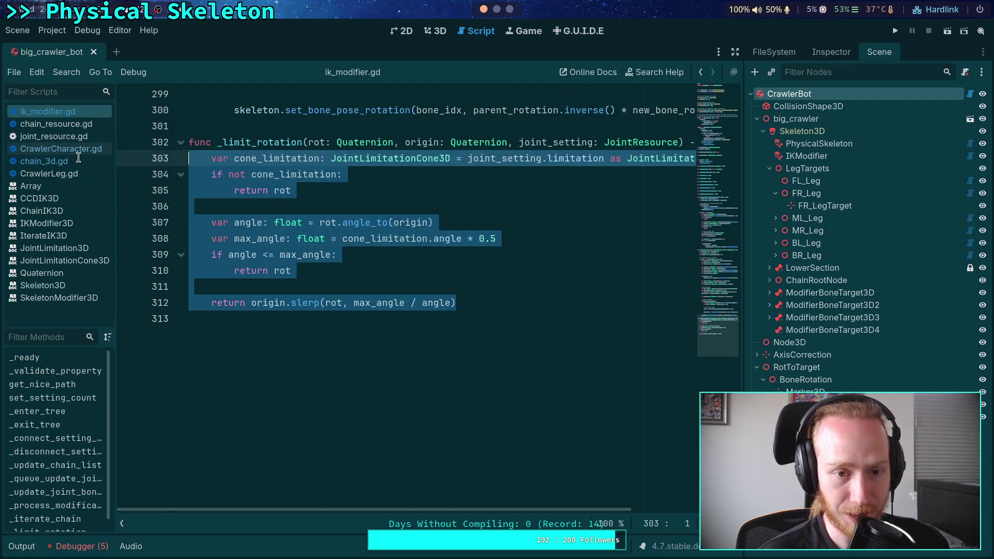
{"action": "scroll", "coordinate": [320, 228], "scroll_direction": "up", "scroll_amount": 3}
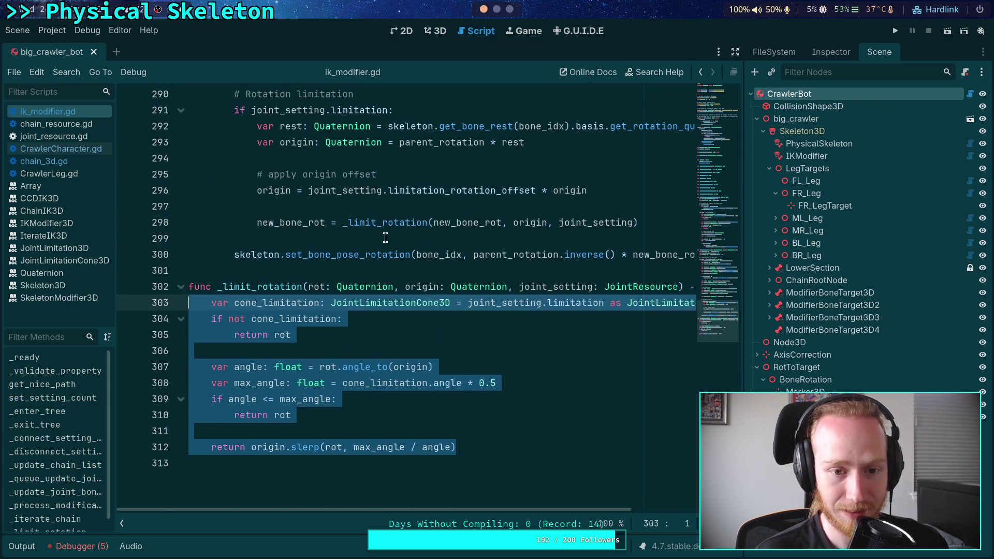
{"action": "mouse_move", "coordinate": [646, 222]}
{"action": "left_mouse_down"}
{"action": "mouse_move", "coordinate": [245, 223]}
{"action": "mouse_move", "coordinate": [258, 222]}
{"action": "left_mouse_up"}
{"action": "mouse_move", "coordinate": [480, 441]}
{"action": "left_mouse_down"}
{"action": "mouse_move", "coordinate": [207, 318]}
{"action": "mouse_move", "coordinate": [153, 281]}
{"action": "left_mouse_up"}
{"action": "left_click_drag", "start_coordinate": [649, 222], "coordinate": [257, 223]}
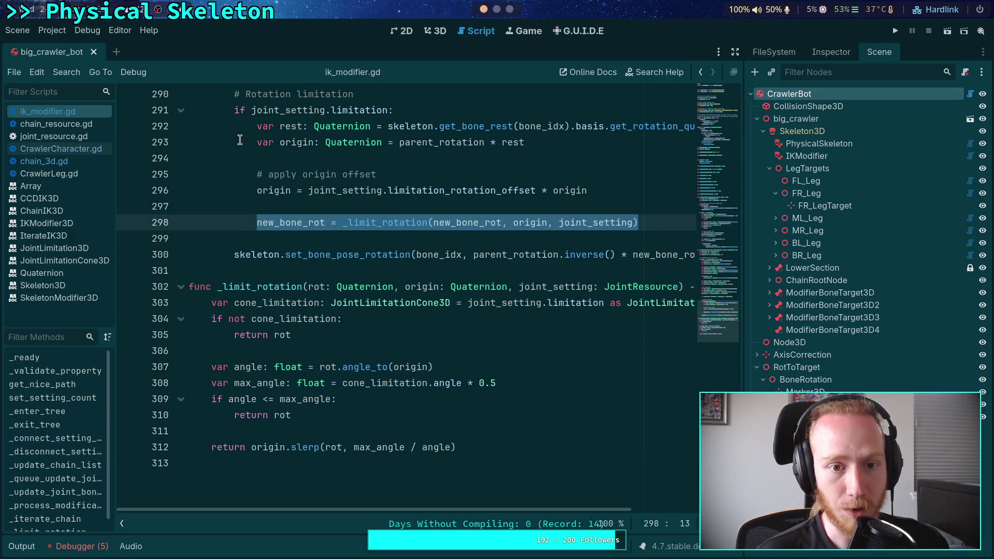
{"action": "left_click_drag", "start_coordinate": [240, 140], "coordinate": [344, 223]}
{"action": "left_click_drag", "start_coordinate": [457, 447], "coordinate": [159, 274]}
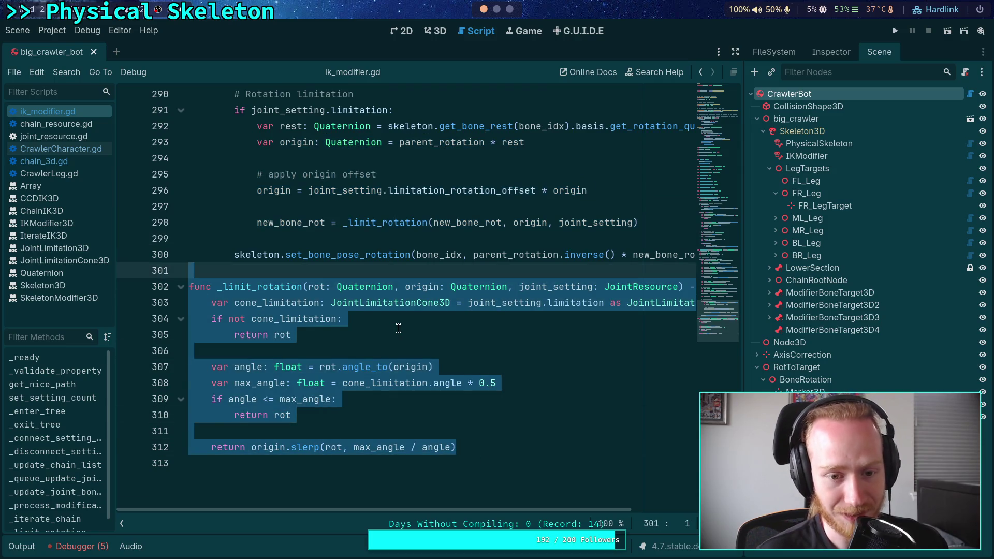
{"action": "left_click", "coordinate": [398, 329]}
{"action": "left_click", "coordinate": [376, 269]}
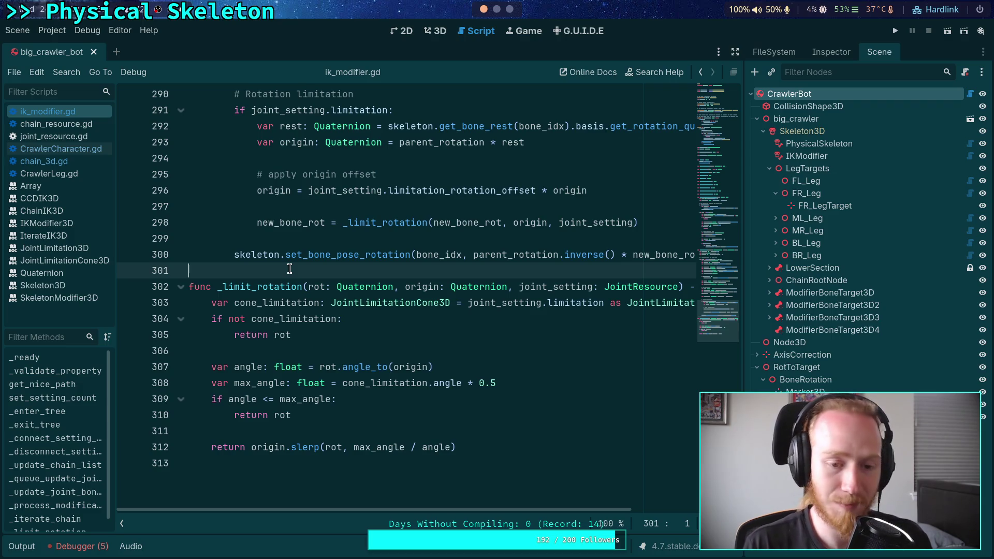
Review the angle clamping lines 307–312 and the cone limitation check on lines 303–305
{"action": "mouse_move", "coordinate": [465, 446]}
{"action": "left_mouse_down"}
{"action": "mouse_move", "coordinate": [327, 430]}
{"action": "mouse_move", "coordinate": [108, 336]}
{"action": "mouse_move", "coordinate": [106, 369]}
{"action": "left_mouse_up"}
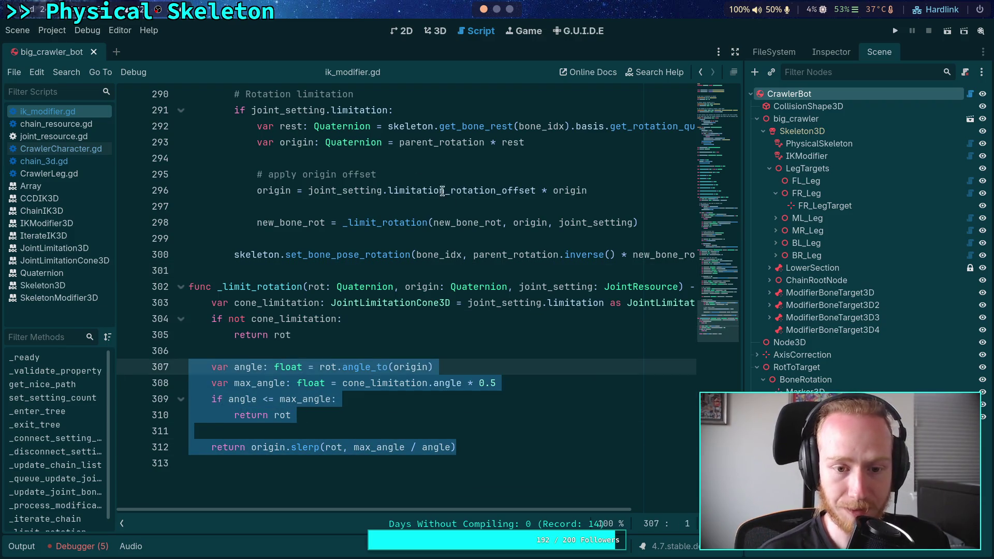
{"action": "left_click_drag", "start_coordinate": [660, 223], "coordinate": [240, 222]}
{"action": "left_click_drag", "start_coordinate": [321, 319], "coordinate": [212, 305]}
{"action": "left_click_drag", "start_coordinate": [343, 339], "coordinate": [211, 304]}
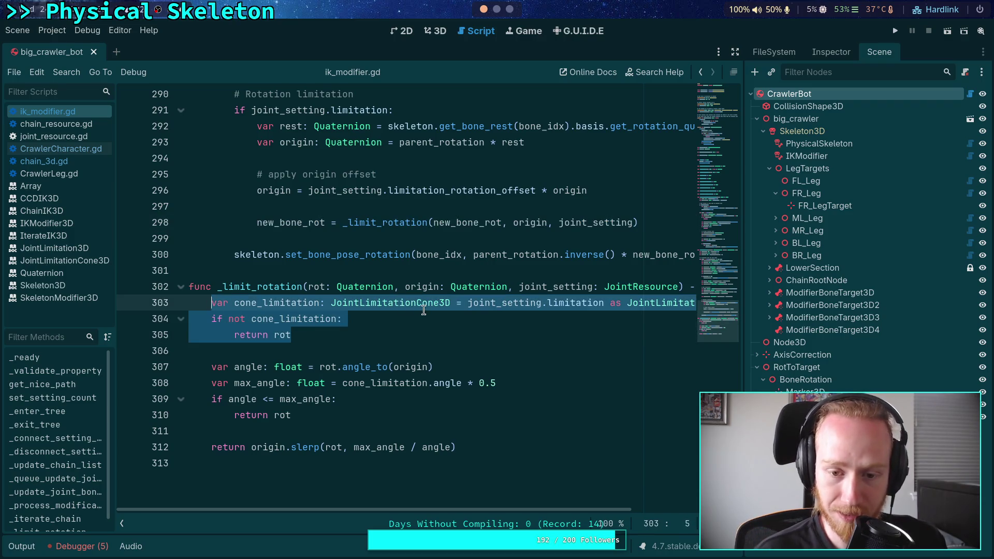
{"action": "mouse_move", "coordinate": [420, 305]}
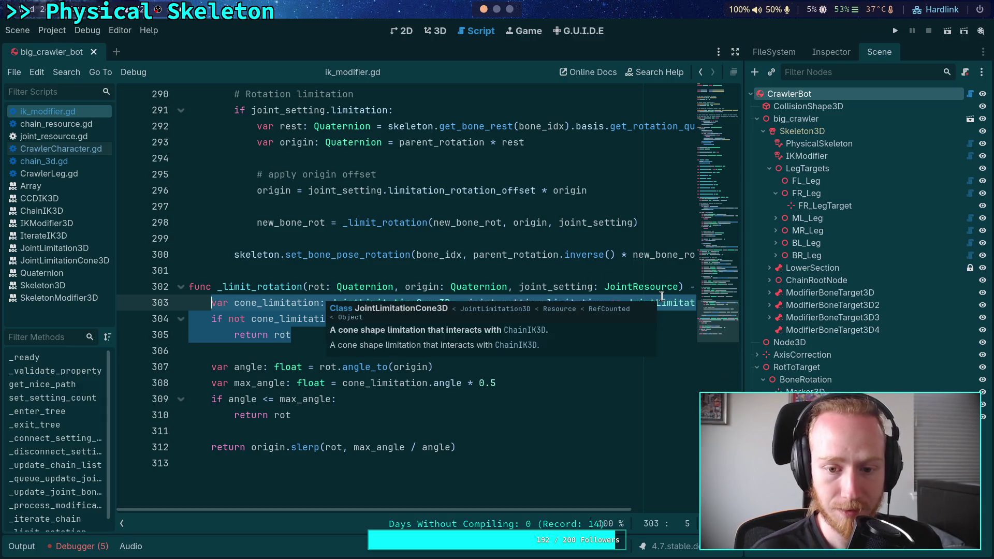
{"action": "left_click", "coordinate": [418, 269]}
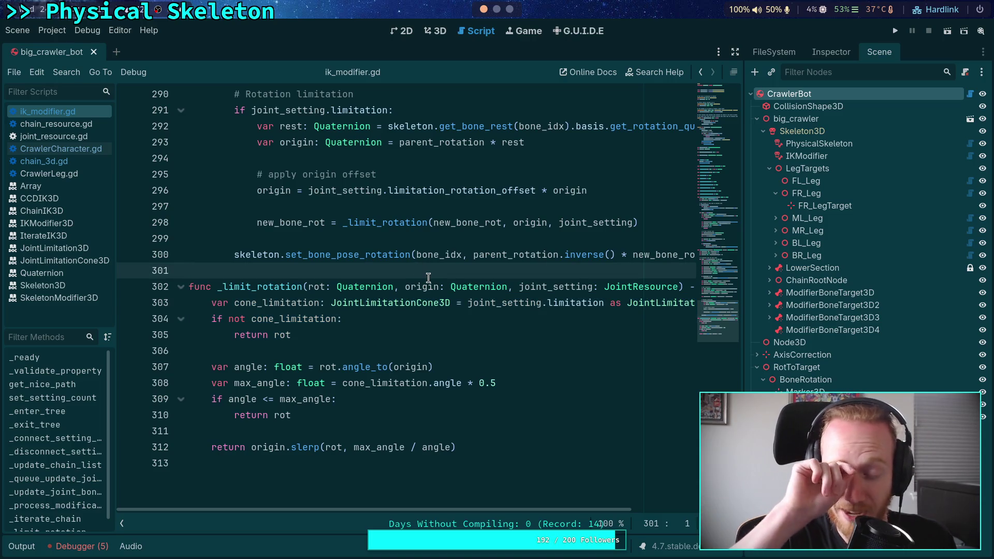
{"action": "left_click", "coordinate": [353, 351]}
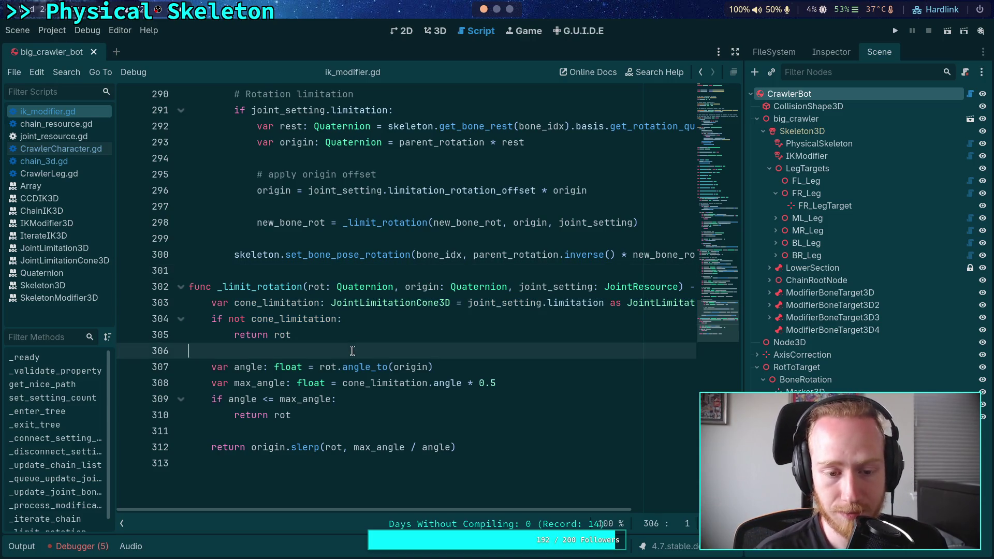